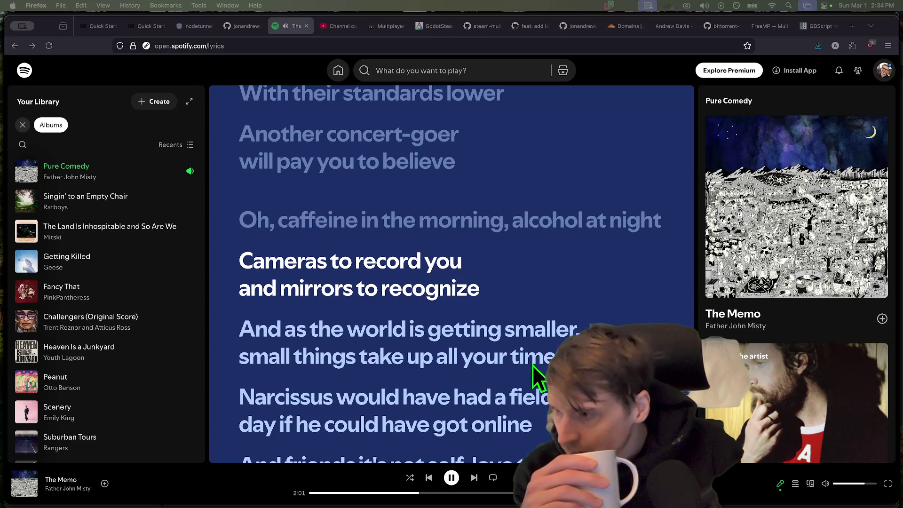
Step: Switch to the GitHub tab and go to your GitHub profile
left_click(205, 24)
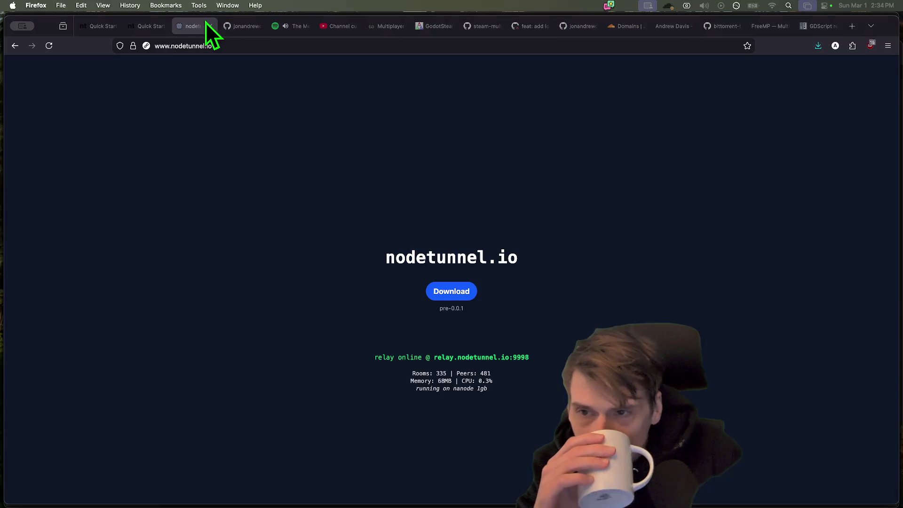
left_click(534, 25)
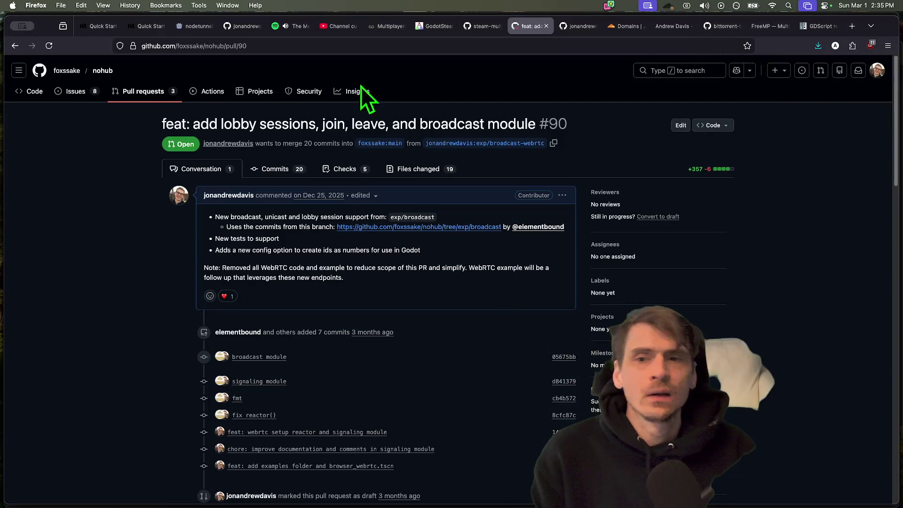
left_click(878, 71)
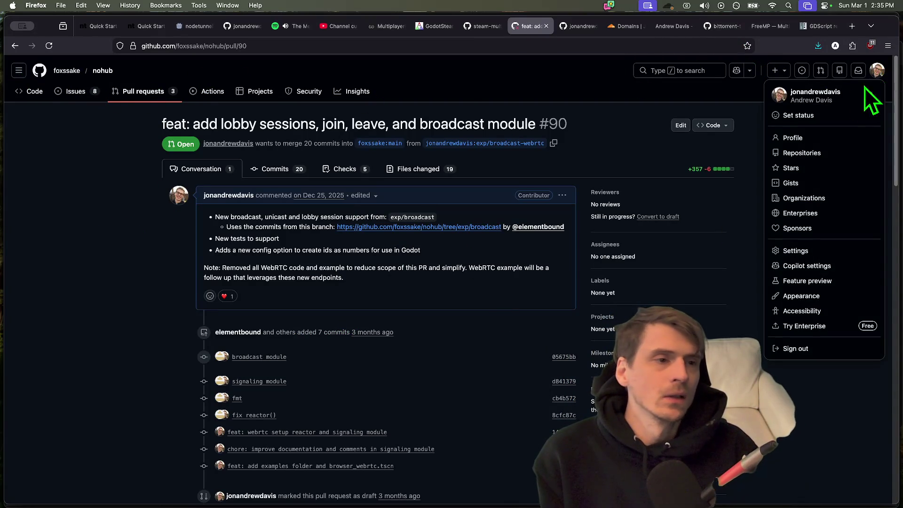
left_click(781, 138)
Step: Open the AndrooDev-Friendslop-Co-Op-Tutorial-Part-2 repository's scripts folder and view network.gd
left_click(630, 146)
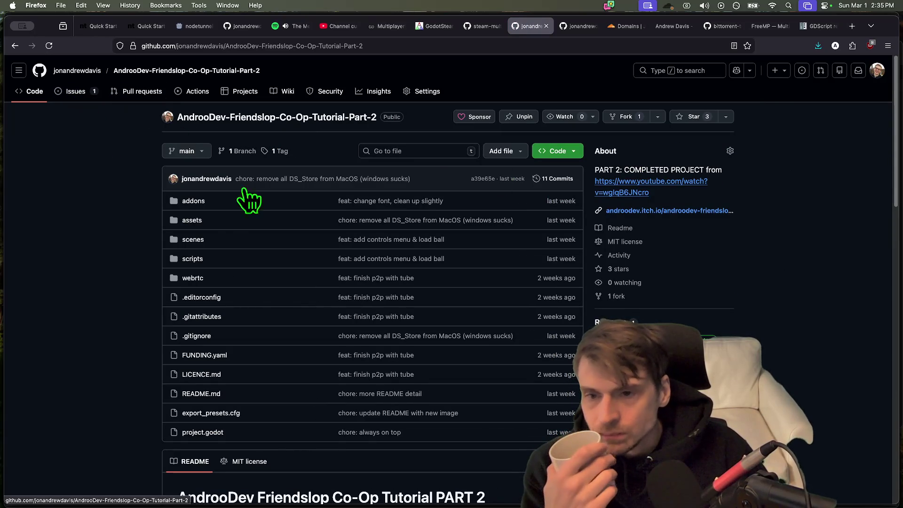
left_click(196, 261)
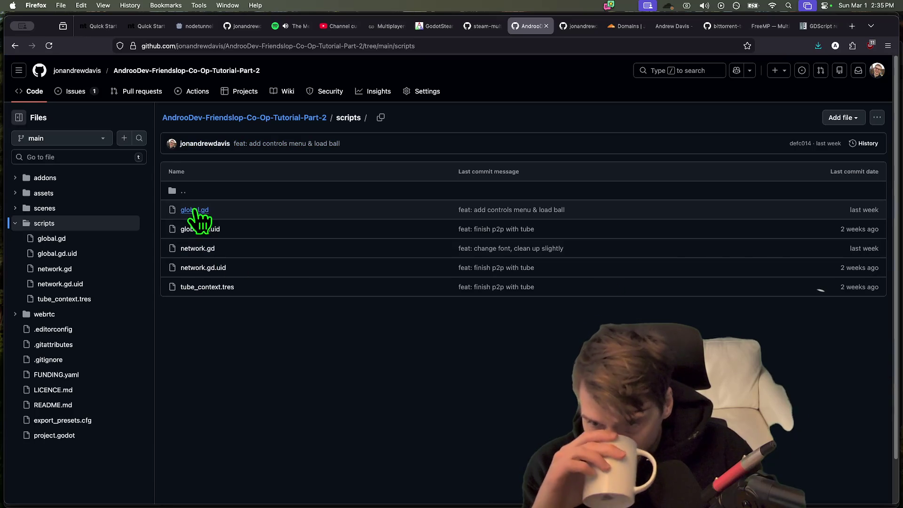
left_click(198, 248)
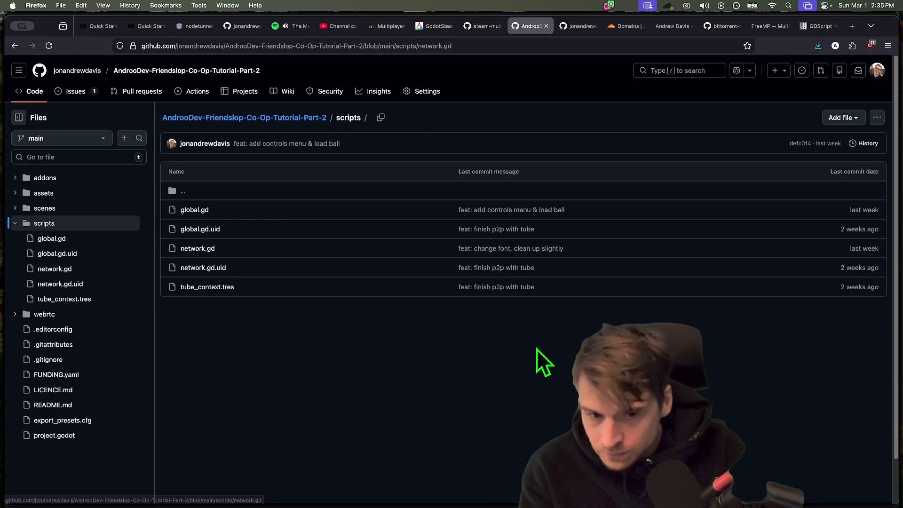
Step: Copy the two ENet create_server lines from GitHub's network.gd into Godot's start_server()
scroll(451, 282, "down", 5)
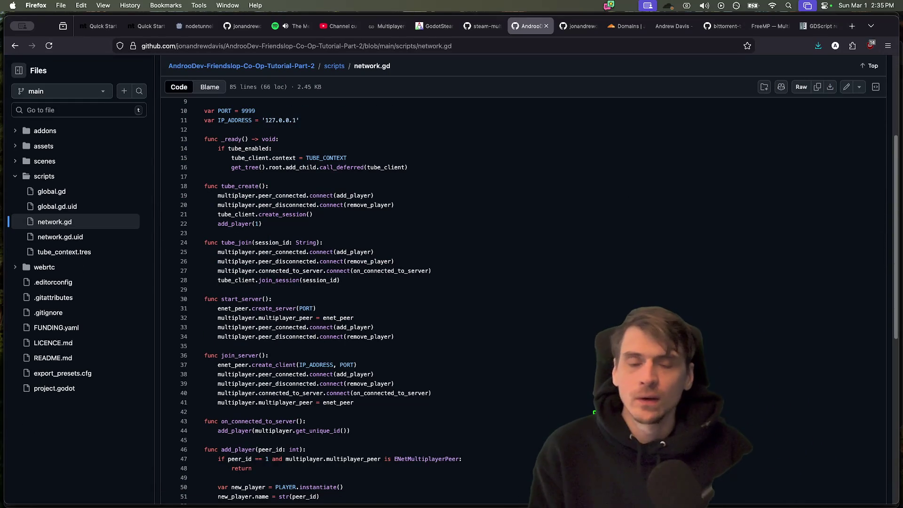
scroll(442, 311, "up", 1)
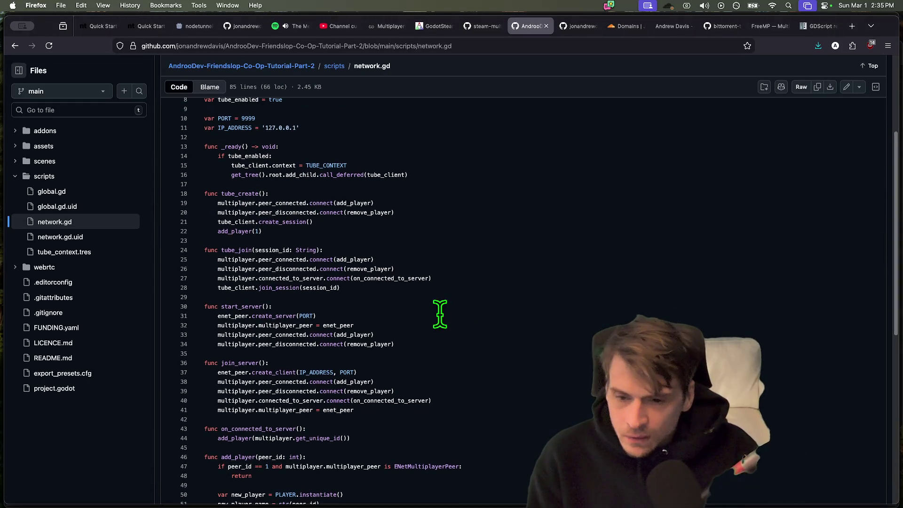
triple_click(442, 312)
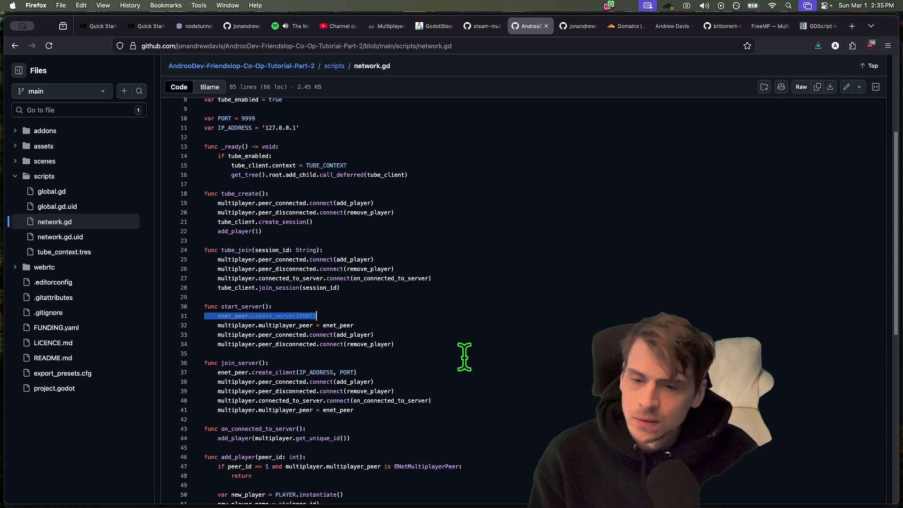
key("super+Tab")
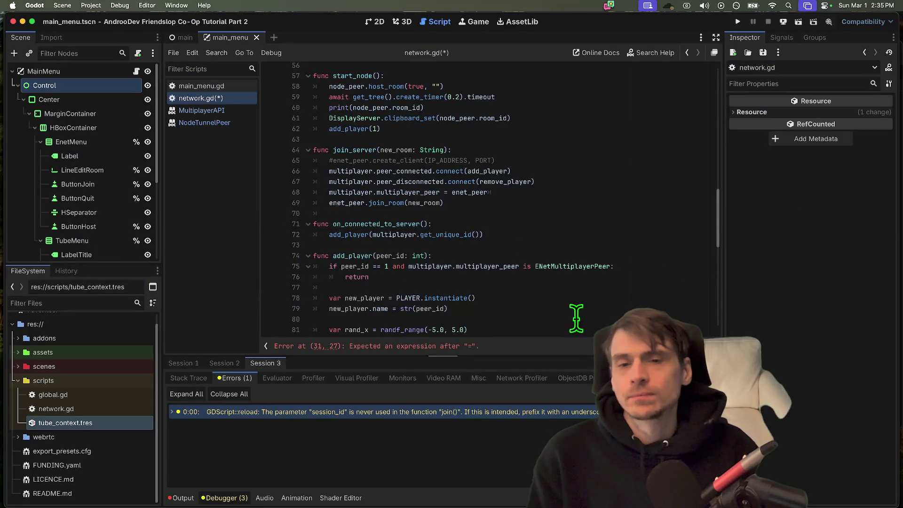
scroll(543, 289, "up", 2)
key("super+Tab")
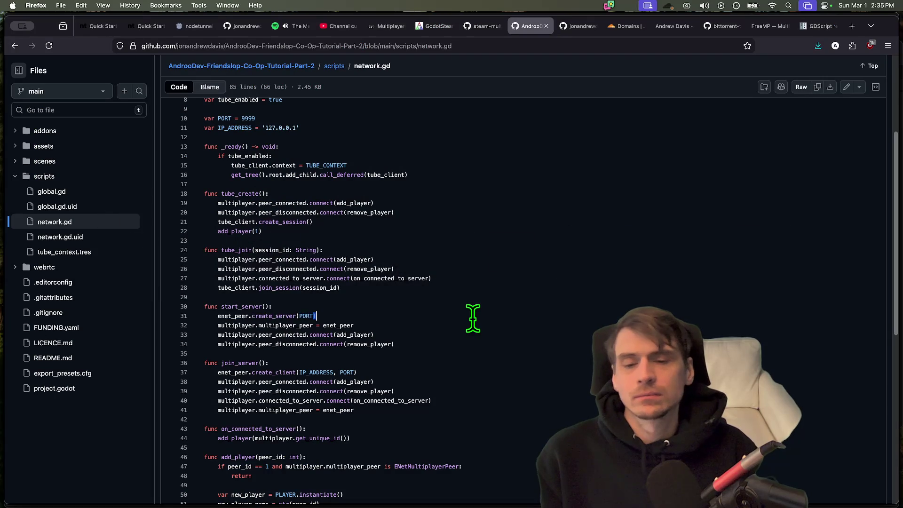
left_click_drag(470, 317, 472, 325)
key("ctrl+c")
key("super+Tab")
scroll(479, 332, "down", 5)
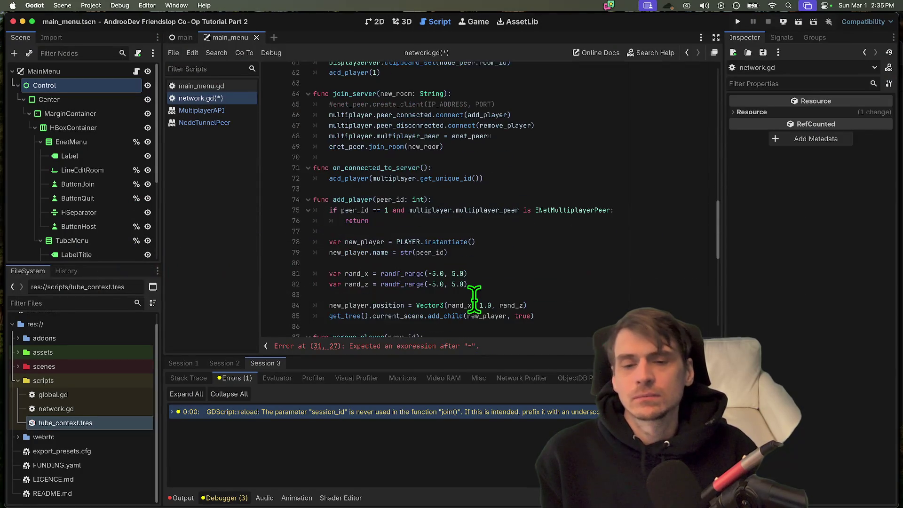
scroll(475, 294, "up", 10)
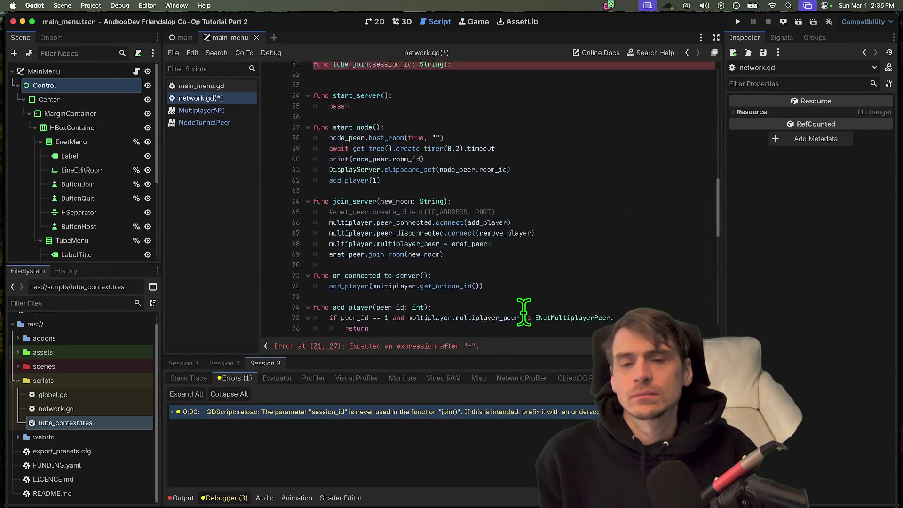
scroll(426, 247, "down", 5)
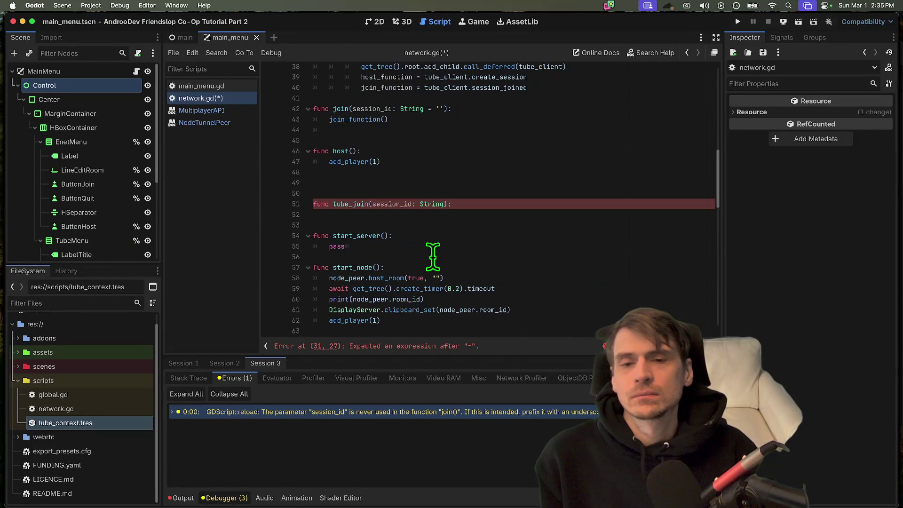
left_click(601, 258)
key("ctrl+v")
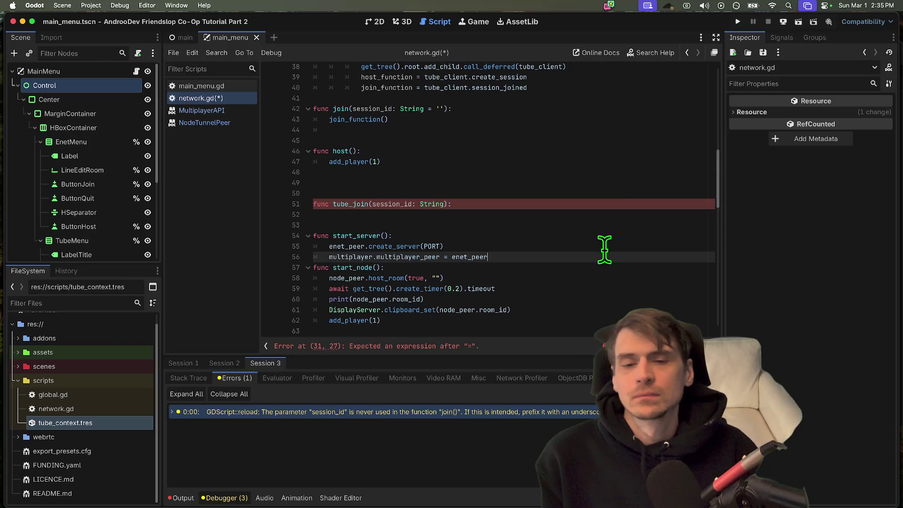
Step: Delete the tube_join stub line and make room for a new function above start_server
key("Return")
key("Return")
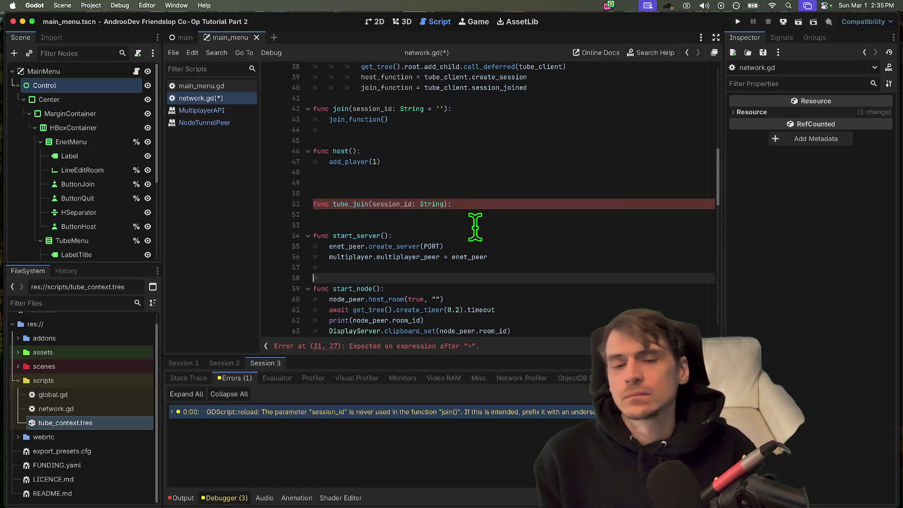
left_click(453, 215)
triple_click(486, 202)
key("BackSpace")
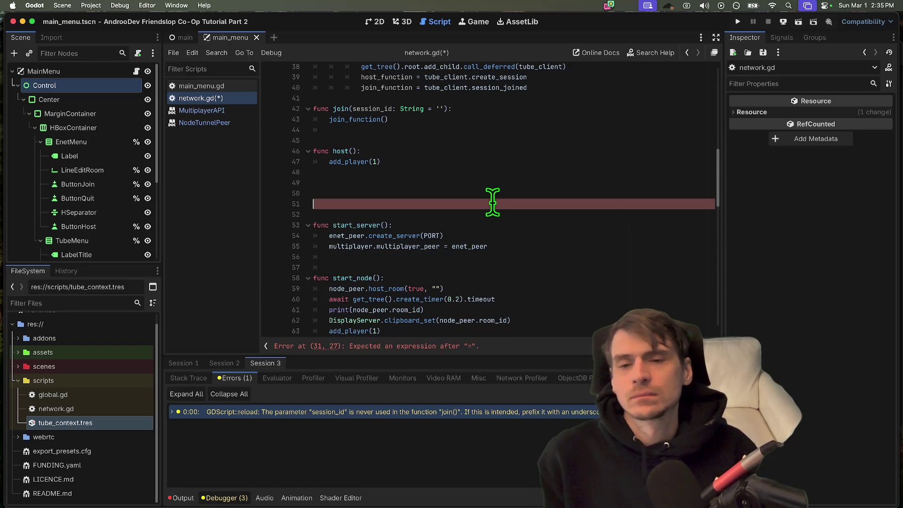
key("Up")
key("Up")
key("Delete")
key("Delete")
key("Delete")
key("Down")
key("Down")
key("Down")
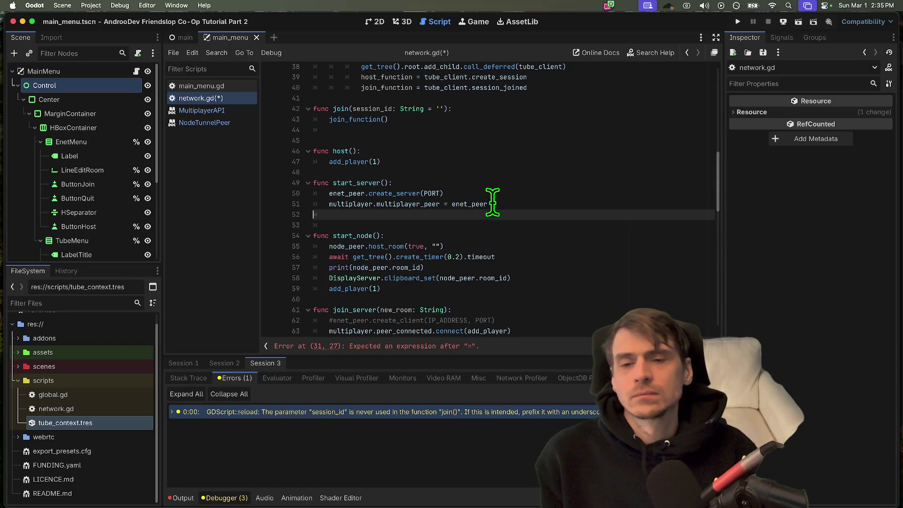
key("Return")
key("Return")
key("Up")
type("fu")
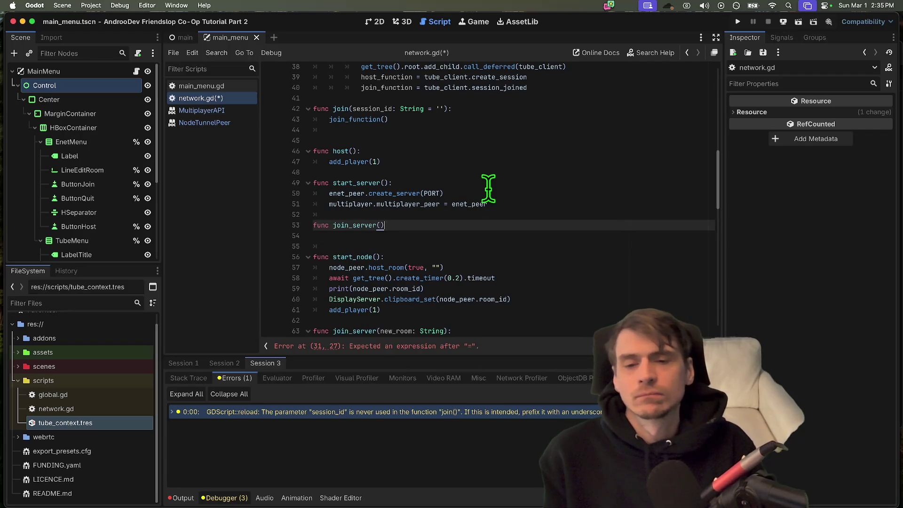
key("Down")
Step: Bring GitHub's create_client(IP_ADDRESS, PORT) line into a new join_server() and copy the multiplayer_peer line
key("super+Tab")
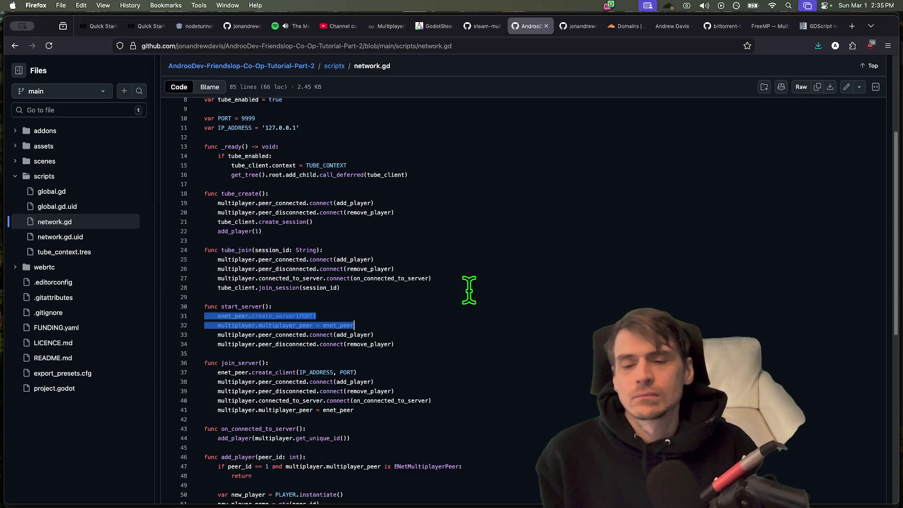
triple_click(405, 391)
left_click(404, 381)
triple_click(405, 380)
left_click(407, 379)
triple_click(426, 372)
key("super+c")
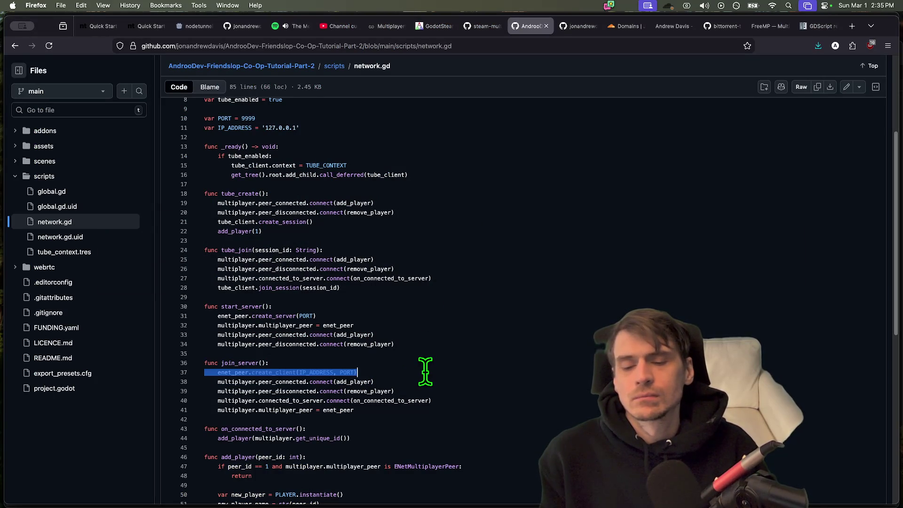
key("super+Tab")
key("super+v")
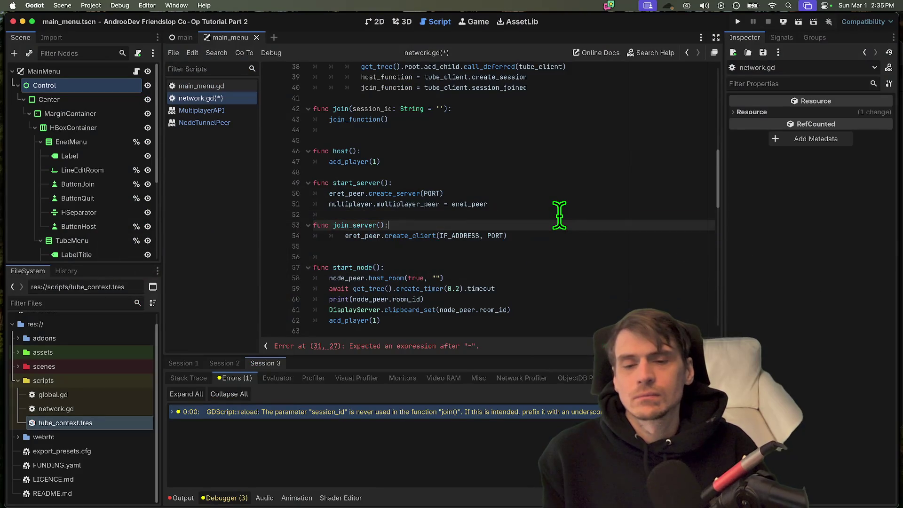
triple_click(536, 204)
key("super+c")
left_click(590, 254)
Step: Paste the multiplayer_peer assignment into join_server and remove the blank line before start_node
left_click(594, 245)
key("super+v")
key("Delete")
key("Down")
Step: Drop the timer wait, print and add_player(1) lines from start_node, adding current_room_id = node_peer.room_id
scroll(507, 267, "down", 2)
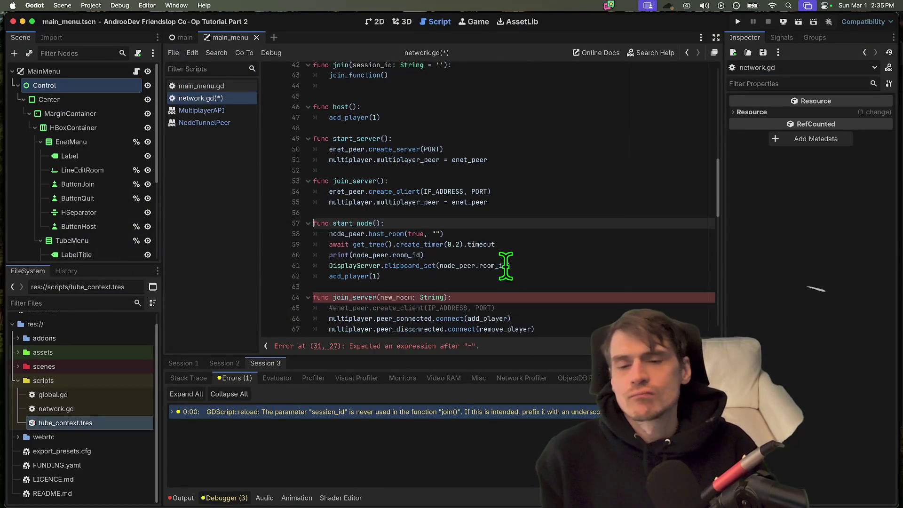
key("Down")
key("Down")
key("shift+Down")
key("shift+Down")
key("BackSpace")
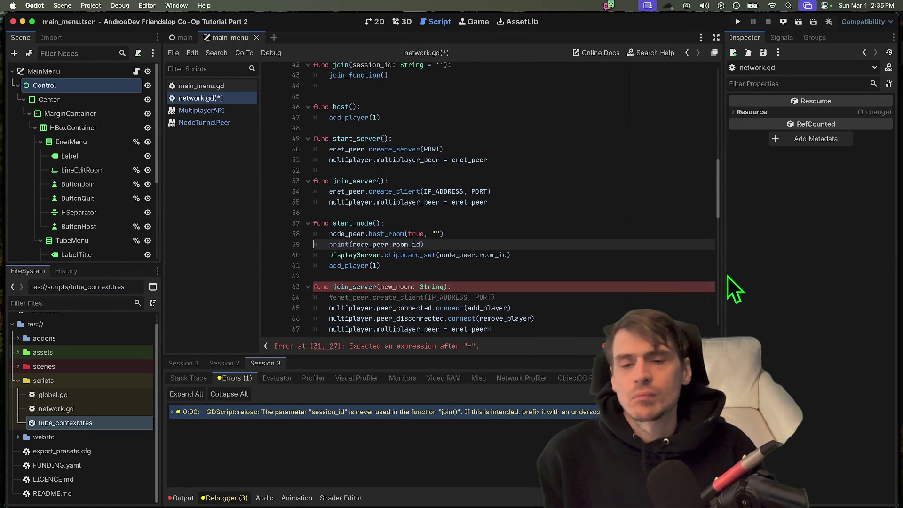
key("Down")
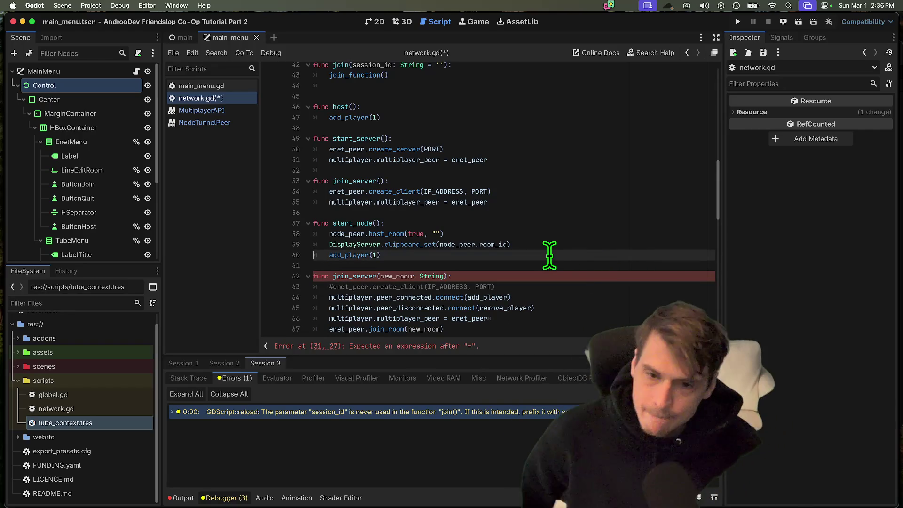
key("shift+Down")
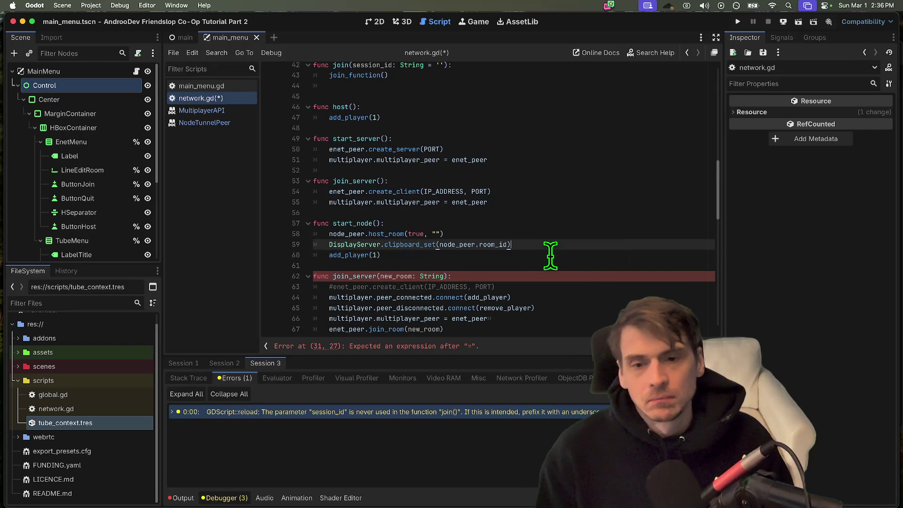
key("BackSpace")
key("Up")
key("super+shift+Return")
type("cu")
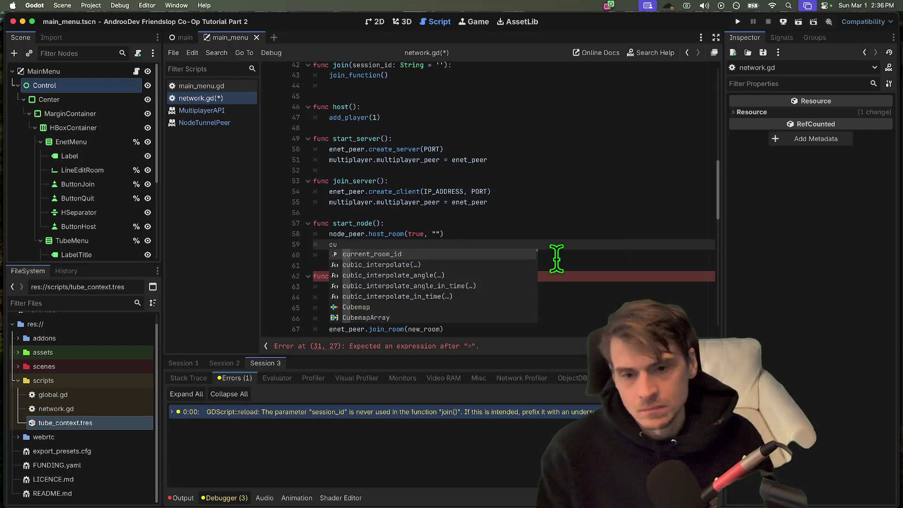
type("rrent_room_id = node_peer.room_id")
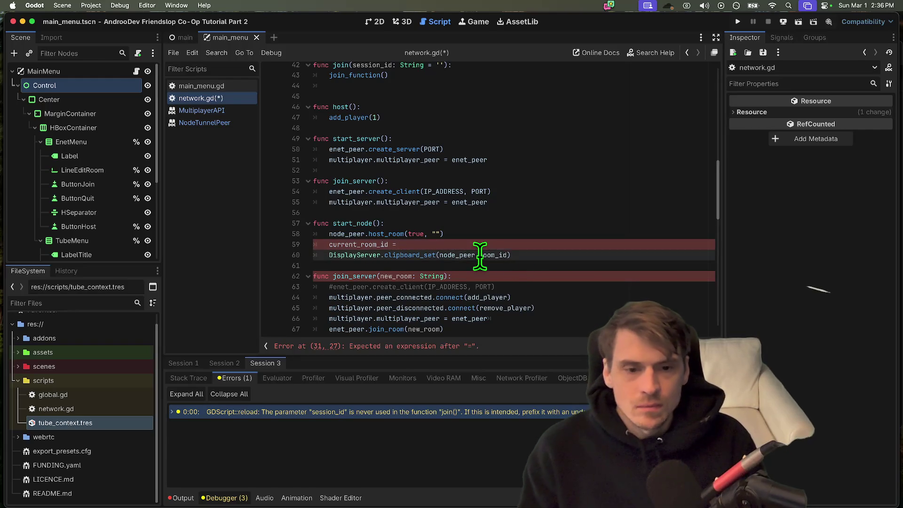
Step: Add an empty func join_node() declaration below start_node's body
left_click(589, 263)
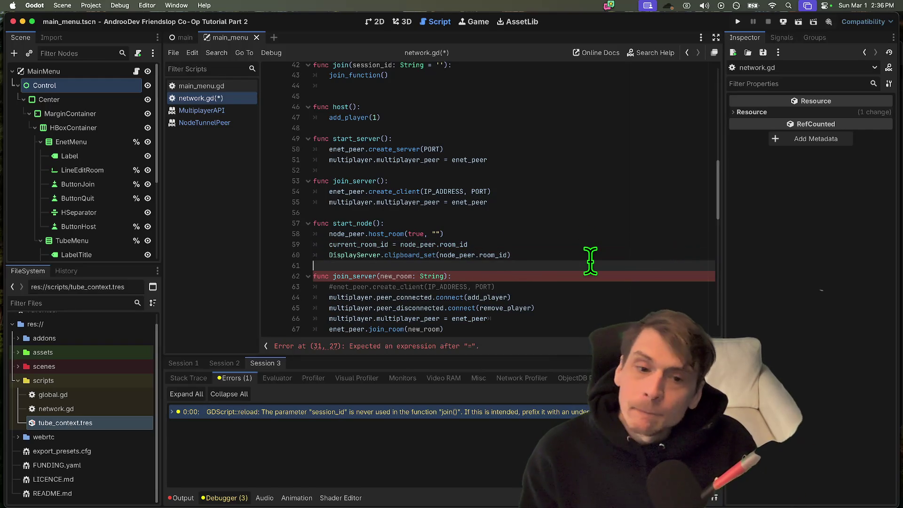
key("Return")
key("Return")
key("Return")
key("Up")
key("Up")
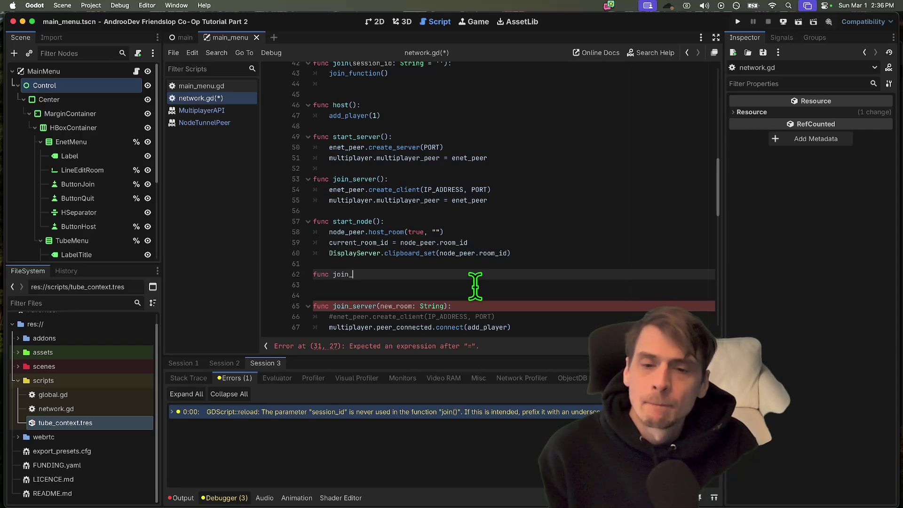
key("Down")
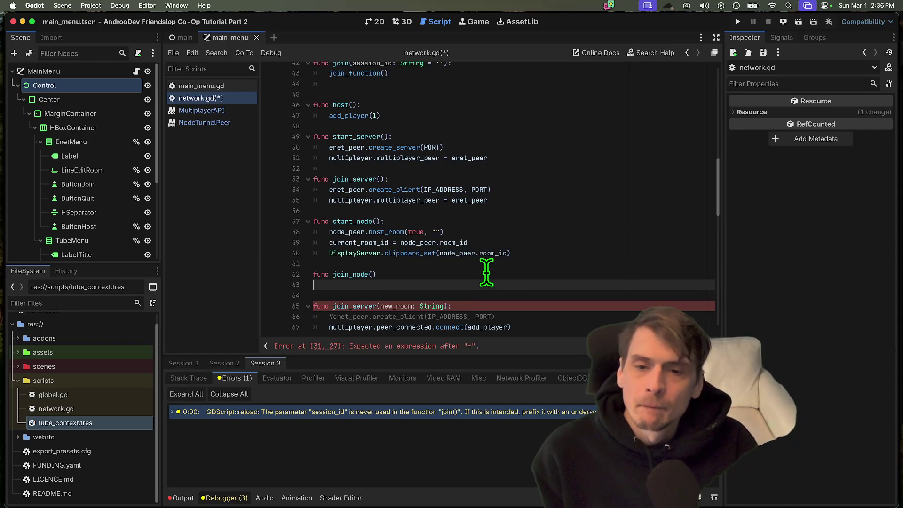
scroll(514, 270, "down", 5)
scroll(516, 272, "down", 12)
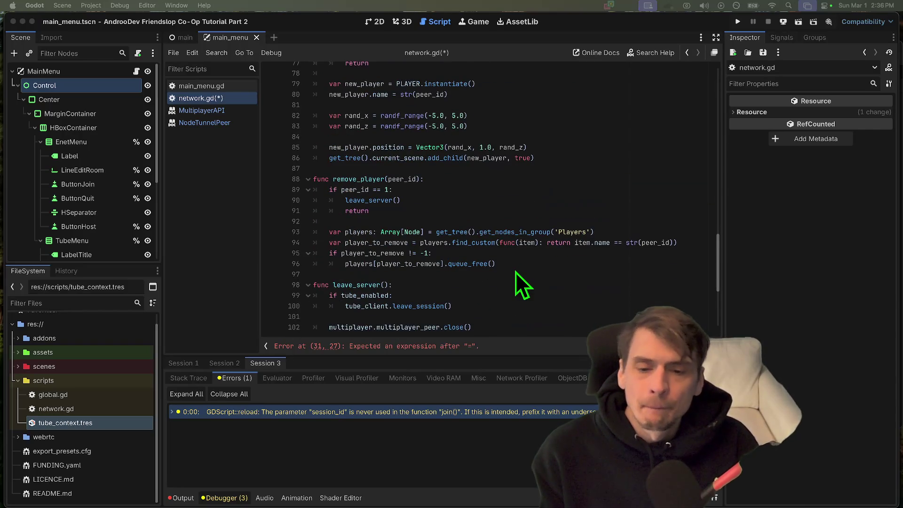
key("super+Tab")
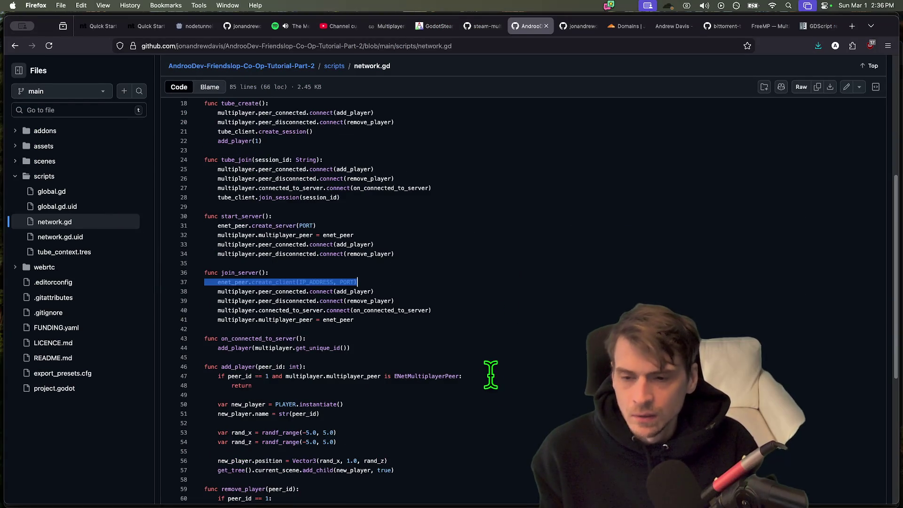
Step: Review the old join_server function and remove the blank line after join_function()
key("super+Tab")
scroll(502, 243, "up", 6)
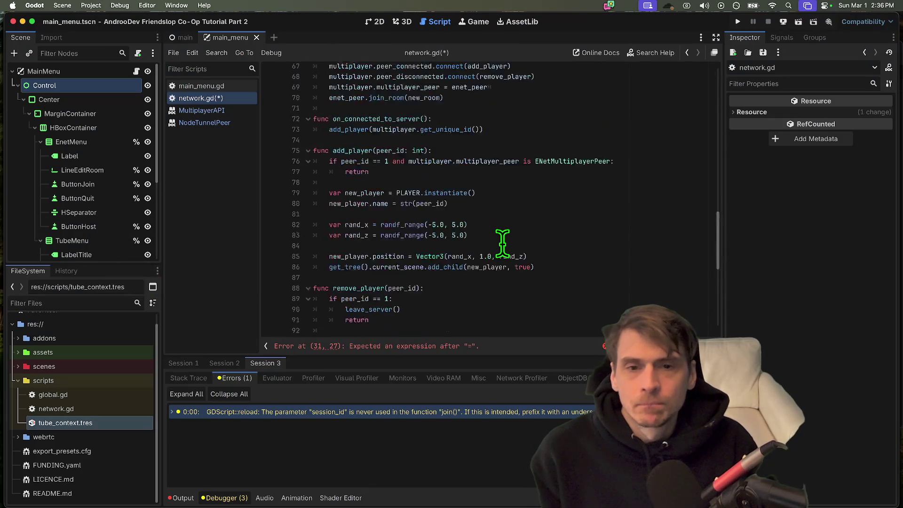
scroll(502, 243, "up", 3)
scroll(594, 165, "down", 10)
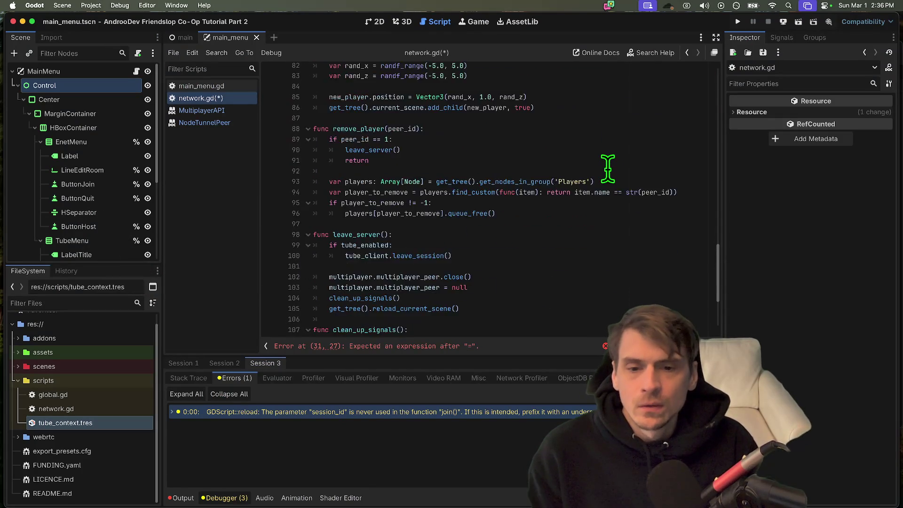
scroll(573, 270, "up", 10)
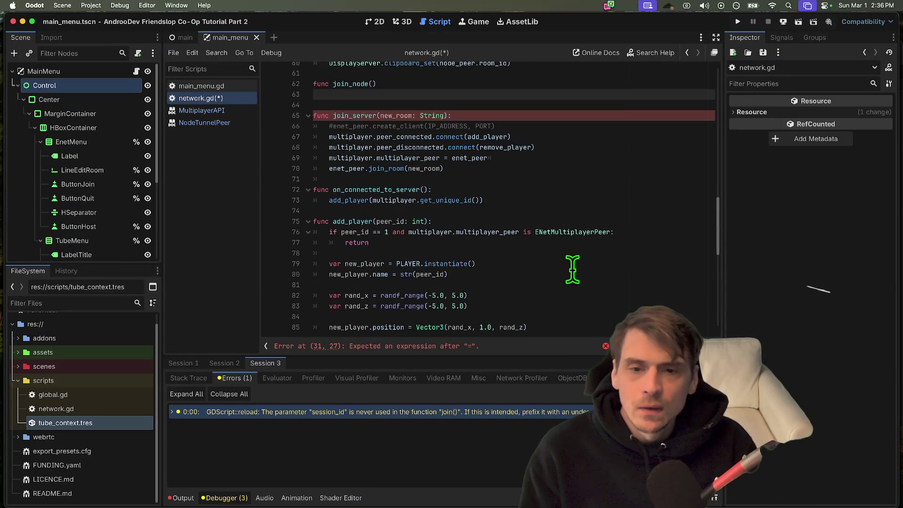
double_click(515, 147)
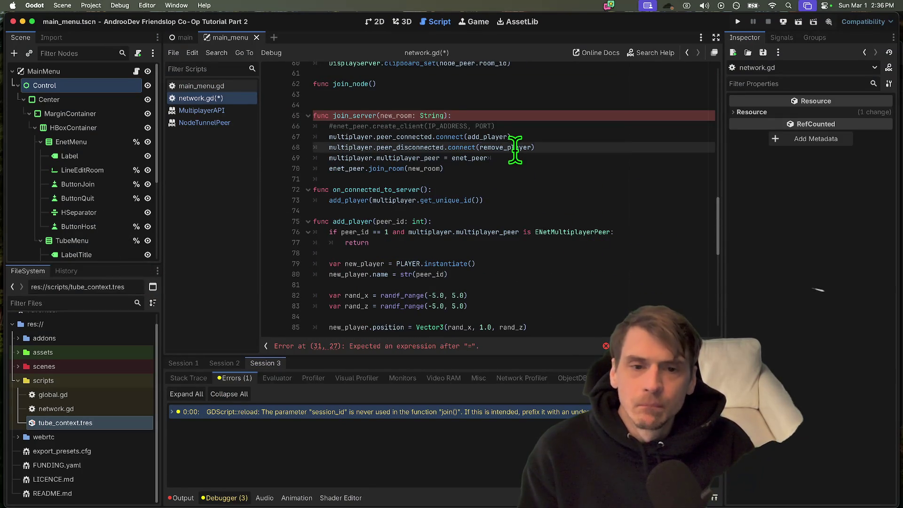
scroll(667, 211, "up", 3)
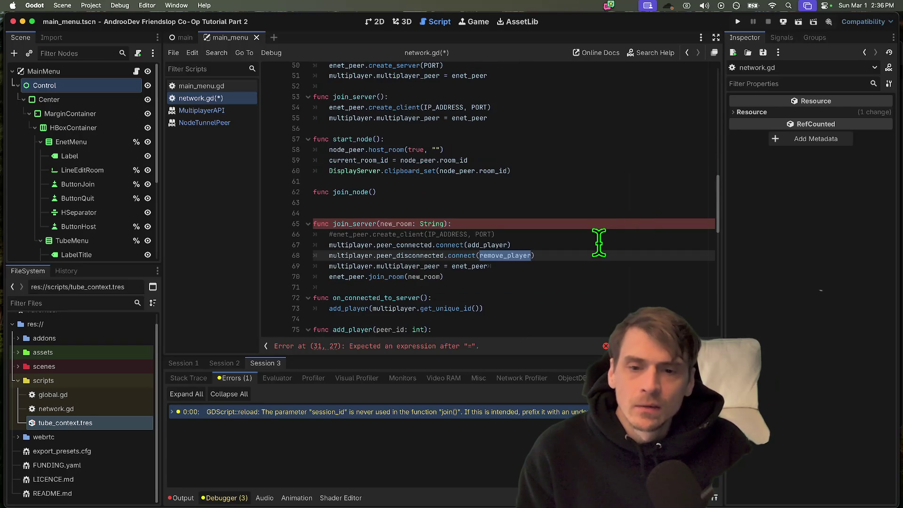
mouse_move(603, 245)
left_mouse_down()
mouse_move(609, 262)
mouse_move(413, 215)
mouse_move(343, 221)
left_mouse_up()
double_click(344, 223)
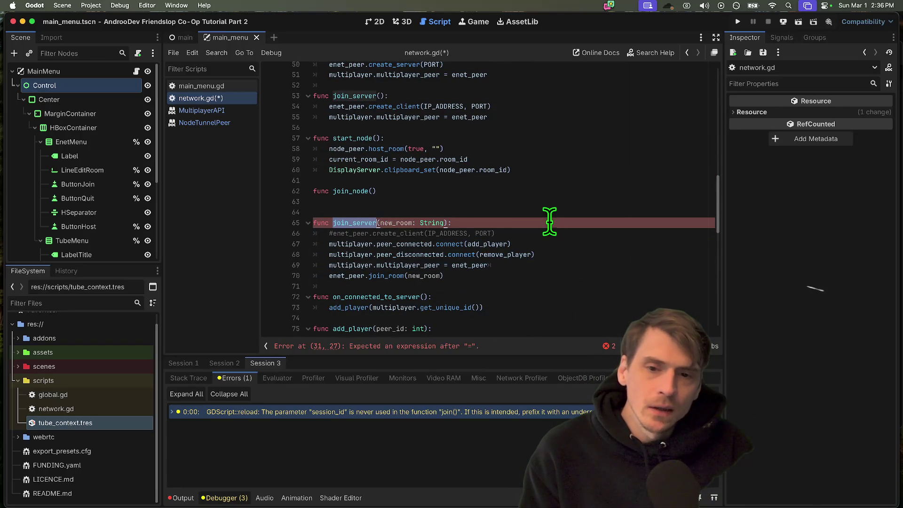
scroll(604, 238, "down", 3)
scroll(536, 211, "up", 2)
scroll(531, 183, "up", 6)
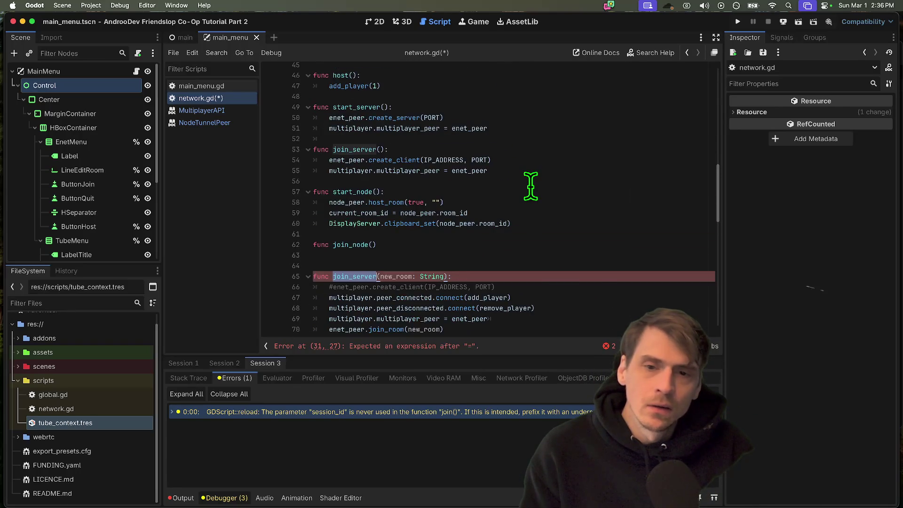
left_click(533, 167)
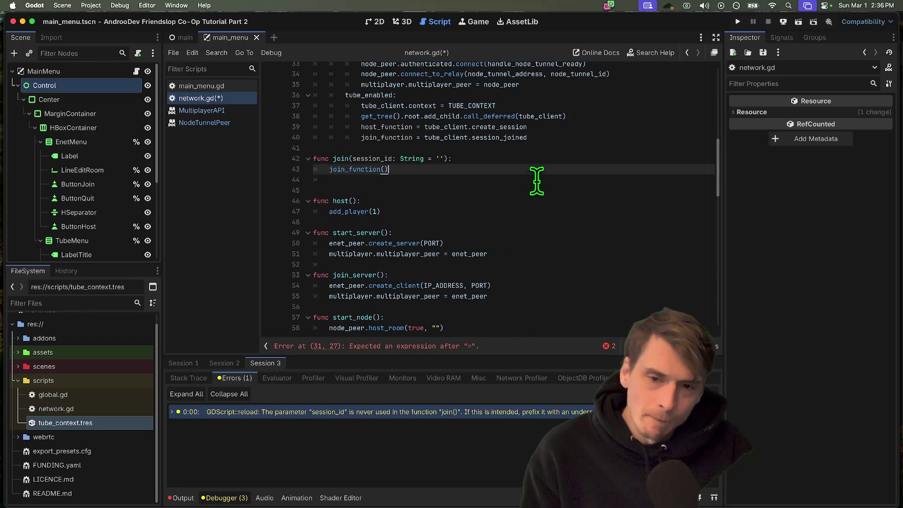
key("Delete")
Step: Try deleting join_server's new_room parameter, then undo that change
scroll(536, 182, "down", 3)
left_click_drag(381, 294, 444, 294)
key("BackSpace")
scroll(572, 276, "down", 3)
key("ctrl+z")
scroll(514, 187, "up", 1)
left_click(359, 97)
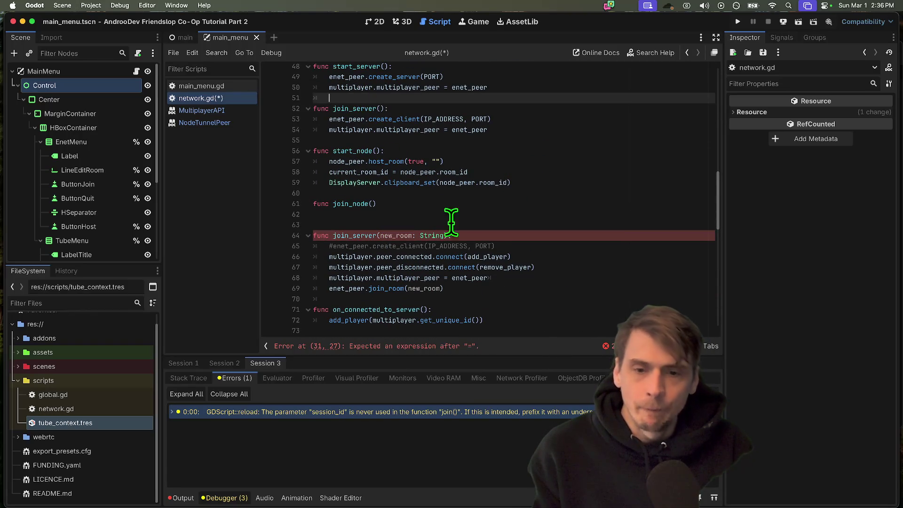
left_click_drag(517, 246, 557, 287)
left_click(548, 311)
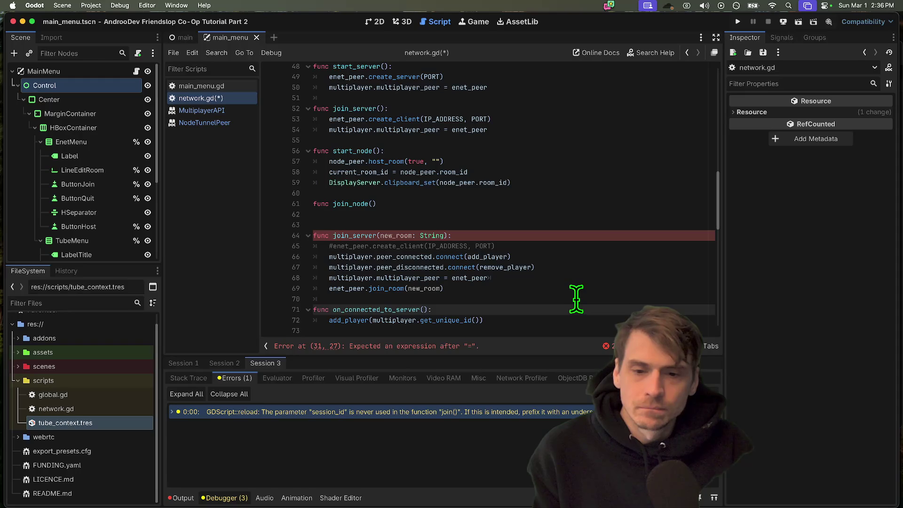
Step: Move the join_room(new_room) line into join_node and delete the old join_server function
left_click_drag(264, 301, 470, 289)
key("BackSpace")
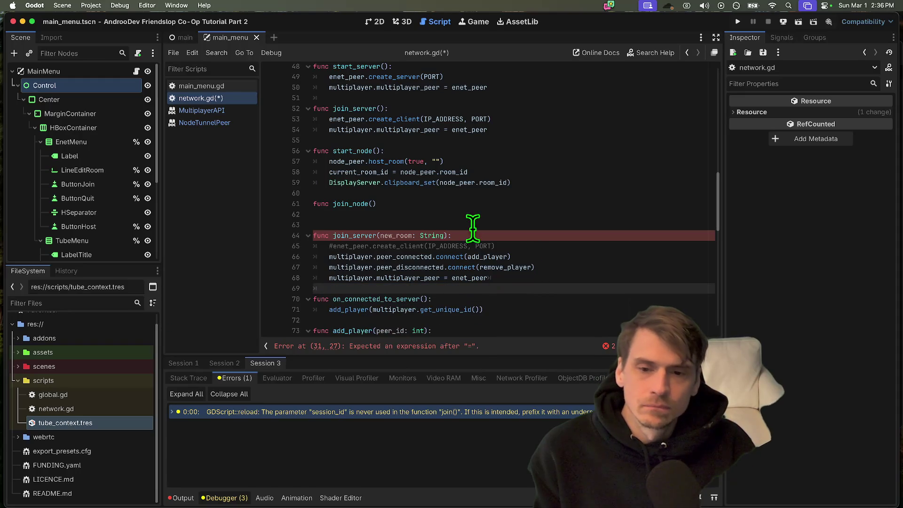
left_click(484, 203)
key("ctrl+v")
mouse_move(595, 289)
left_mouse_down()
mouse_move(452, 238)
mouse_move(404, 232)
left_mouse_up()
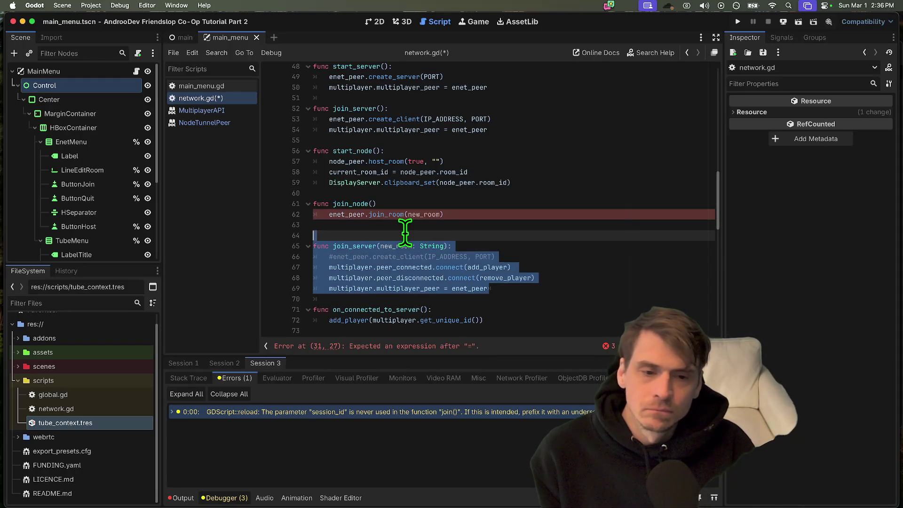
key("BackSpace")
left_click(594, 225)
key("BackSpace")
Step: Give join_node a session_id: String parameter
left_click(375, 204)
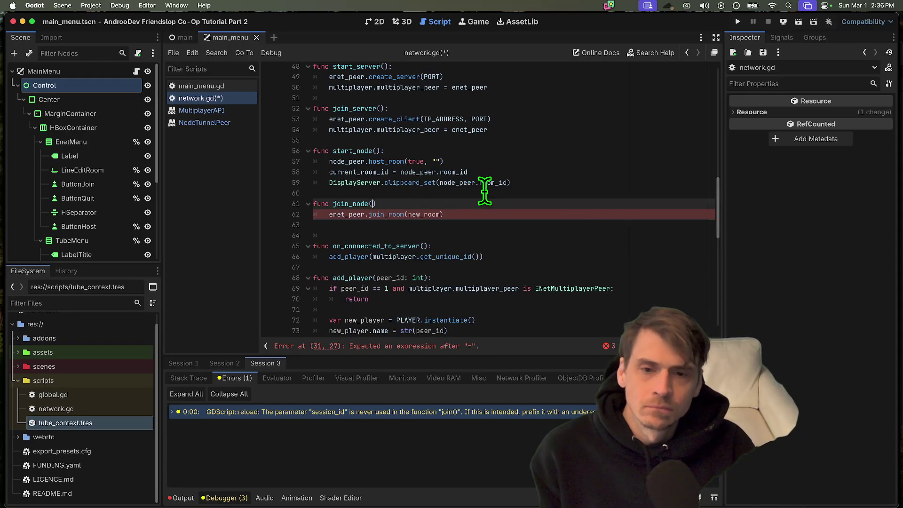
scroll(479, 193, "up", 2)
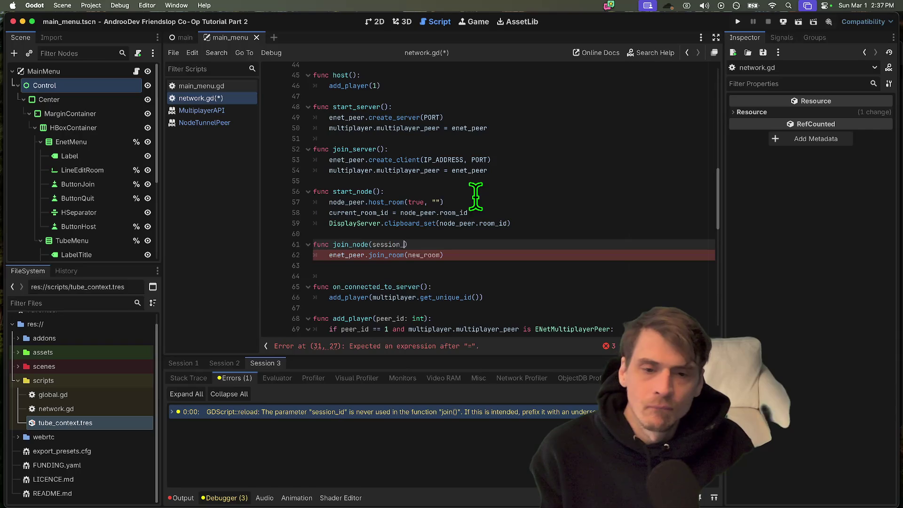
type("id: String")
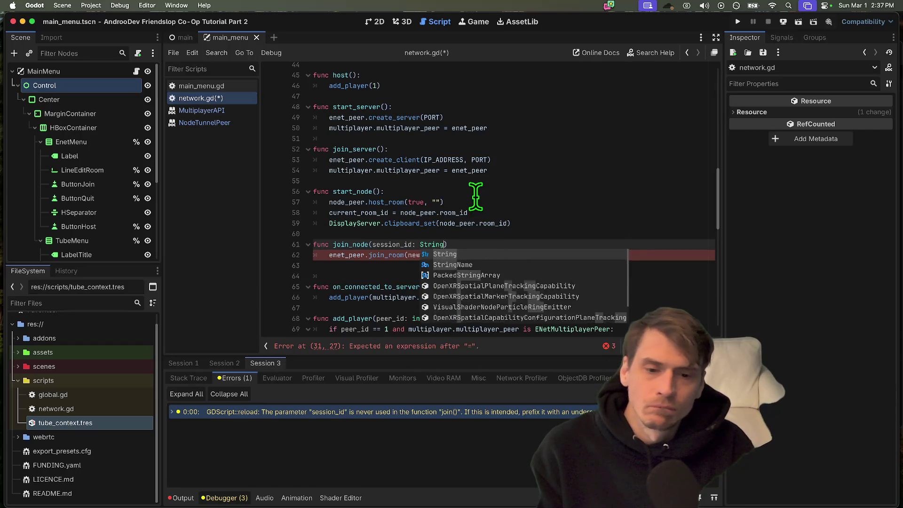
key("Return")
Step: Change the call to node_peer.join_room(session_id), replacing new_room and removing enet_peer
key("Down")
key("Down")
double_click(412, 254)
type("session_id")
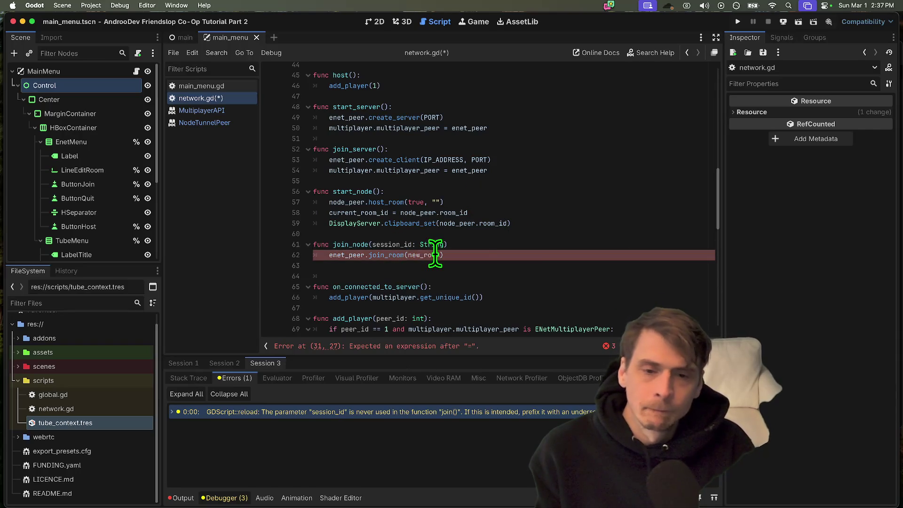
key("Down")
key("Down")
key("BackSpace")
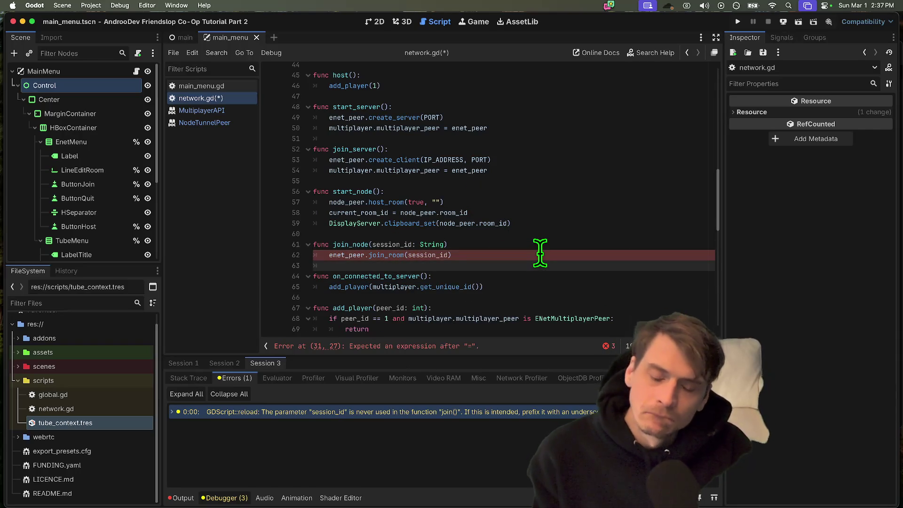
key("Up")
double_click(334, 254)
key("Delete")
key("Delete")
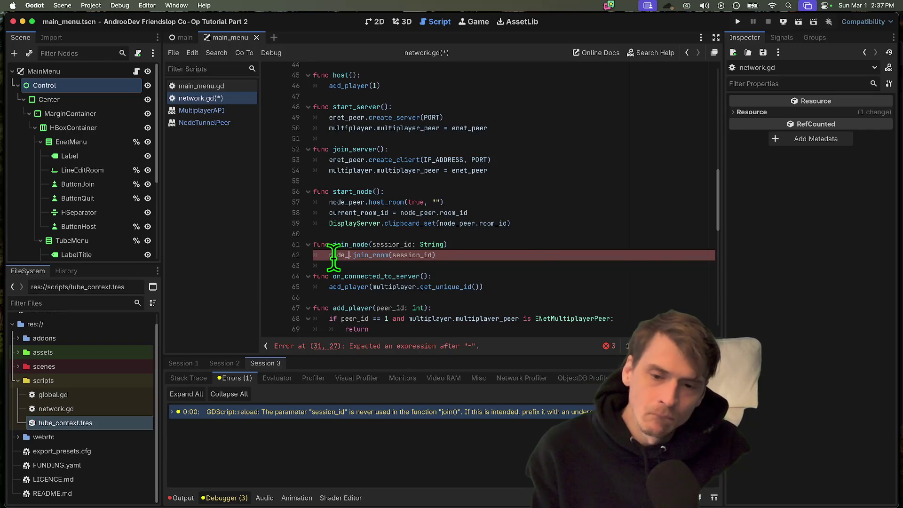
type("peer")
key("Return")
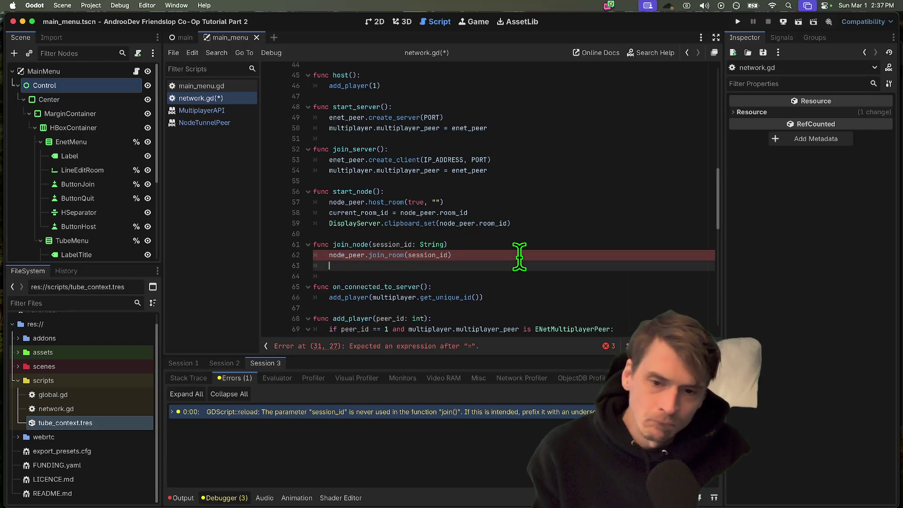
double_click(350, 202)
Step: Inspect the node_peer lines 33–35: multiplayer_peer, connect_to_relay and authenticated
scroll(526, 198, "up", 5)
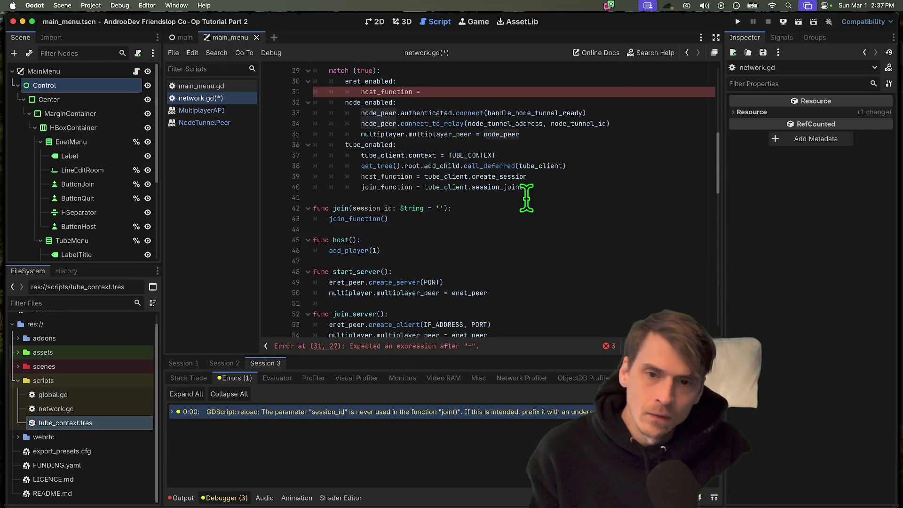
left_click_drag(361, 134, 519, 135)
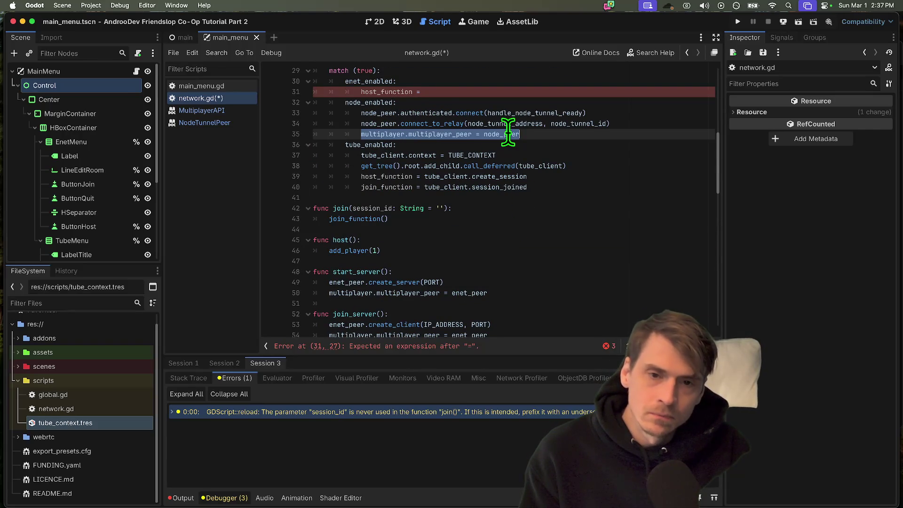
double_click(382, 134)
scroll(418, 249, "up", 2)
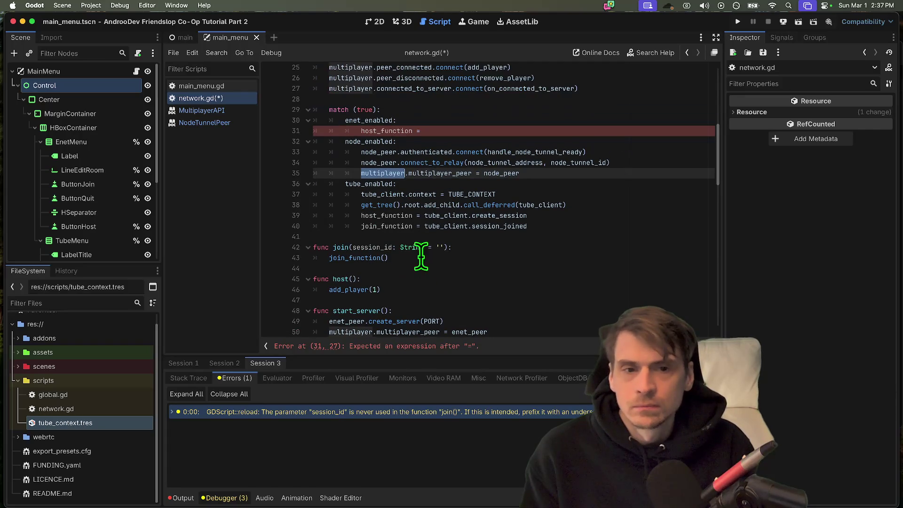
double_click(510, 162)
double_click(591, 162)
double_click(456, 162)
double_click(414, 151)
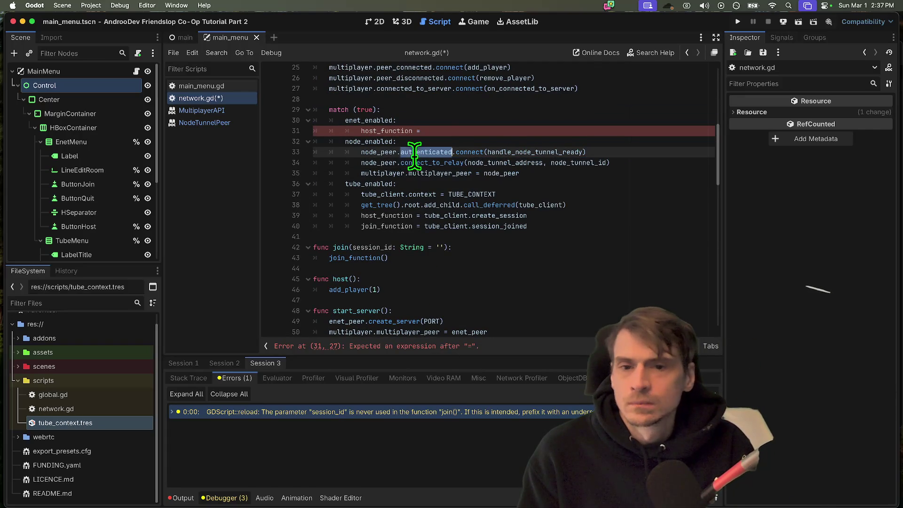
Step: Set host_function = start_server and add join_function = start_server on line 32
left_click(456, 130)
type("star")
key("Return")
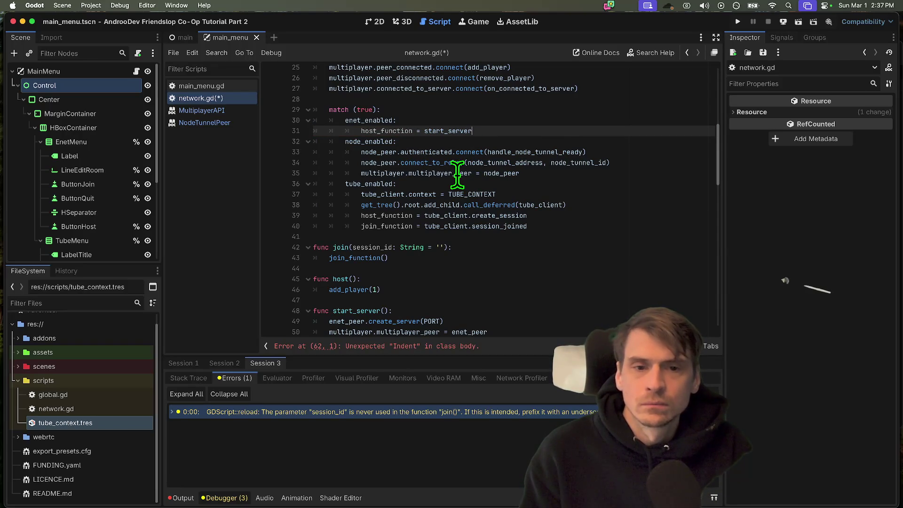
key("Return")
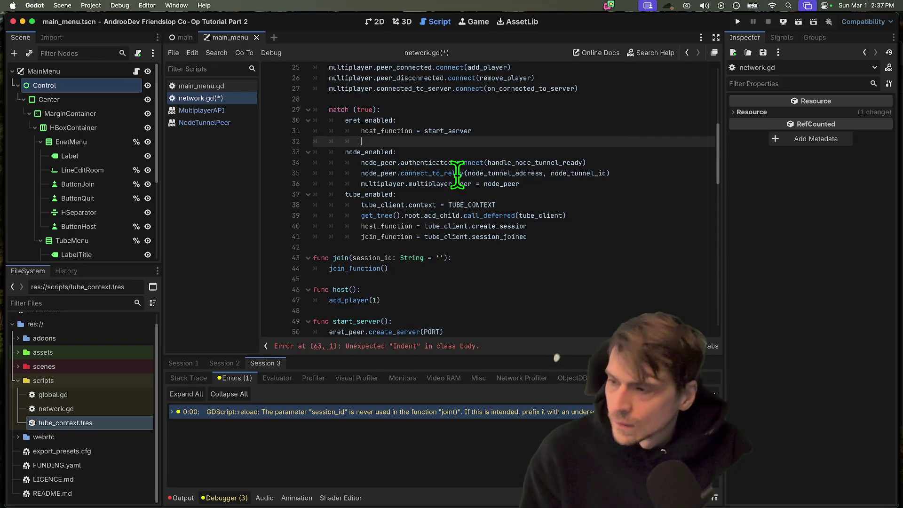
type("join_function = star")
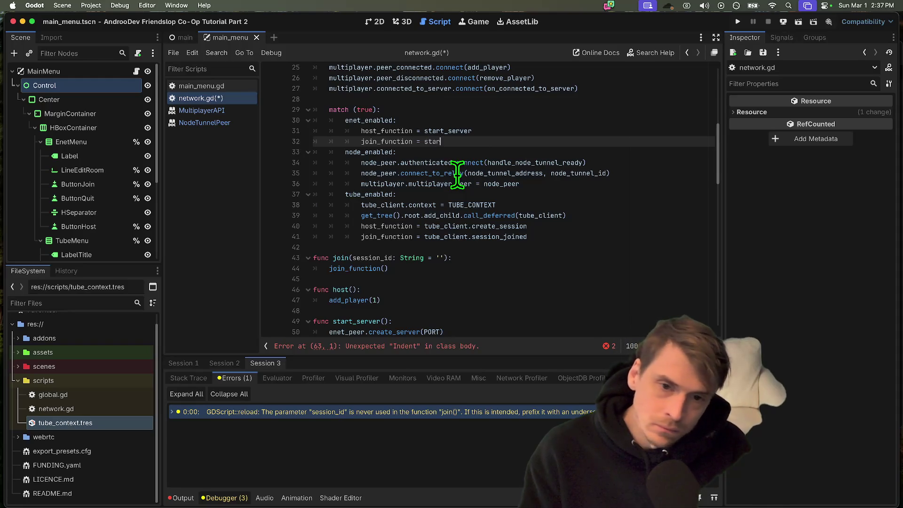
type("t_server")
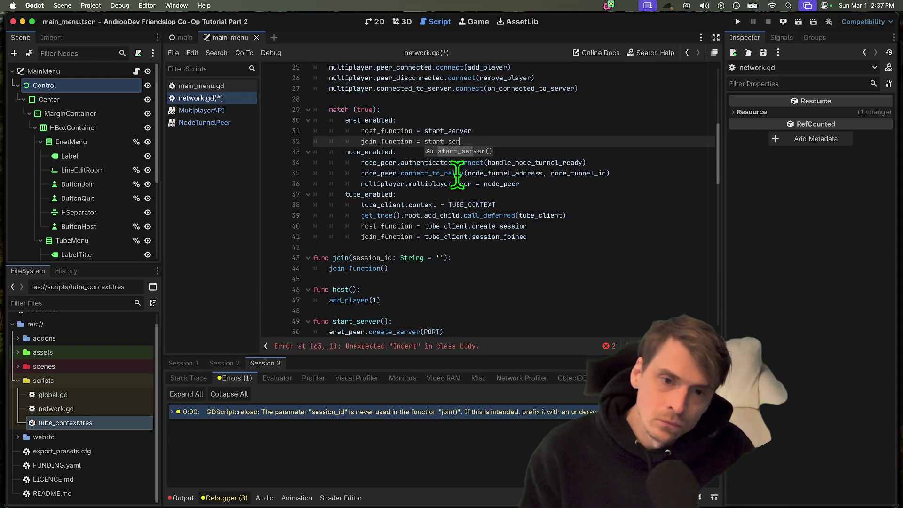
left_click(603, 247)
Step: Review match-case lines 32–41 and open a new line after the tube case for # TODO: STEAM
scroll(606, 240, "up", 3)
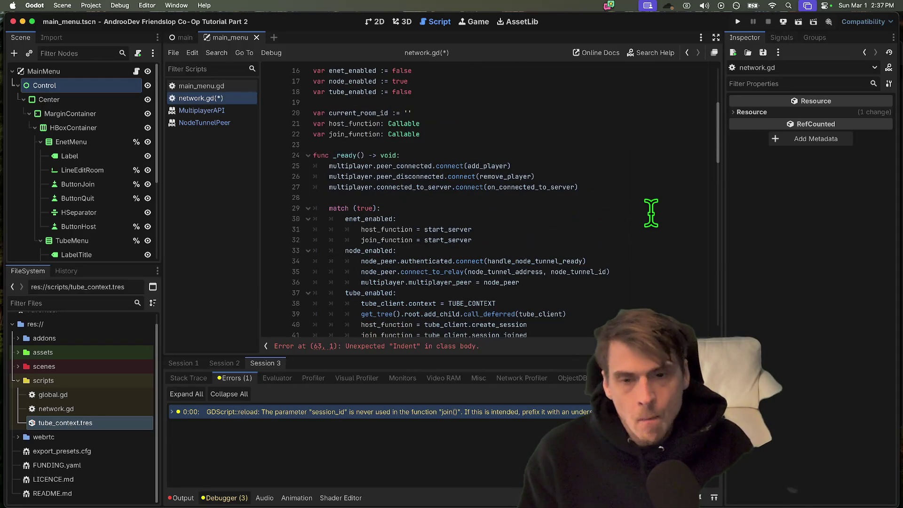
scroll(611, 160, "up", 5)
scroll(597, 169, "down", 6)
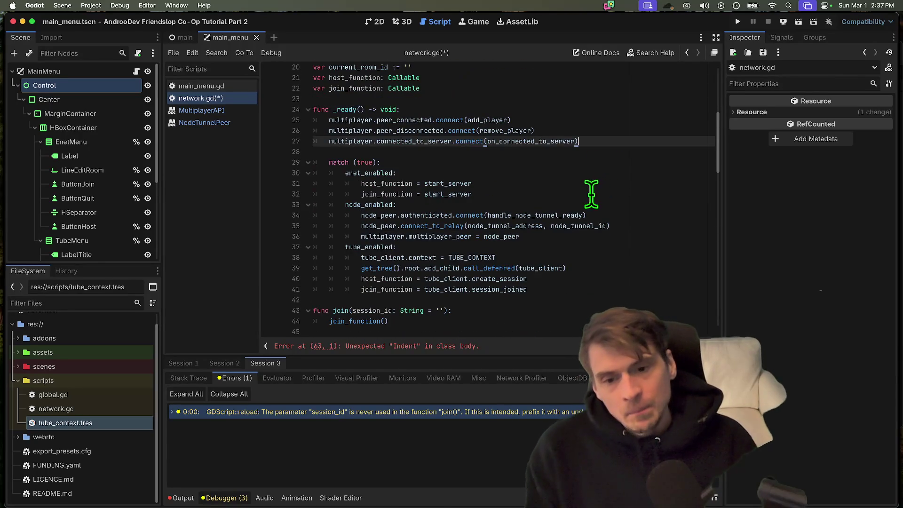
left_click(601, 290)
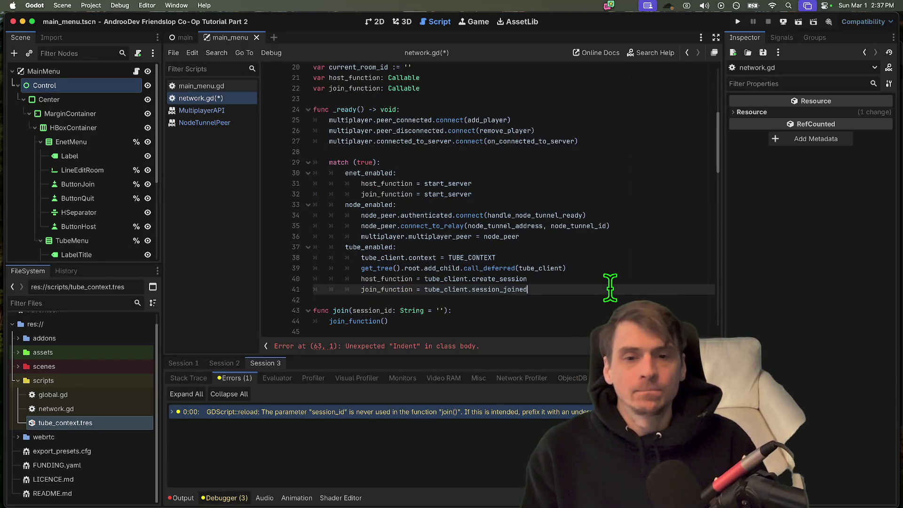
left_click_drag(609, 288, 314, 194)
left_click(655, 278)
scroll(659, 268, "down", 5)
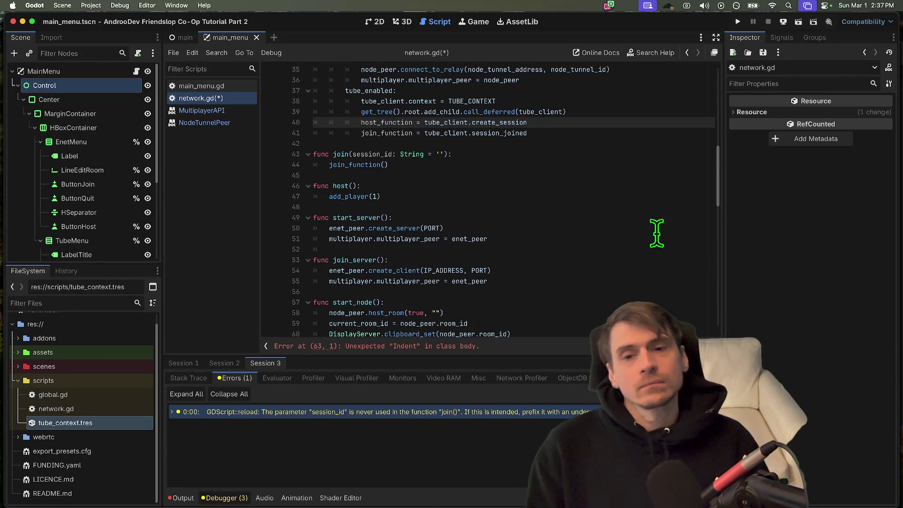
key("Down")
key("Return")
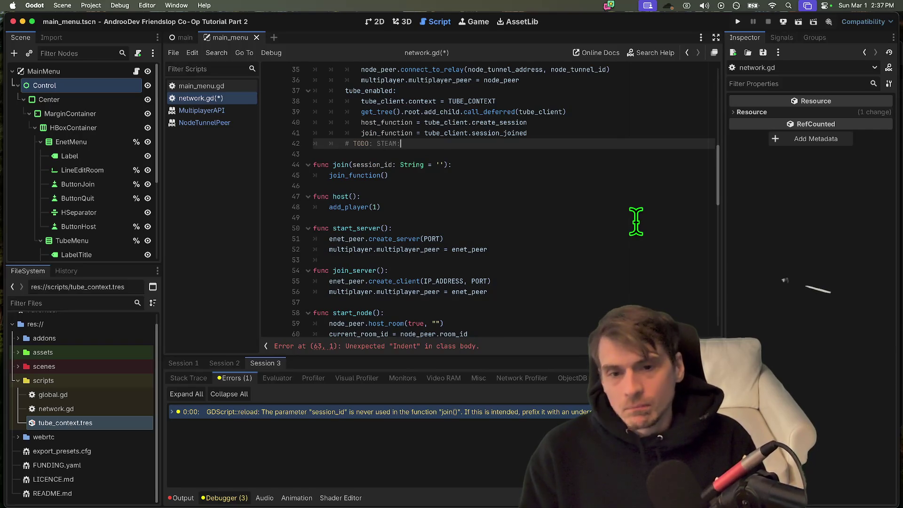
Step: Remove the stray colon after TODO: STEAM and the extra empty line below it
key("BackSpace")
key("Return")
scroll(629, 223, "down", 1)
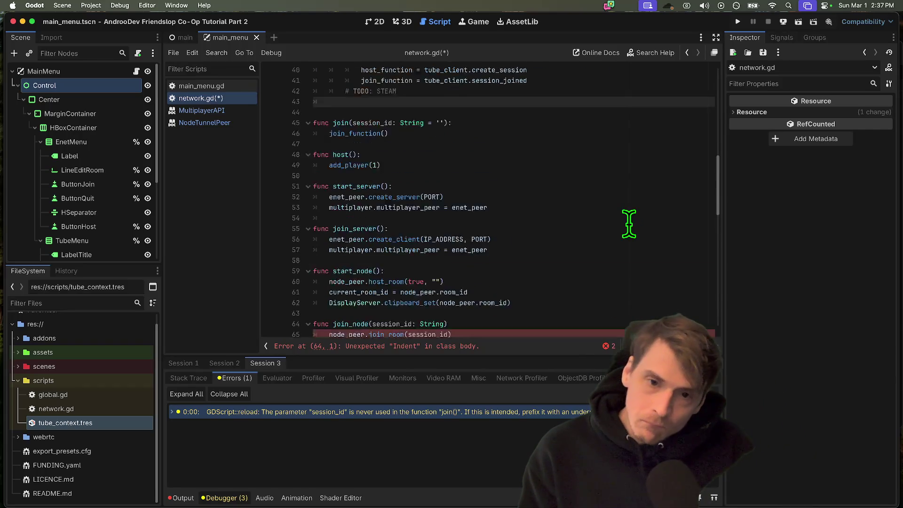
scroll(467, 268, "down", 5)
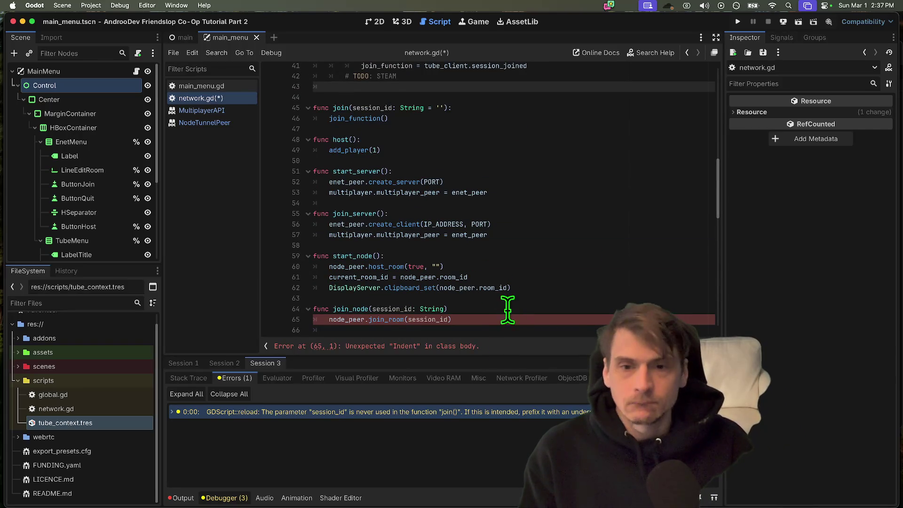
key("ctrl+shift+k")
Step: Insert a host_function() call as the first line of host()
key("Down")
key("Down")
key("Down")
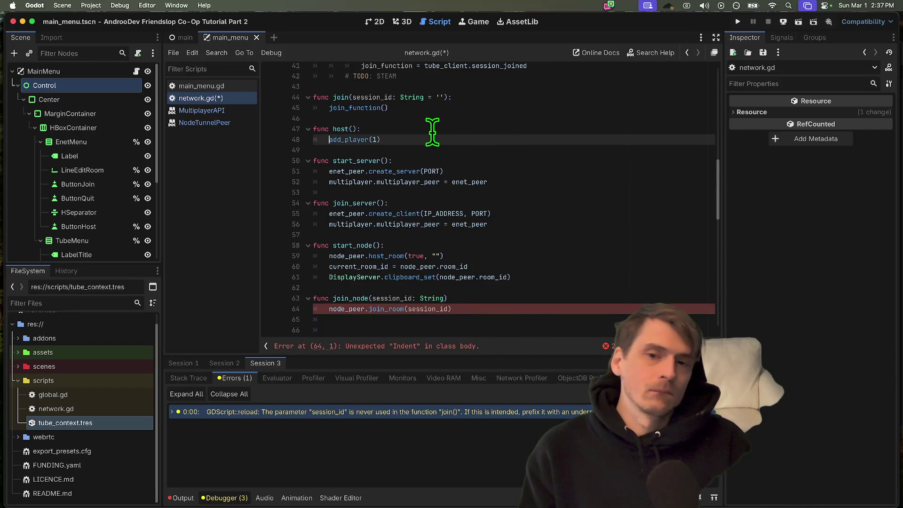
key("Up")
key("End")
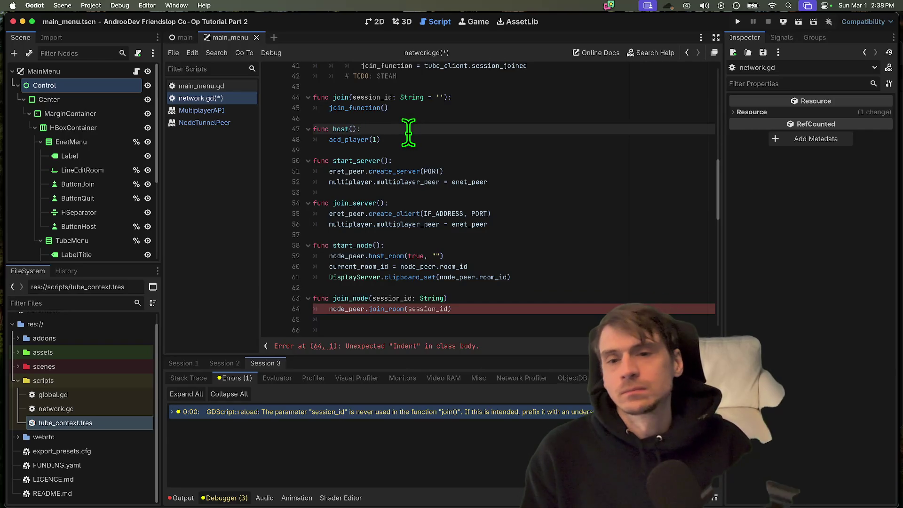
key("Return")
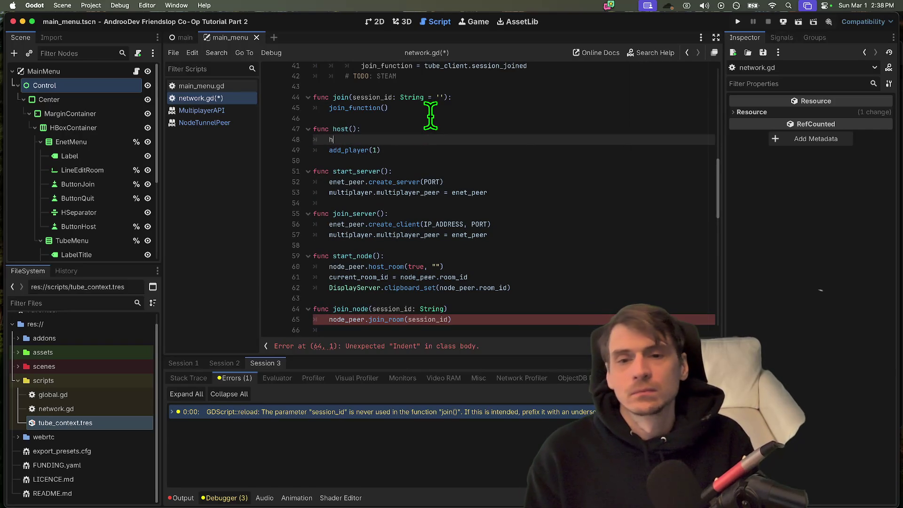
type("o")
key("Down")
key("Return")
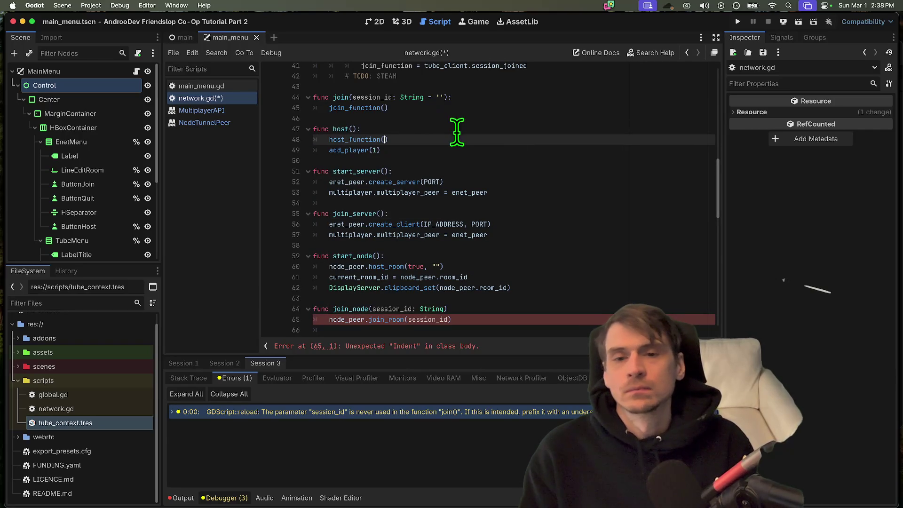
Step: Make join() call join_function(session_id) and delete its blank line
left_click(497, 97)
key("Left")
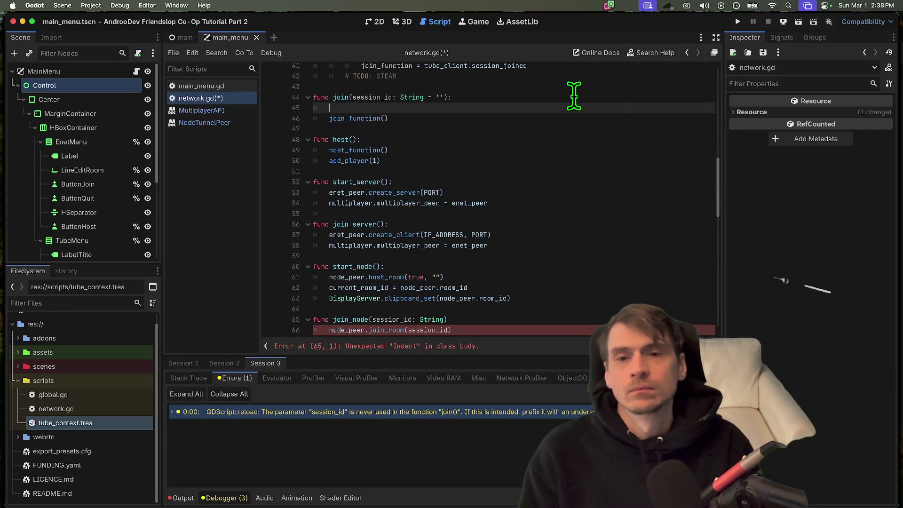
key("super+shift+k")
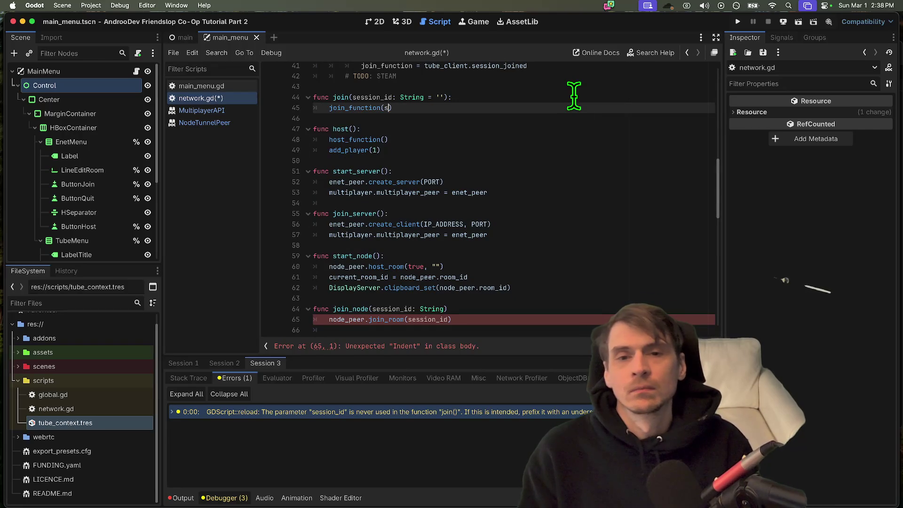
key("Return")
Step: Move the join() function below host(), separated by a blank line
key("super+Left")
key("shift+Up")
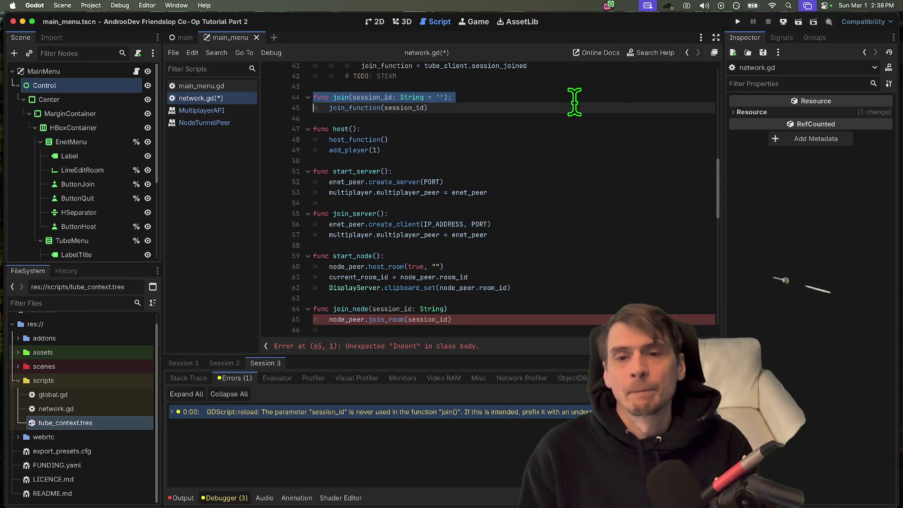
key("alt+Down")
key("alt+Down")
key("alt+Down")
key("Return")
key("Return")
key("Up")
key("Up")
key("Return")
key("Down")
key("Down")
key("Down")
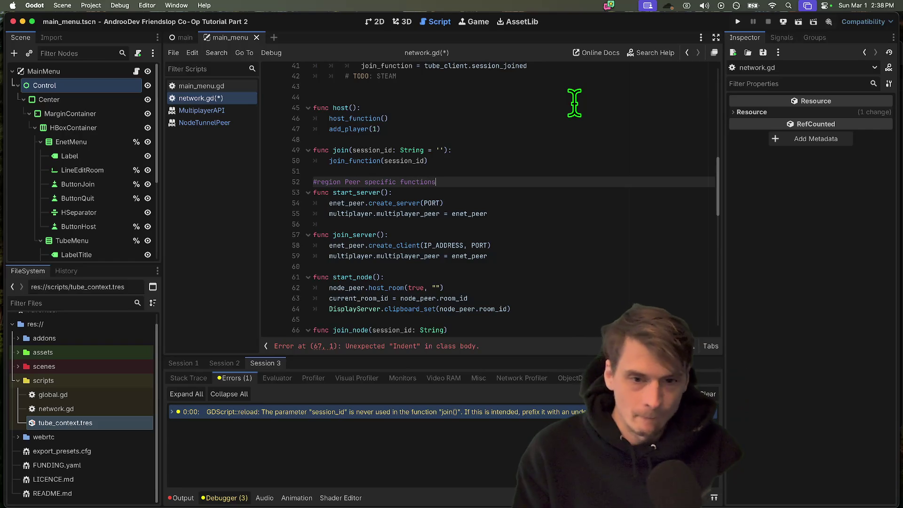
Step: Add a closing #region line after join_node() to end the peer functions block
scroll(376, 188, "down", 5)
left_click(499, 180)
key("Down")
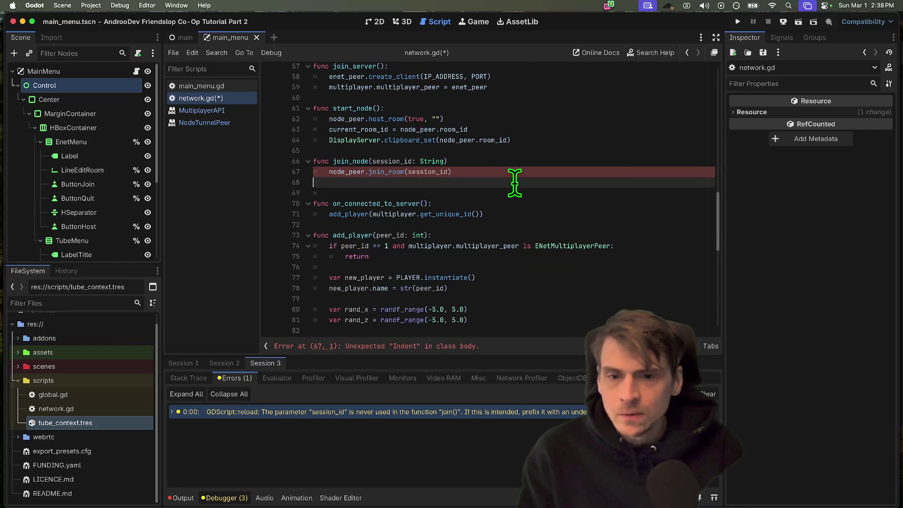
key("Tab")
key("BackSpace")
key("Up")
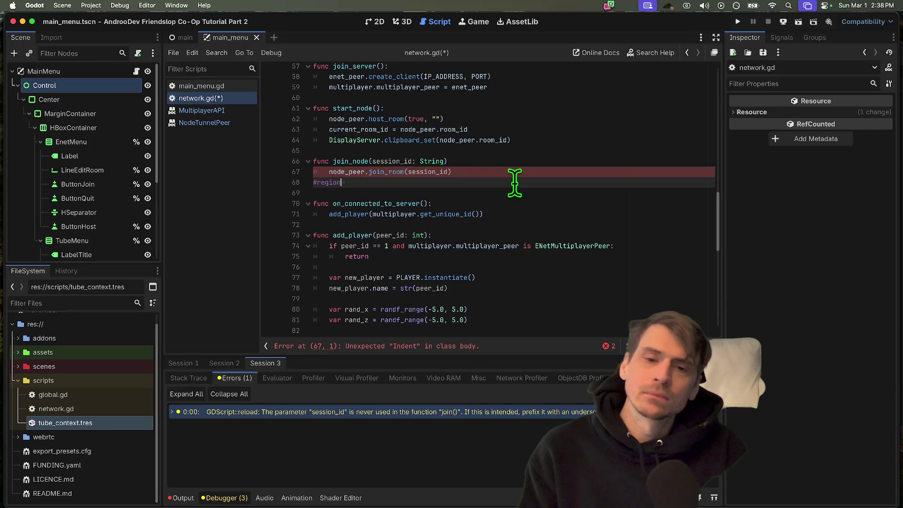
triple_click(545, 207)
scroll(522, 221, "down", 4)
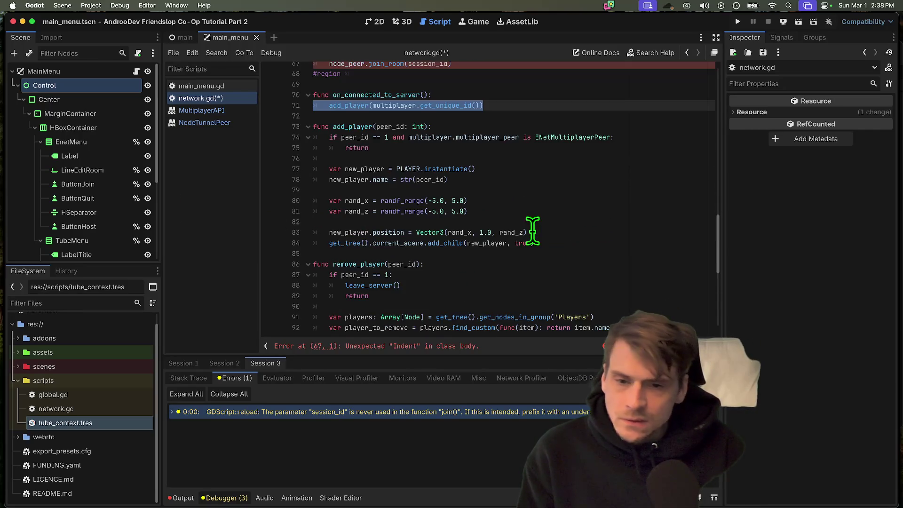
scroll(508, 214, "up", 5)
left_click(515, 216)
scroll(579, 219, "up", 2)
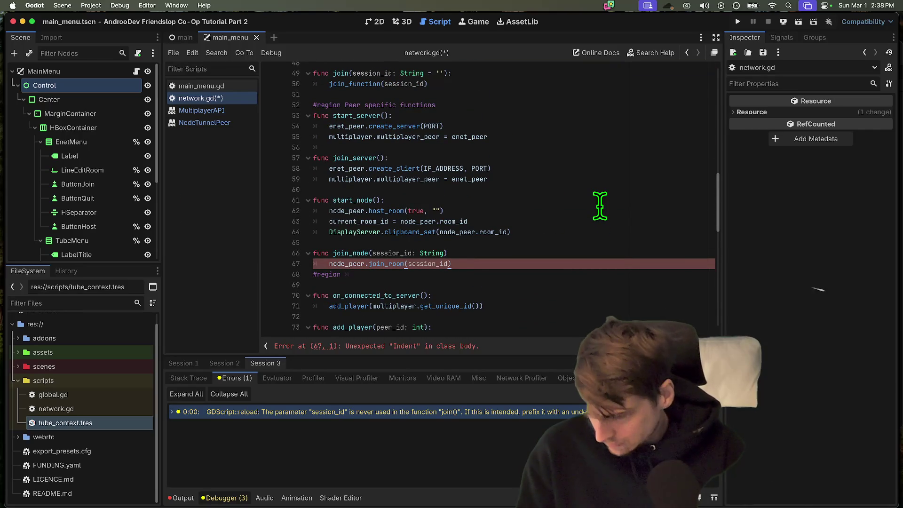
Step: Switch to Firefox to view GitHub's original network.gd
mouse_move(463, 484)
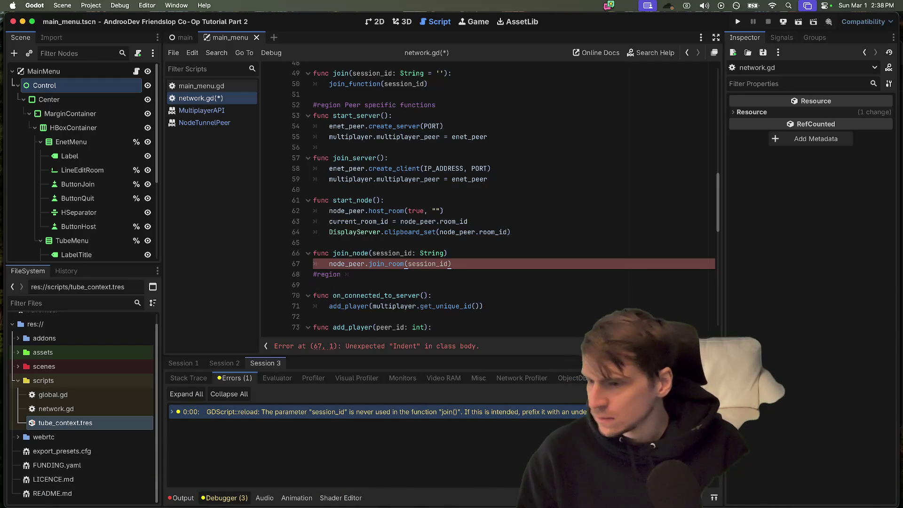
mouse_move(332, 477)
left_click(196, 478)
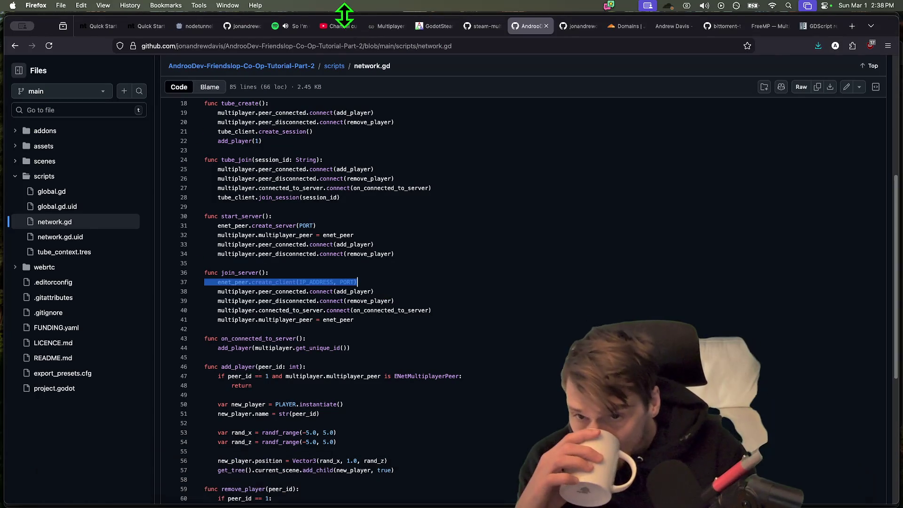
Step: Browse the Spotify lyrics, GodotSteam MultiplayerPeer and FreeMP tabs, then switch to Discord
left_click(296, 26)
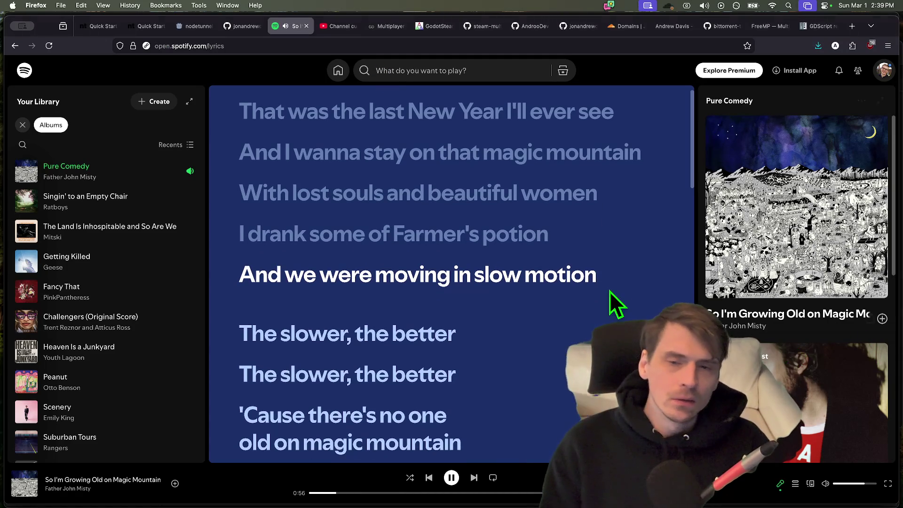
left_click(384, 27)
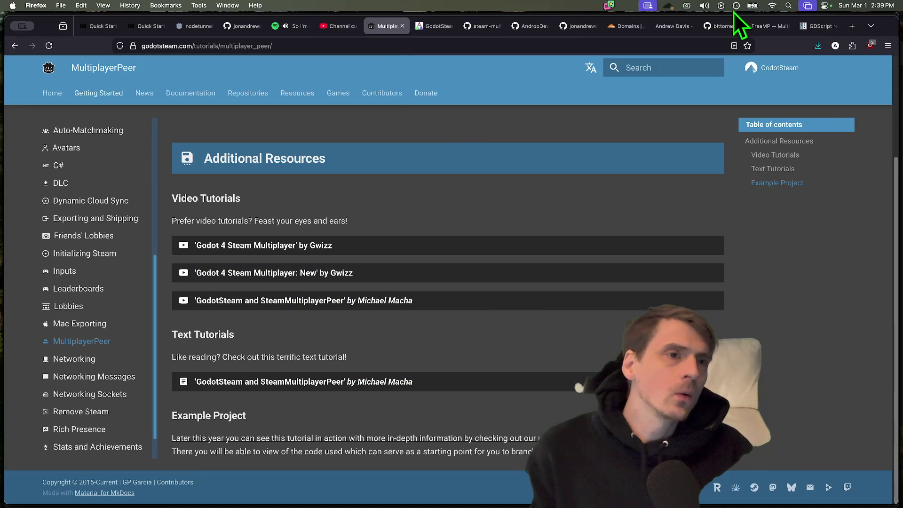
left_click(755, 27)
key("super+Tab")
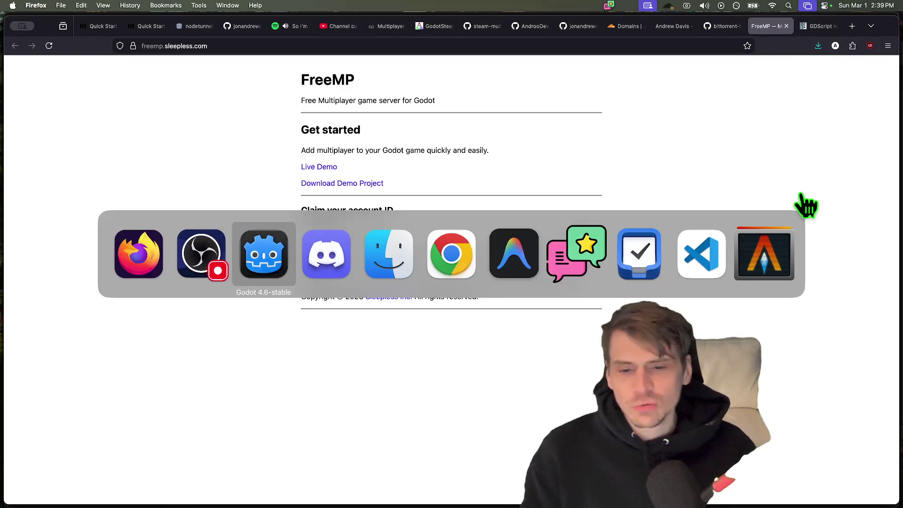
left_click(20, 227)
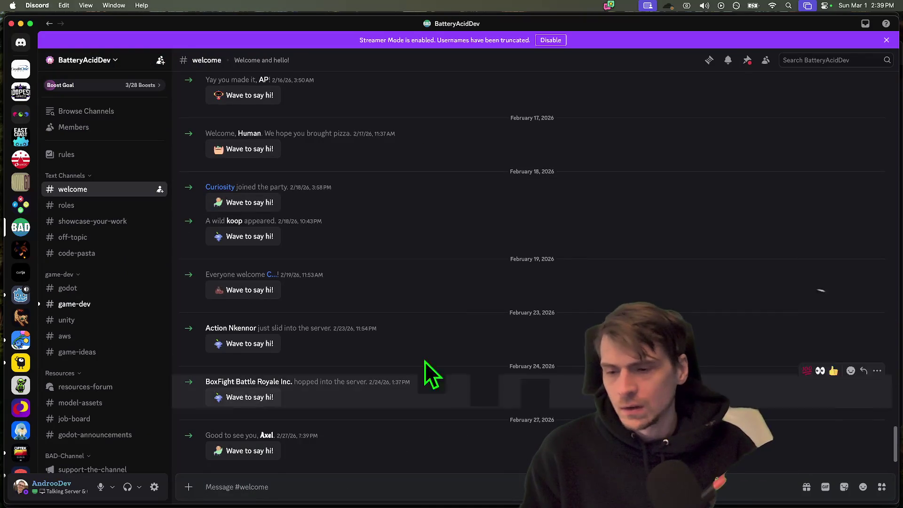
Step: Read the game-dev channel in Discord, then switch back to Godot's network.gd
left_click(105, 303)
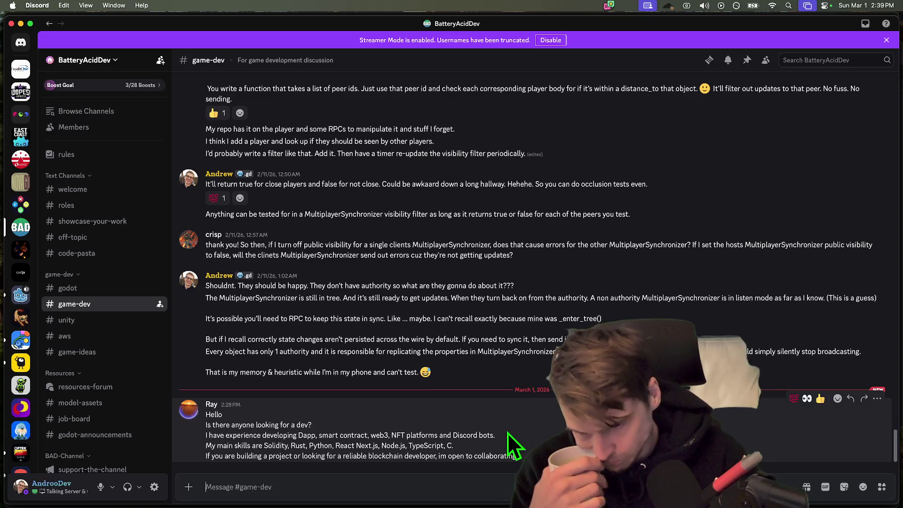
scroll(62, 446, "down", 2)
scroll(62, 446, "down", 2)
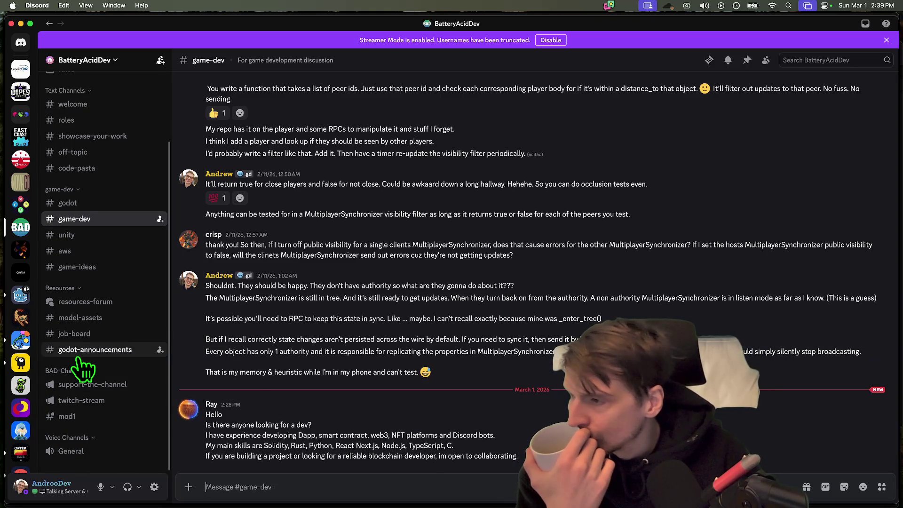
key("super+Tab")
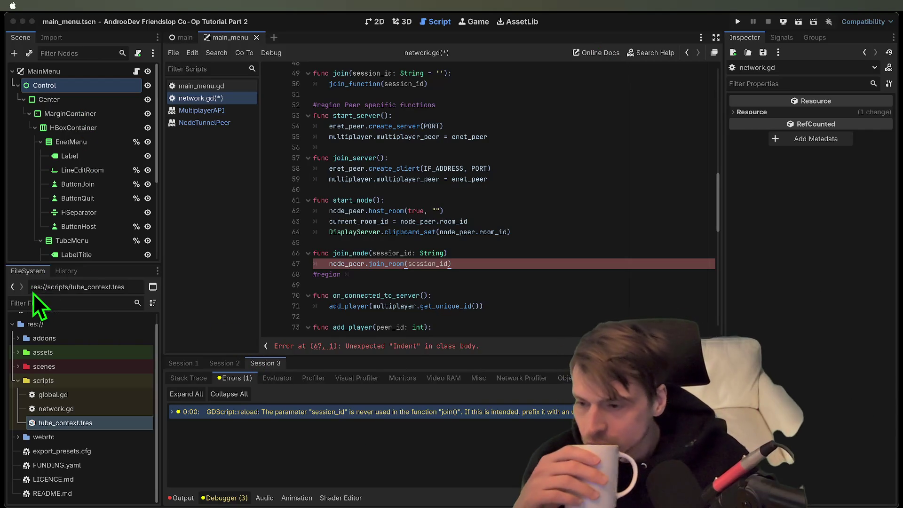
mouse_move(89, 423)
left_mouse_down()
mouse_move(101, 429)
mouse_move(98, 335)
mouse_move(89, 367)
mouse_move(72, 366)
mouse_move(83, 422)
mouse_move(71, 331)
mouse_move(73, 339)
left_mouse_up()
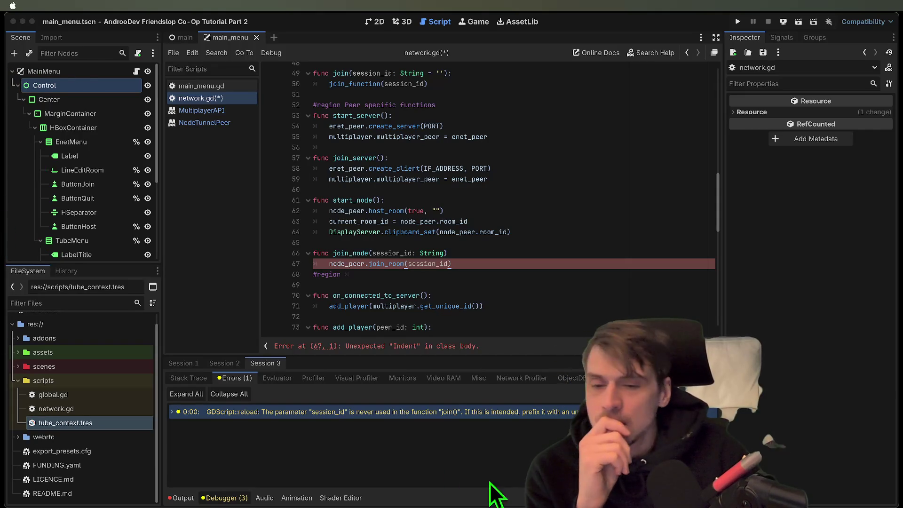
key("super+Tab")
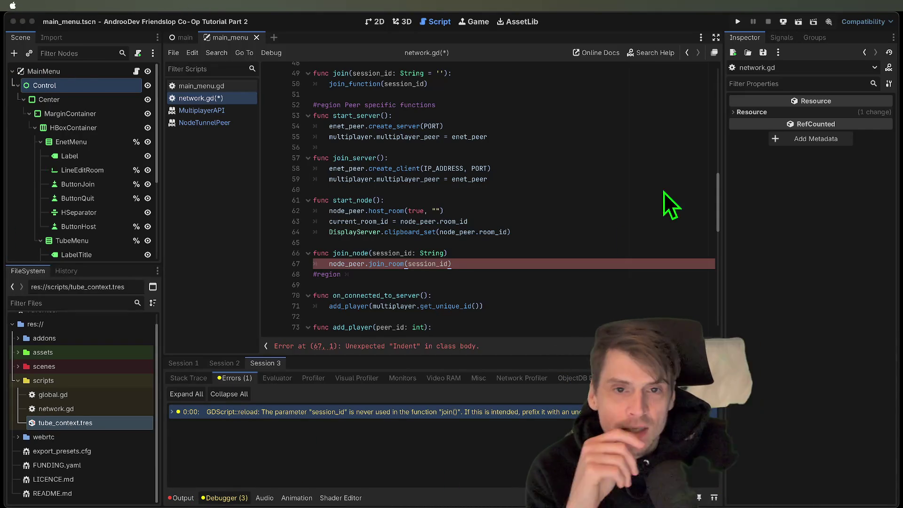
key("super+Tab")
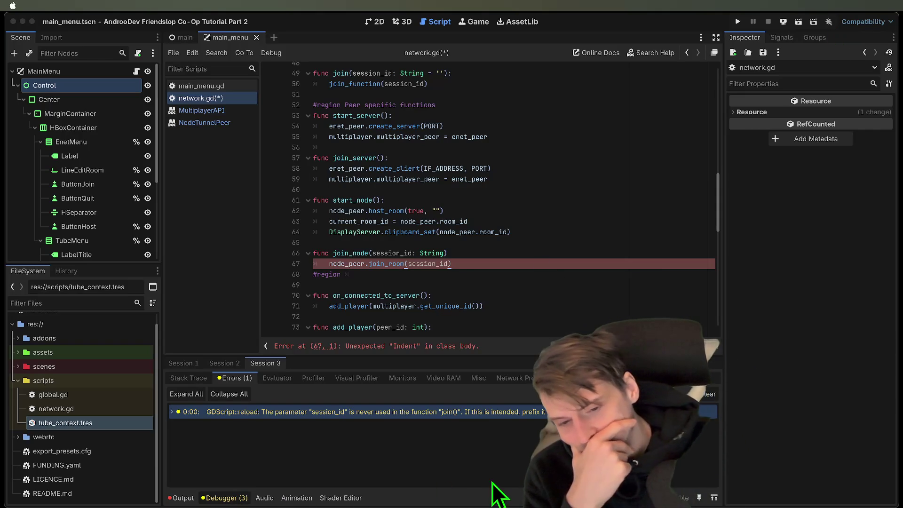
left_click(460, 187)
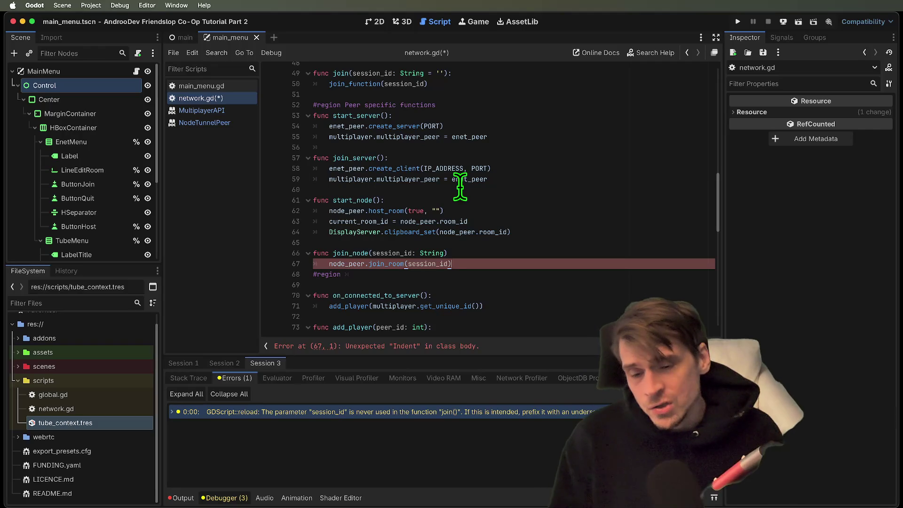
Step: Fix the blank lines and join_room indentation after join_node to clear the indent error
key("Return")
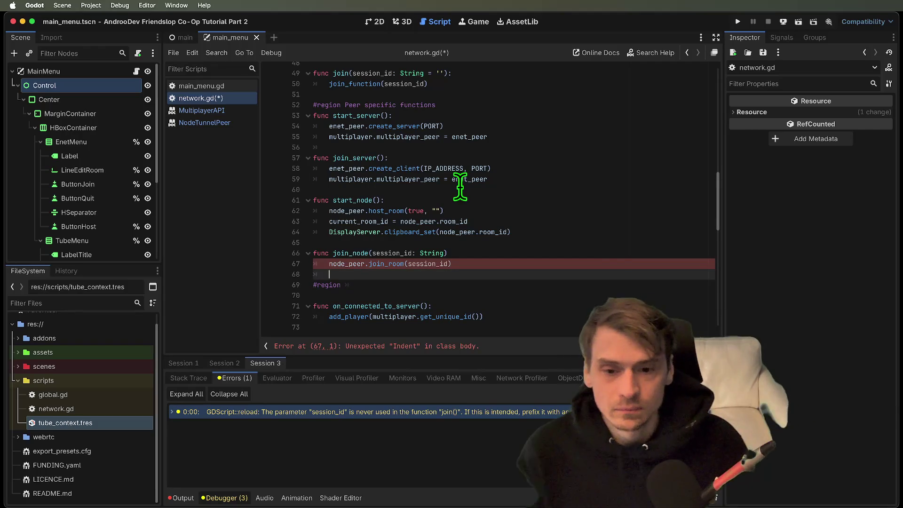
key("Return")
key("Up")
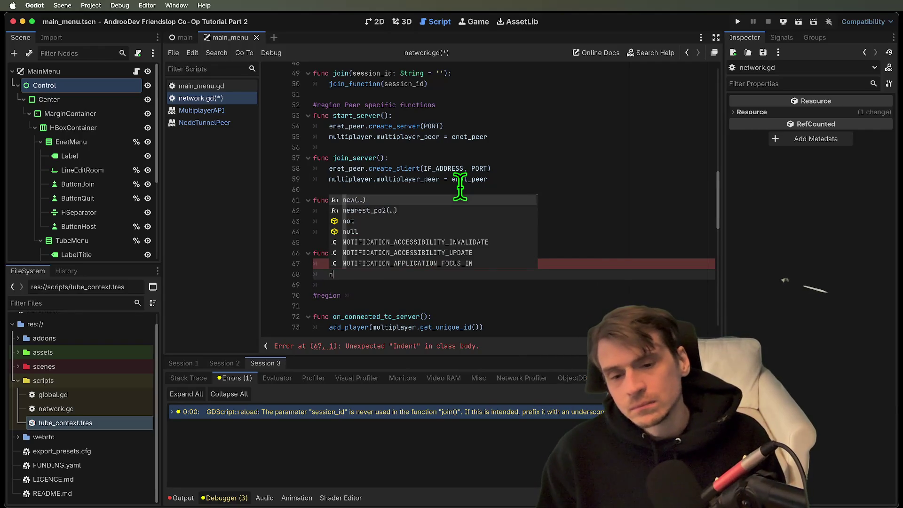
key("BackSpace")
key("BackSpace")
key("BackSpace")
scroll(470, 286, "down", 2)
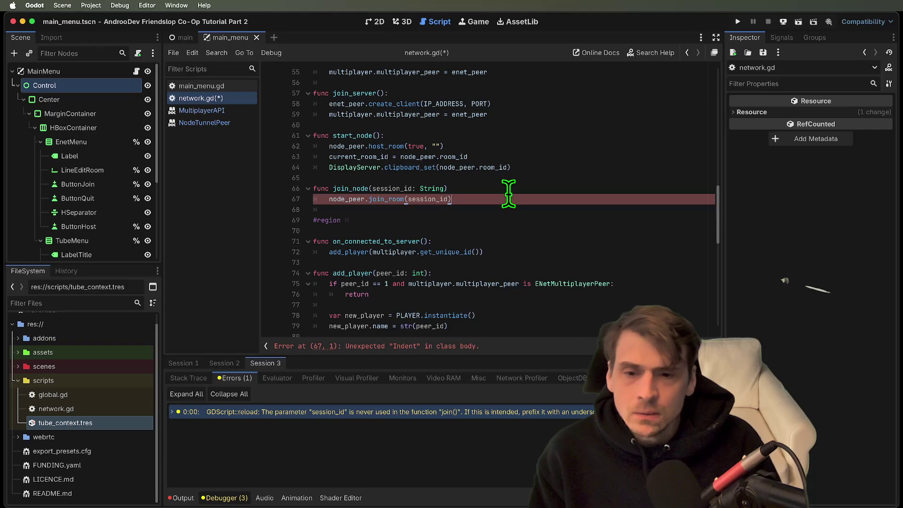
key("shift+Tab")
left_click(517, 209)
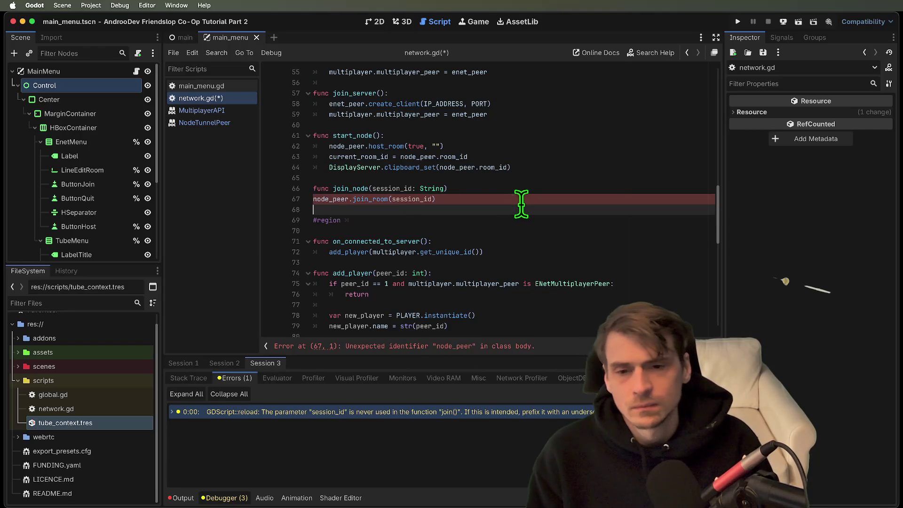
key("Up")
key("Tab")
key("Up")
key("End")
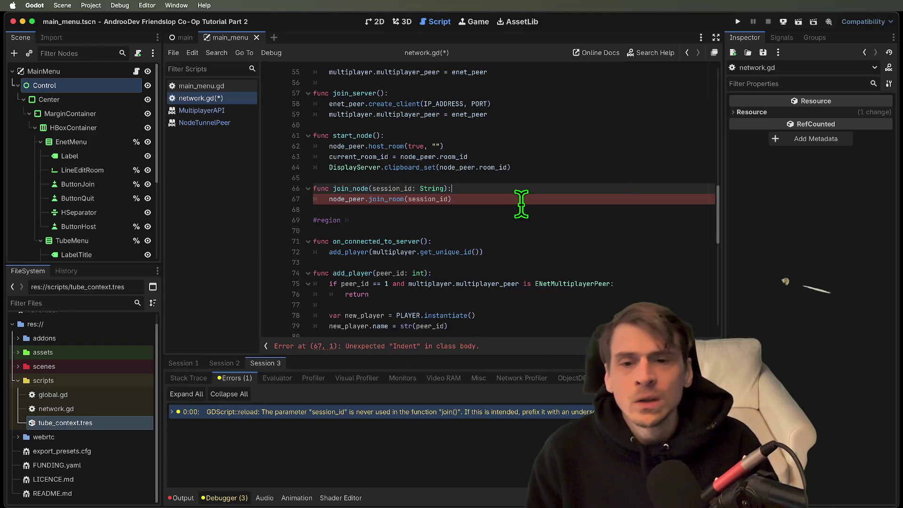
left_click(521, 207)
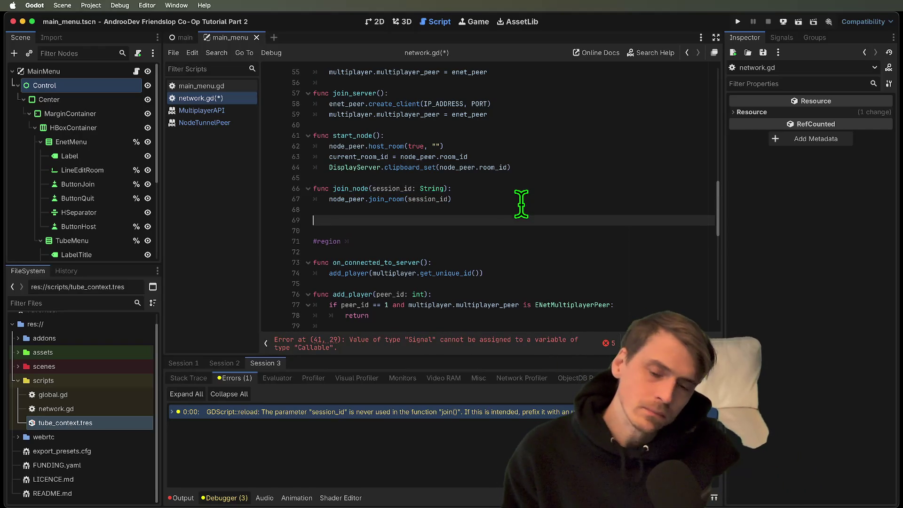
key("Return")
Step: Retype the line 52 region label as '#region Peer Implementations'
mouse_move(488, 202)
left_mouse_down()
mouse_move(487, 169)
mouse_move(532, 146)
mouse_move(274, 163)
left_mouse_up()
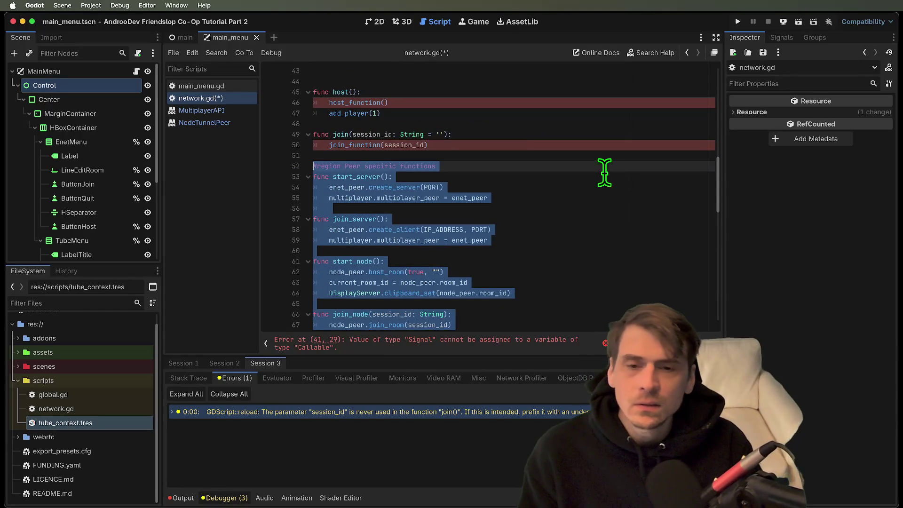
left_click(604, 173)
left_click_drag(400, 166, 345, 167)
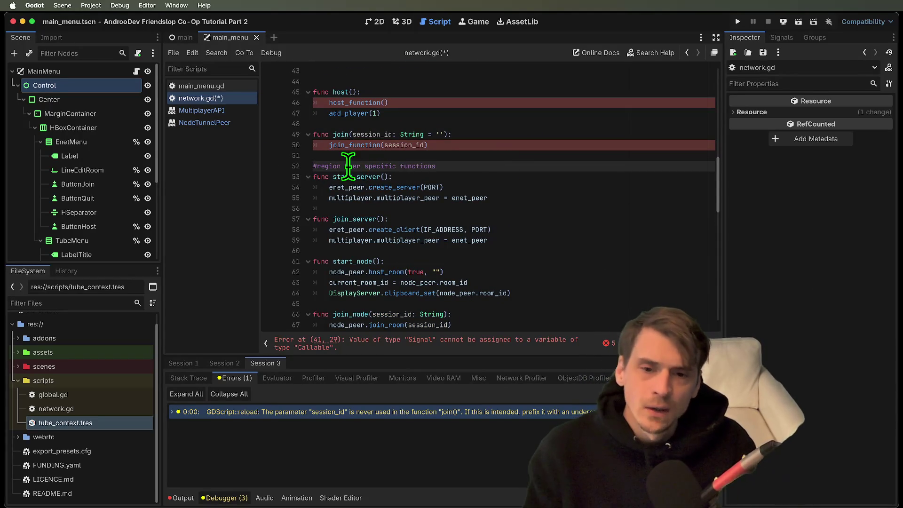
key("BackSpace")
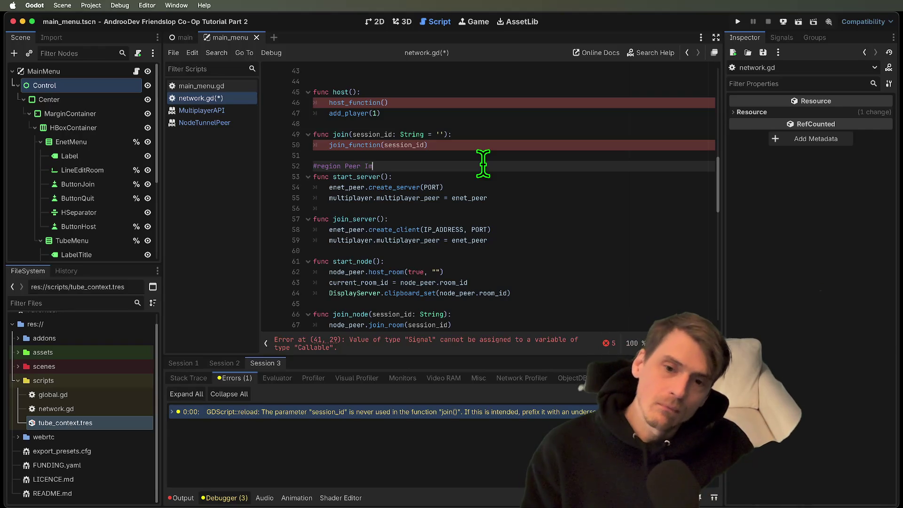
type("ns")
scroll(482, 163, "up", 5)
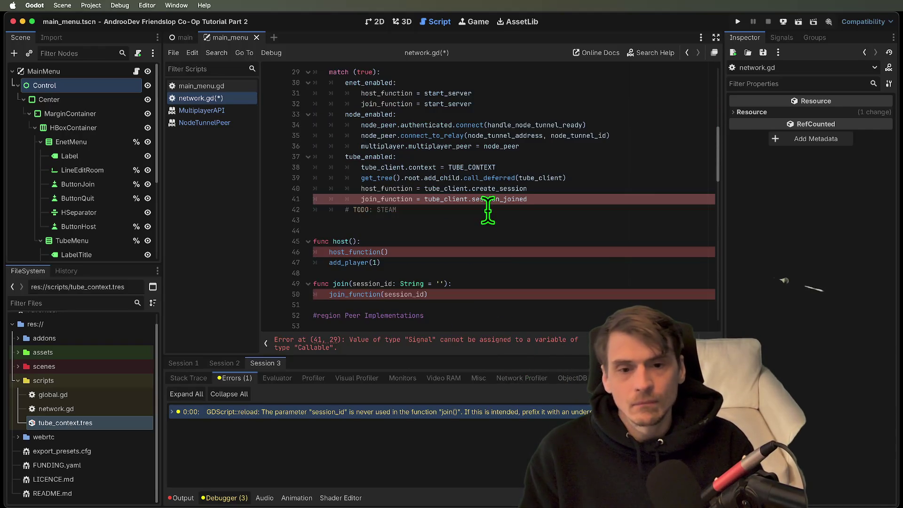
Step: Replace session_joined with join_session in the line 41 join assignment
double_click(499, 199)
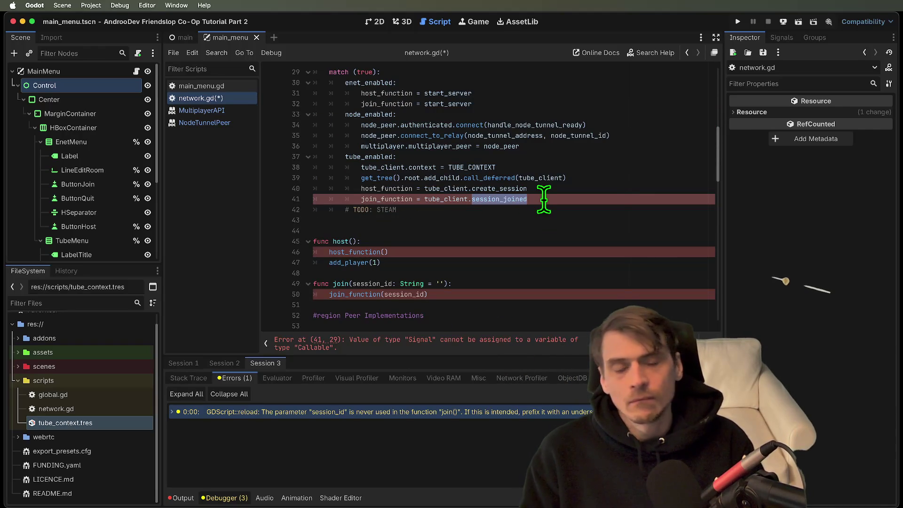
key("BackSpace")
type("join")
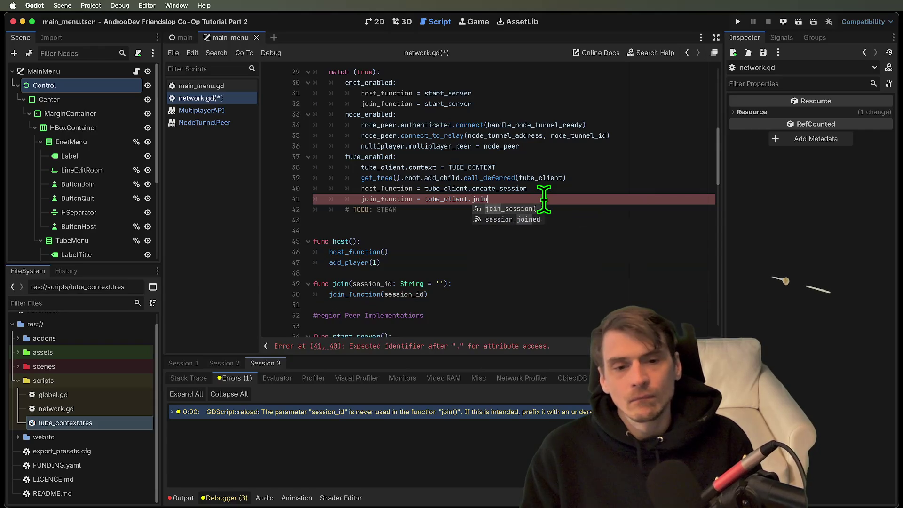
type("_session")
key("Escape")
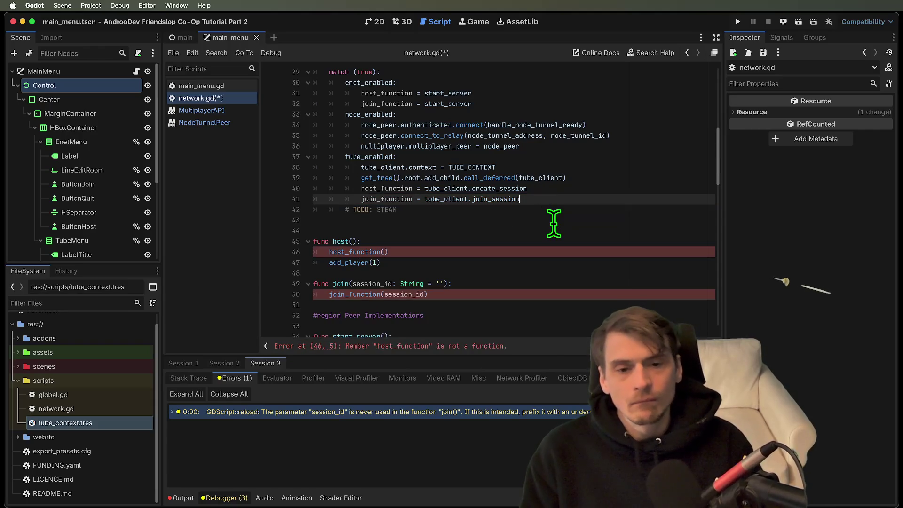
Step: Give the host_function declaration a default '= func(): return' lambda
left_click(348, 253, "super")
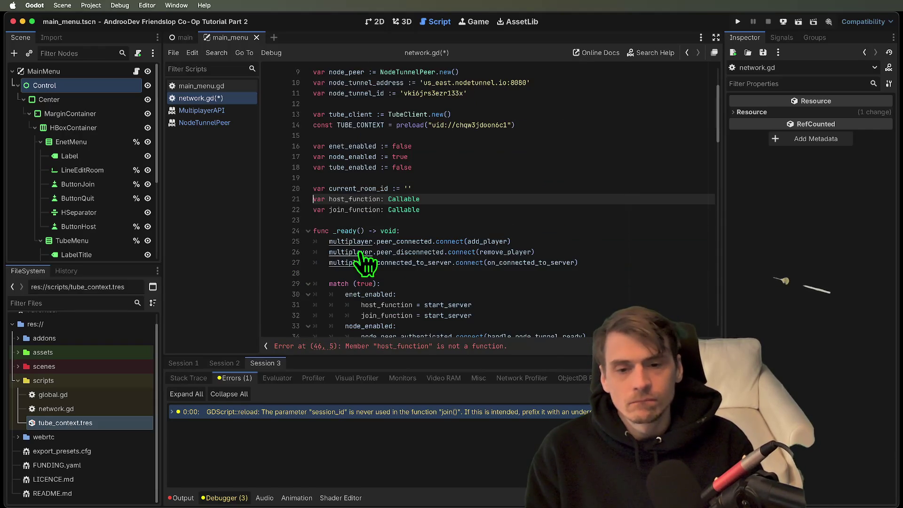
key("super+alt+Left")
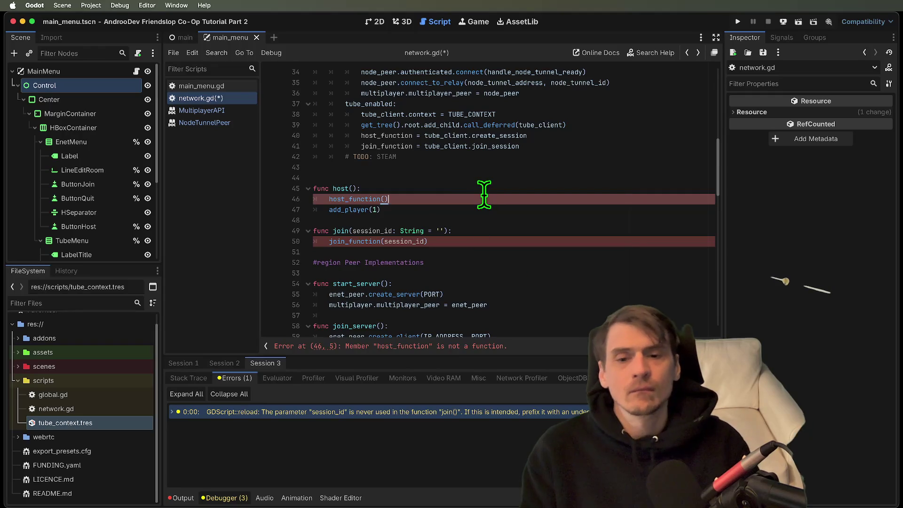
scroll(575, 182, "up", 5)
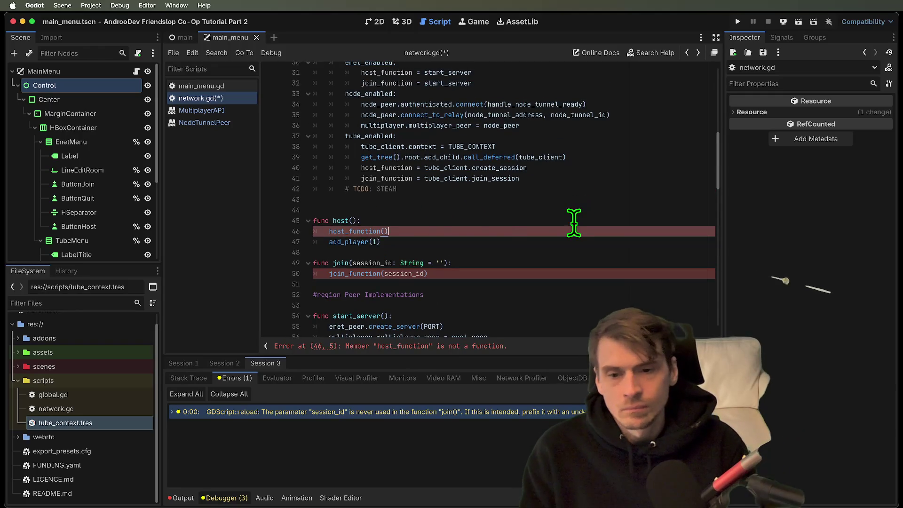
scroll(514, 227, "up", 2)
left_click(521, 104)
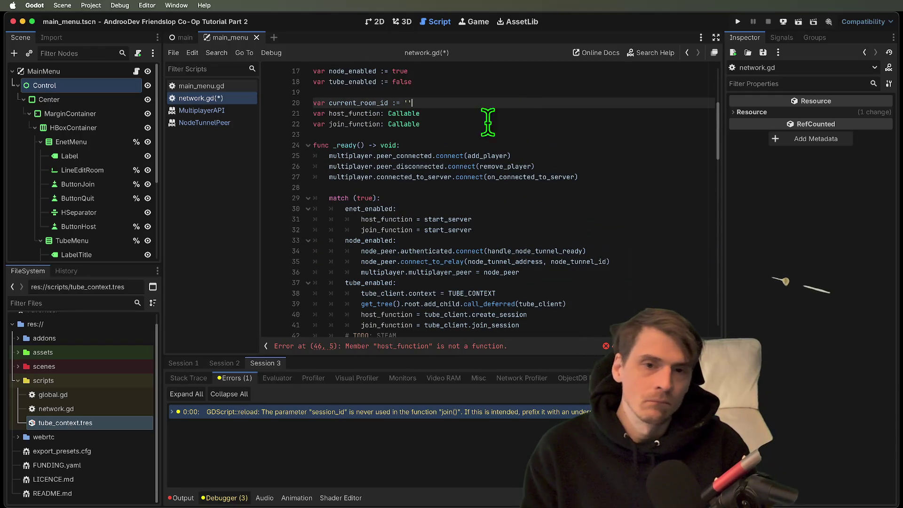
left_click(443, 114)
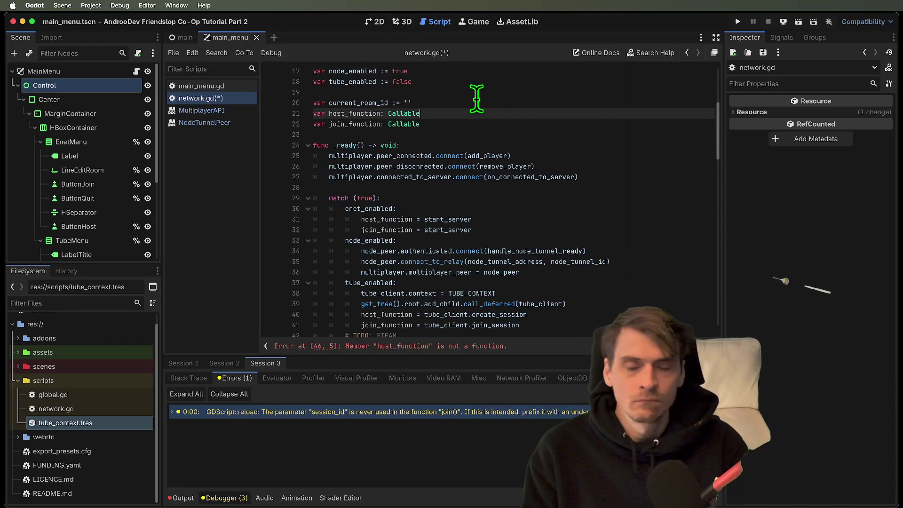
type("= (")
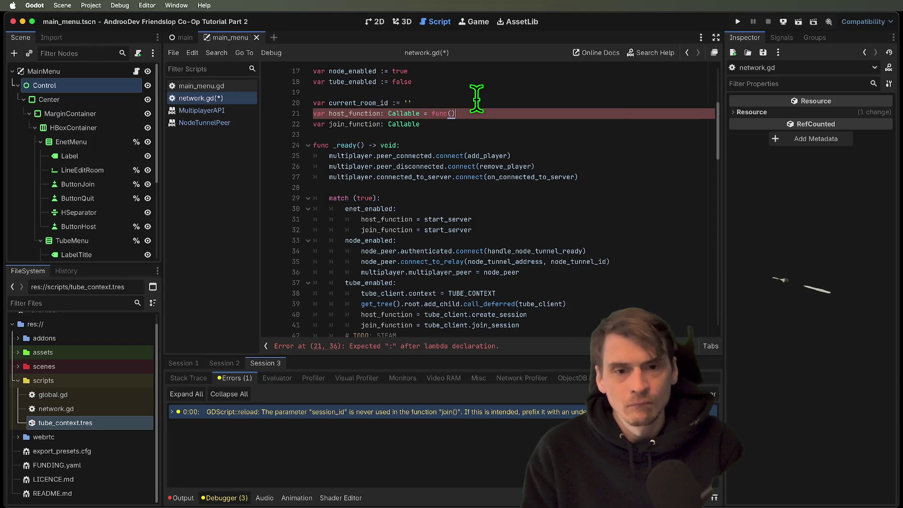
key("Escape")
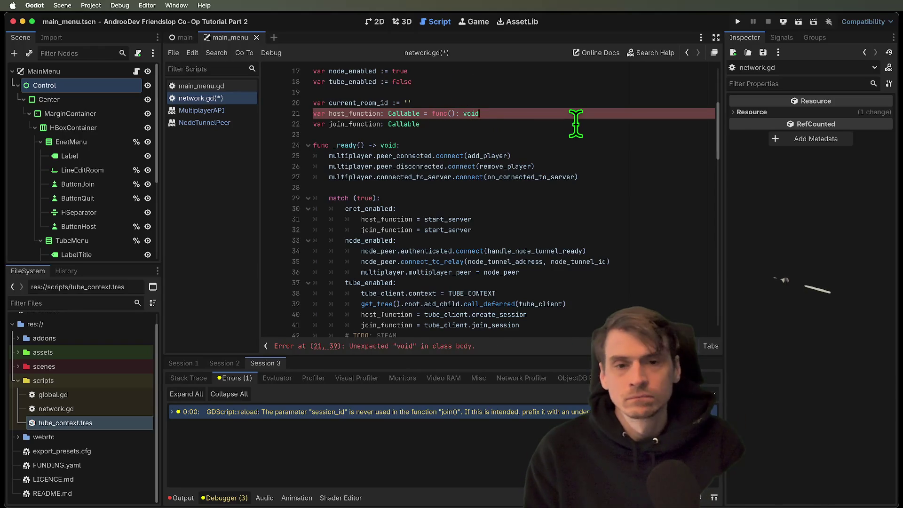
type("tunr")
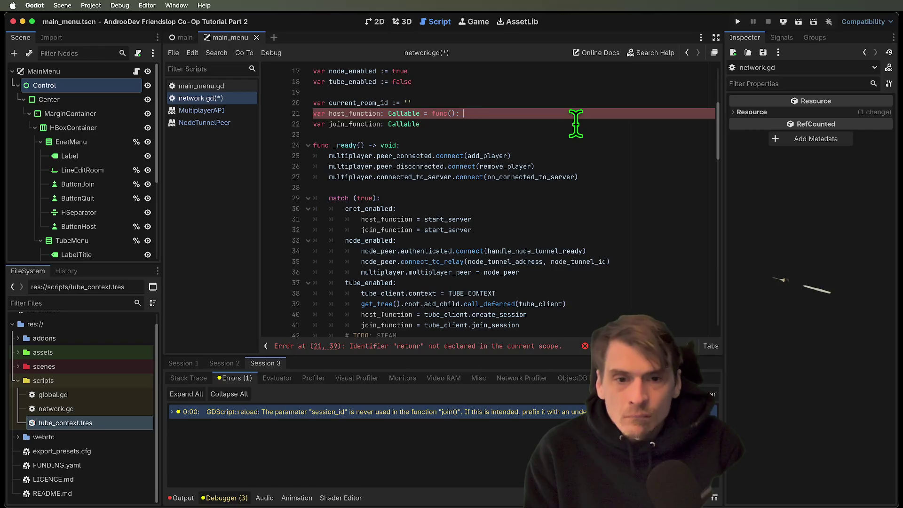
type("eturn")
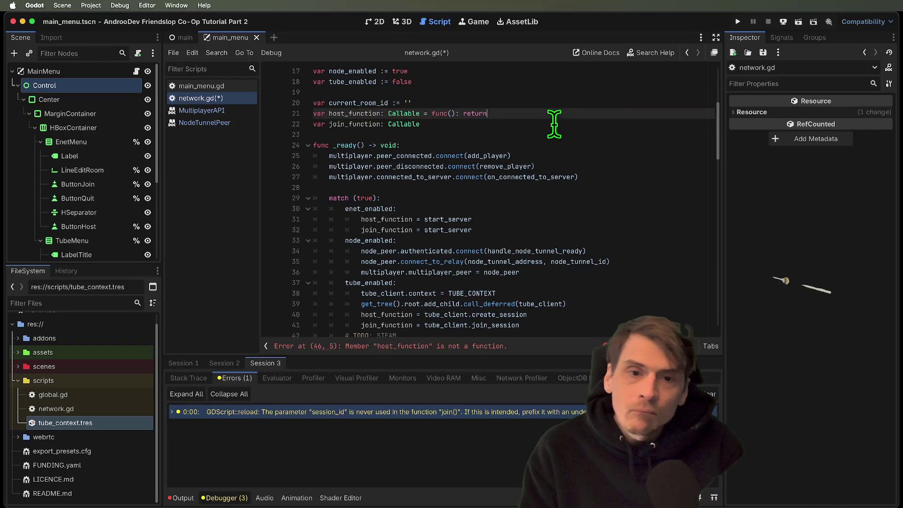
Step: Copy that lambda onto join_function's declaration, then view the Callable class documentation
scroll(438, 181, "down", 5)
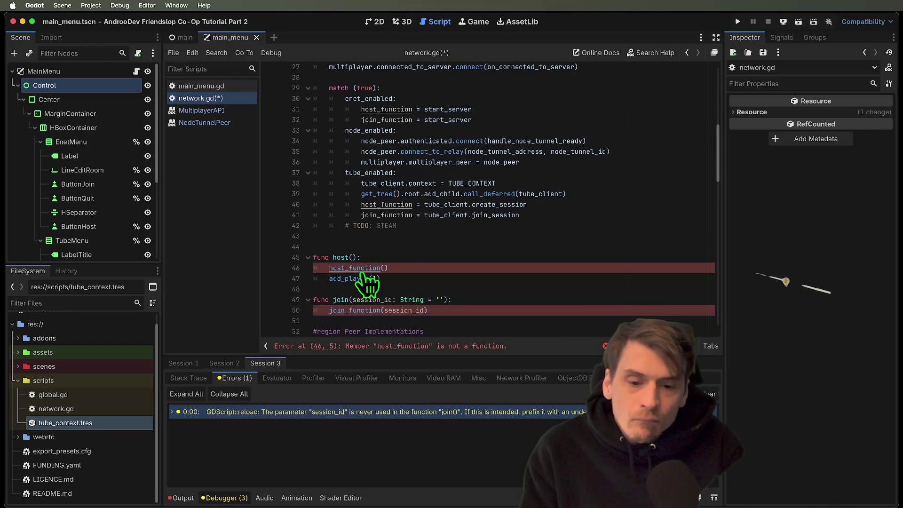
scroll(436, 268, "down", 3)
scroll(437, 212, "up", 5)
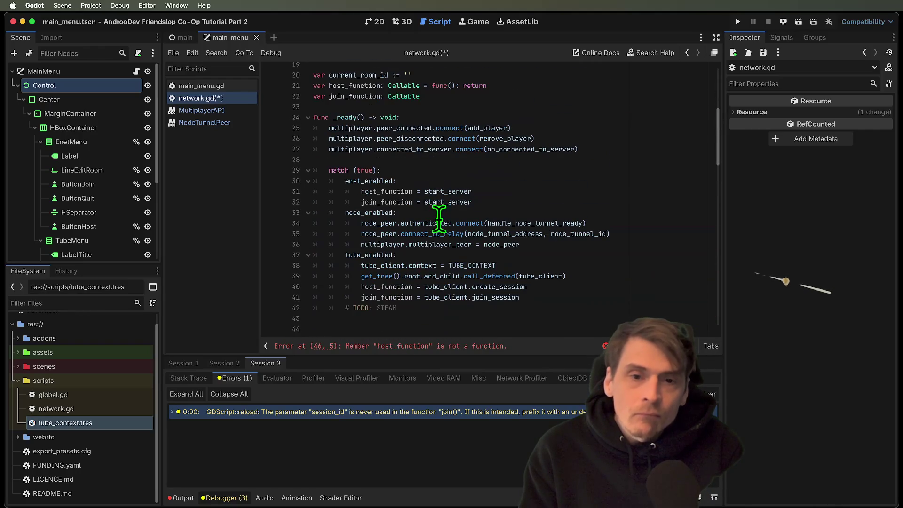
left_click_drag(432, 86, 503, 85)
left_click(510, 95)
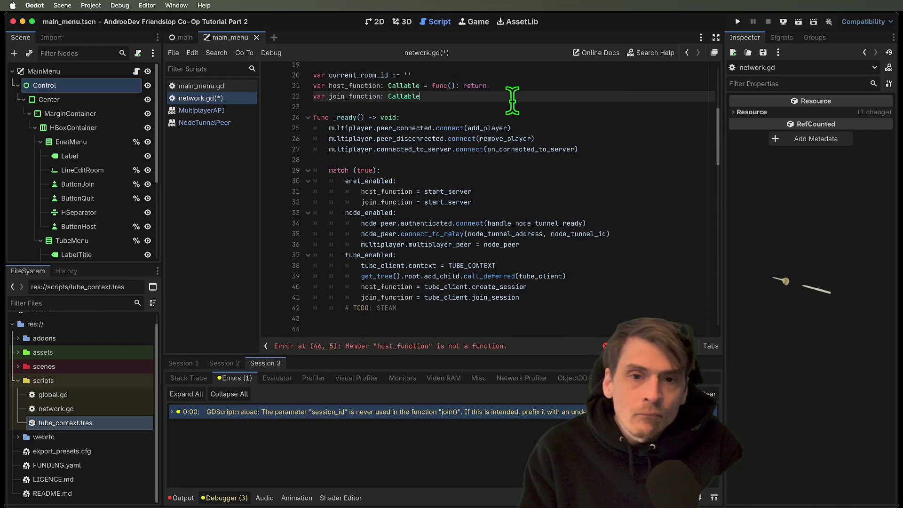
type("= func(): return")
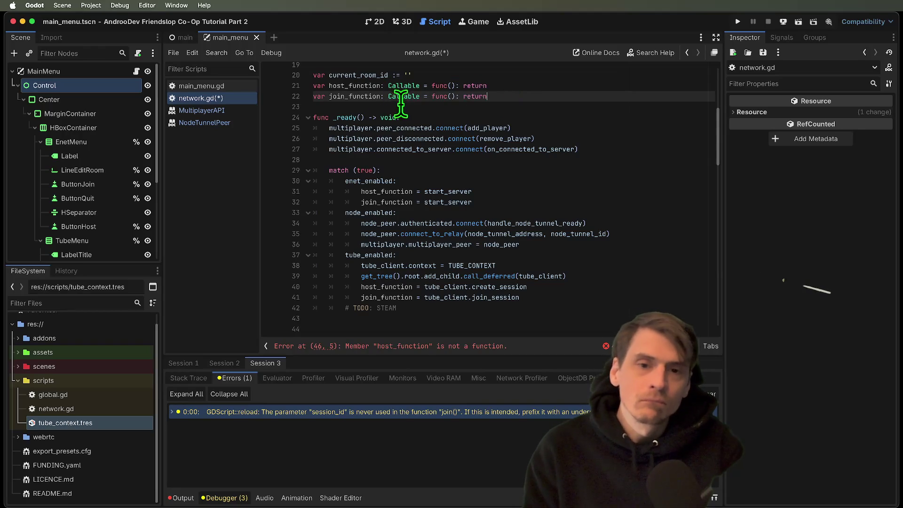
left_click(405, 96, "super")
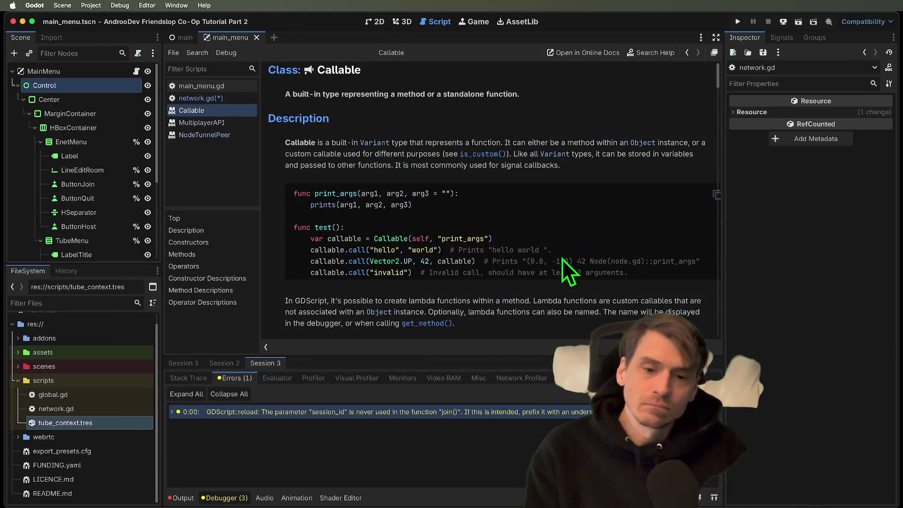
Step: Return to network.gd and undo the default lambda additions
scroll(563, 257, "down", 5)
key("alt+super+Left")
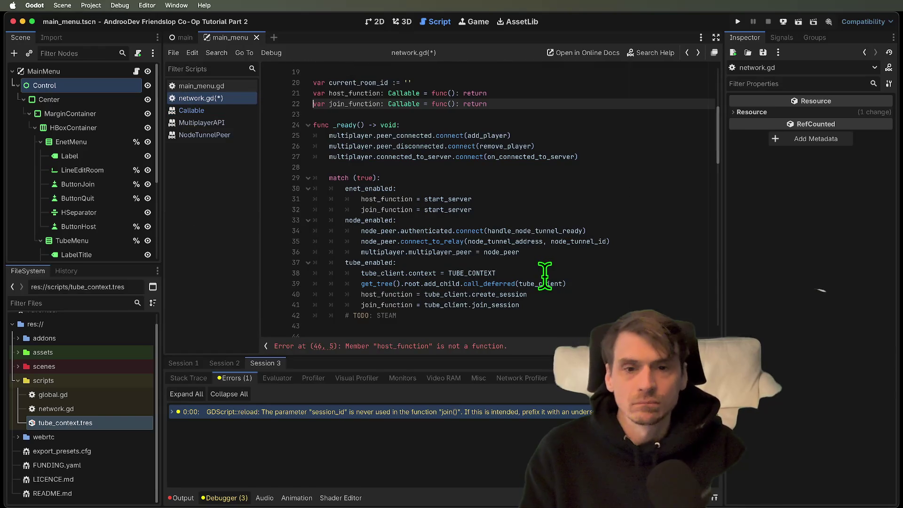
key("ctrl+z")
key("ctrl+z")
key("ctrl+z")
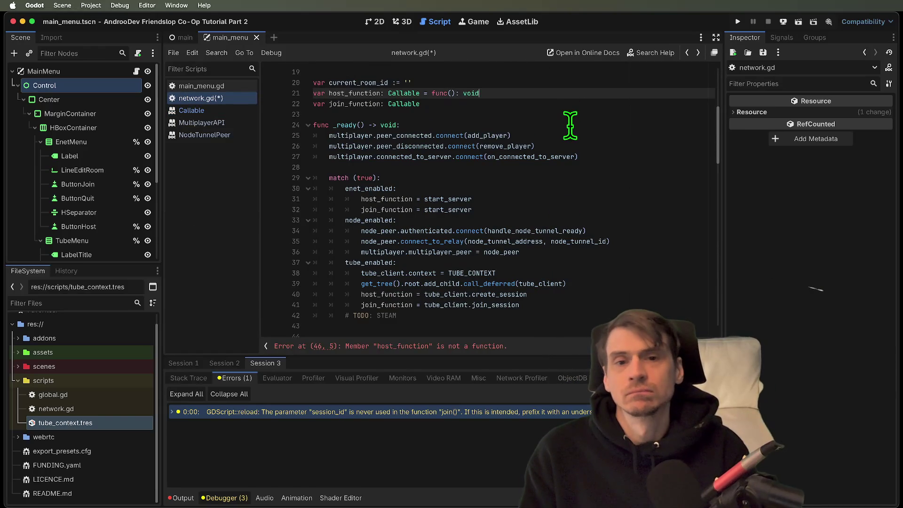
scroll(570, 126, "down", 5)
Step: Change host()'s call to host_function.call()
double_click(348, 223)
left_click(349, 214)
key("ctrl+Right")
type(".call")
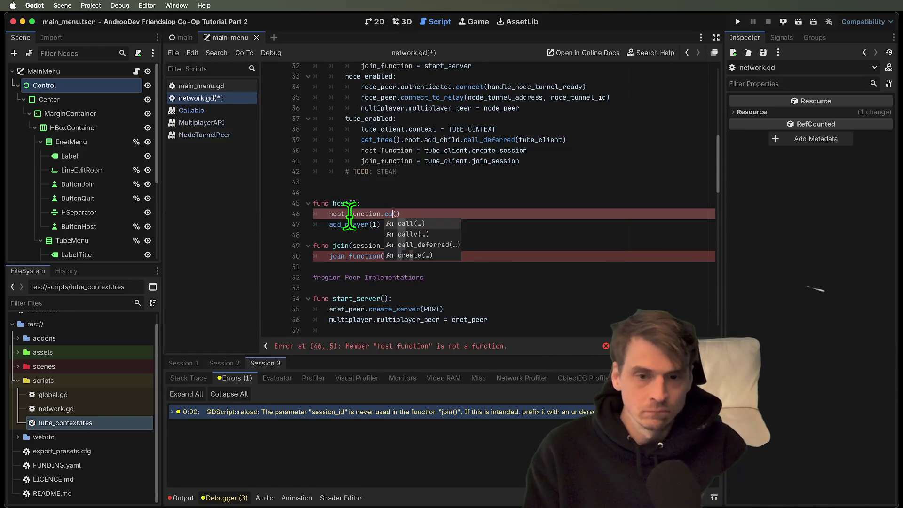
Step: Change join()'s call to join_function.call(session_id)
left_click(383, 256)
type(".")
left_click(615, 200)
key("Down")
key("Up")
key("Up")
key("Up")
key("Down")
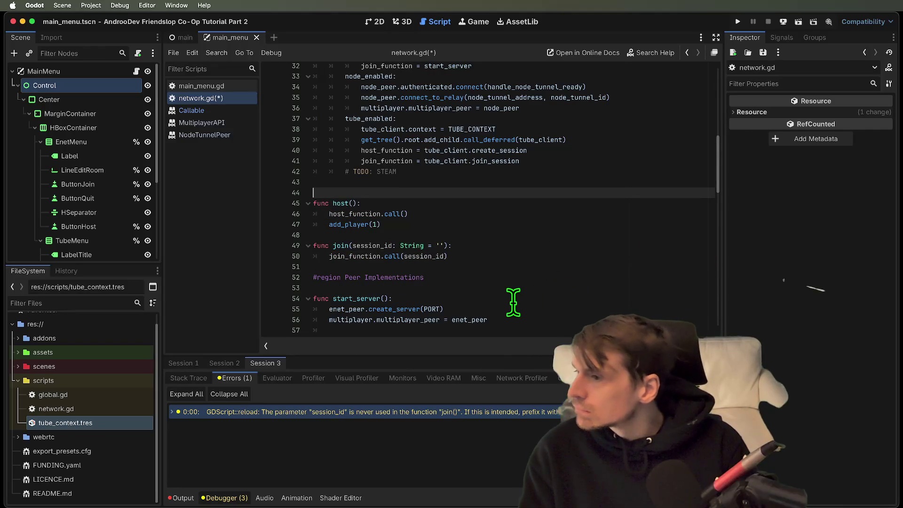
scroll(508, 268, "up", 2)
left_click(512, 244)
key("Up")
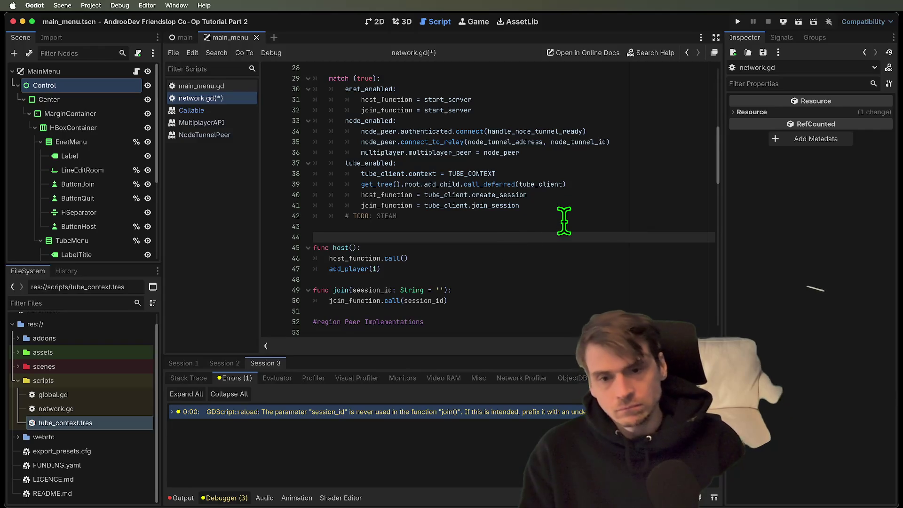
Step: Insert a blank line above host() for the '# Bind?' note and tidy spacing after join()
key("Return")
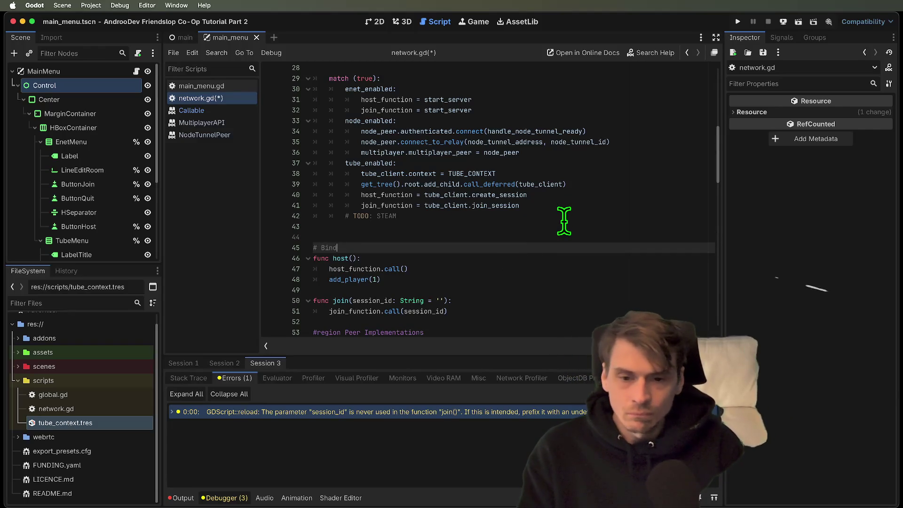
type("?")
scroll(569, 211, "down", 3)
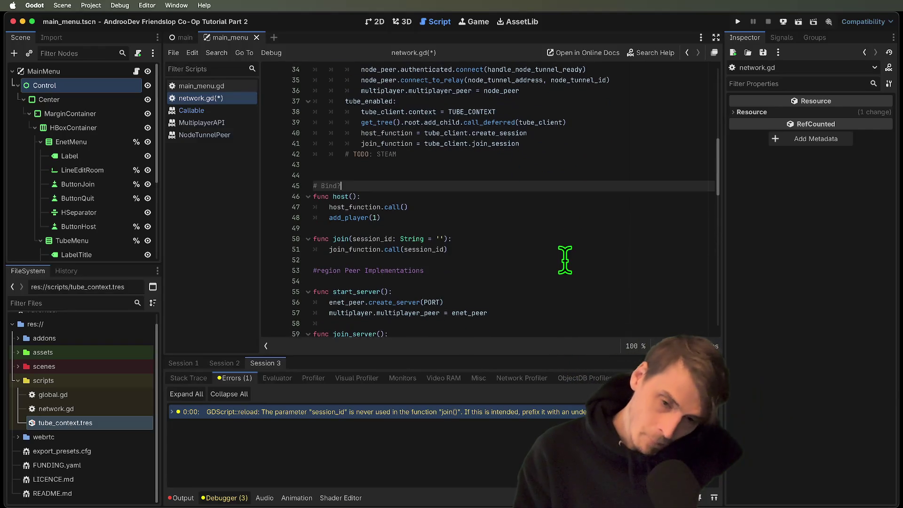
double_click(334, 194)
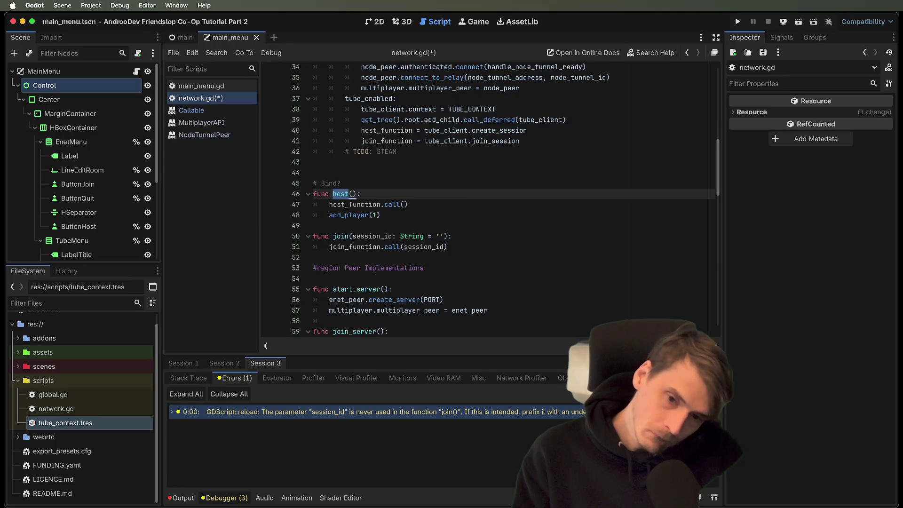
scroll(624, 262, "up", 4)
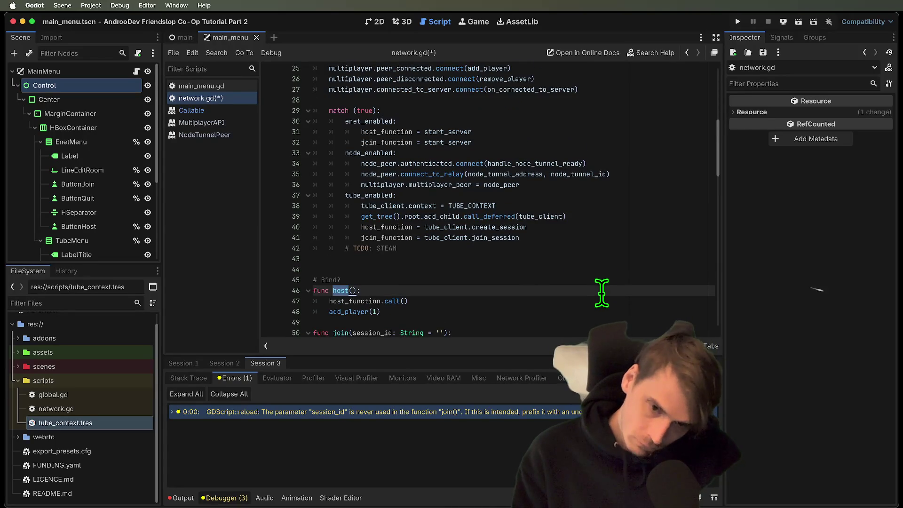
scroll(603, 292, "down", 4)
left_click(358, 271)
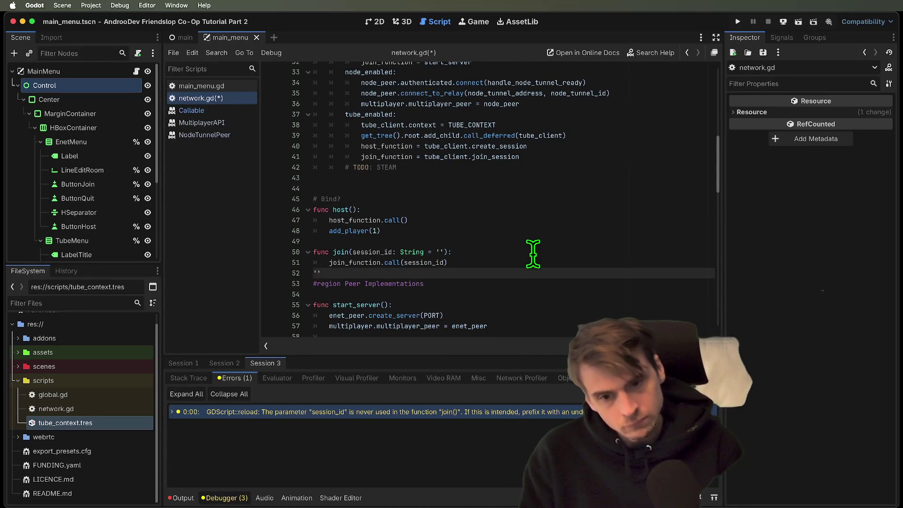
key("Return")
key("Delete")
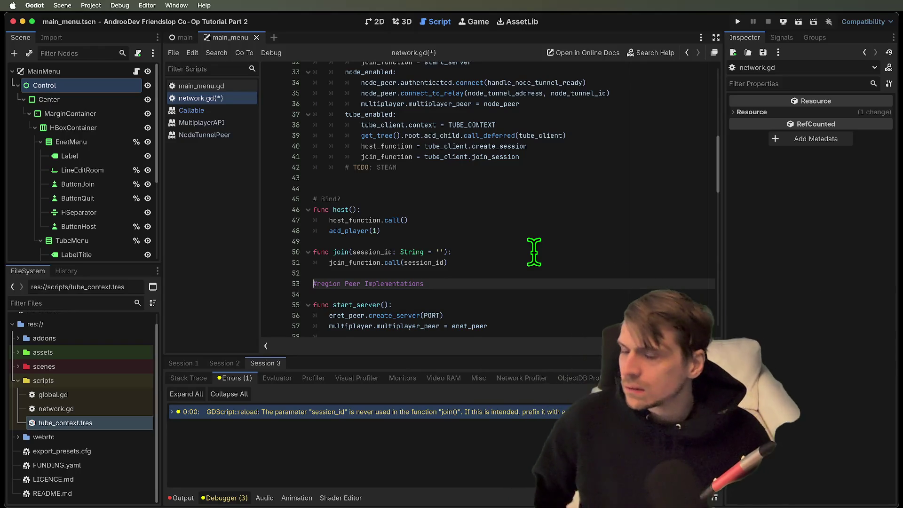
Step: Change node_enabled's value from true to false
scroll(516, 232, "up", 10)
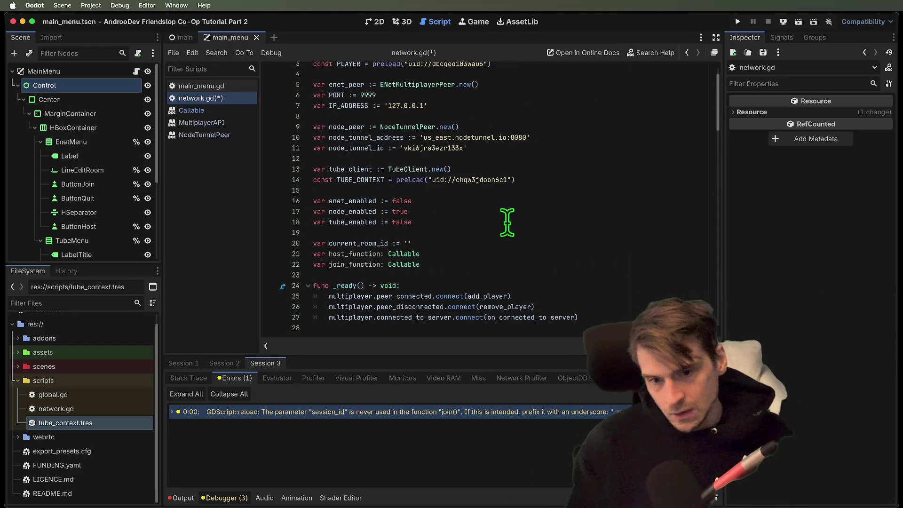
left_click(507, 223)
key("Up")
key("Up")
key("Up")
key("Down")
key("Down")
key("BackSpace")
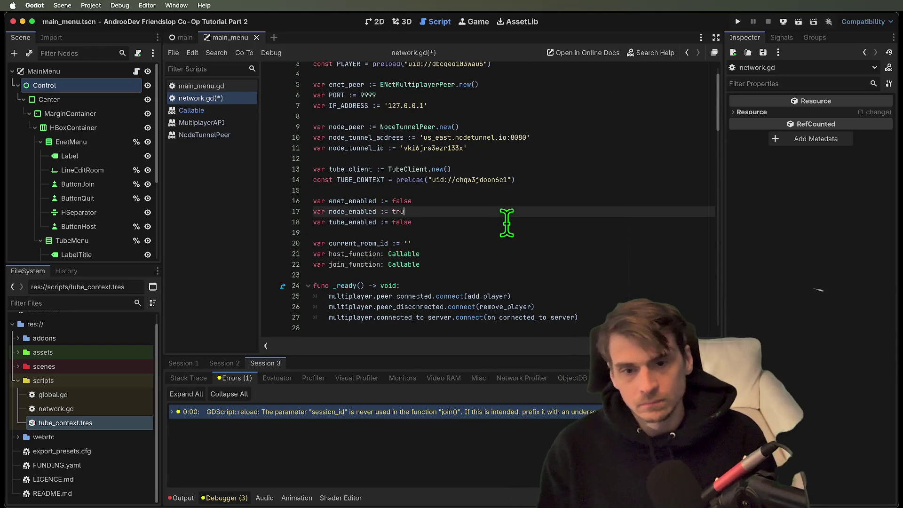
key("BackSpace")
key("BackSpace")
key("BackSpace")
type("false")
Step: Open a comment line above enet_enabled for the '# ENUM' note
key("Up")
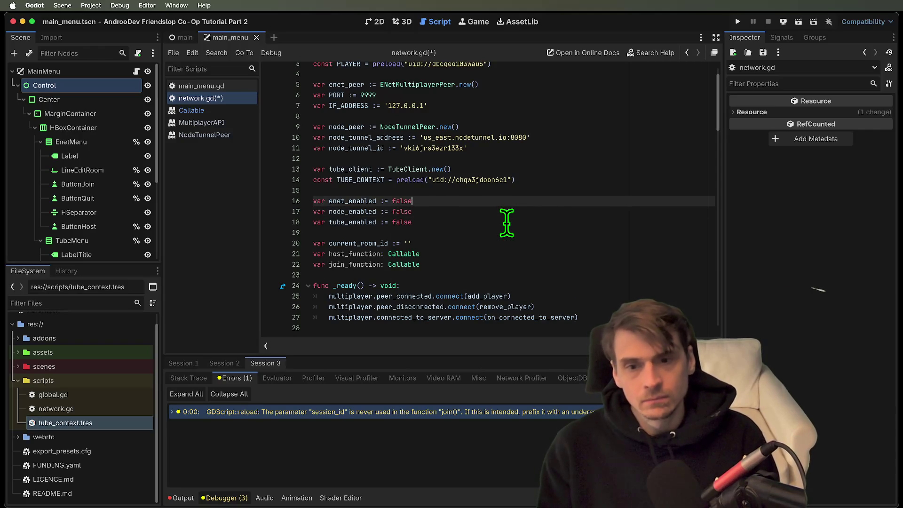
key("Up")
key("Return")
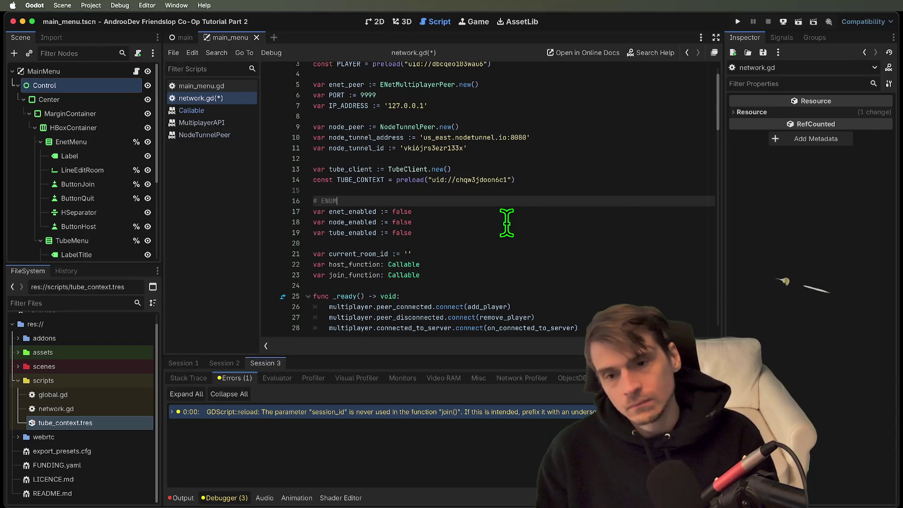
type("?")
scroll(511, 230, "down", 4)
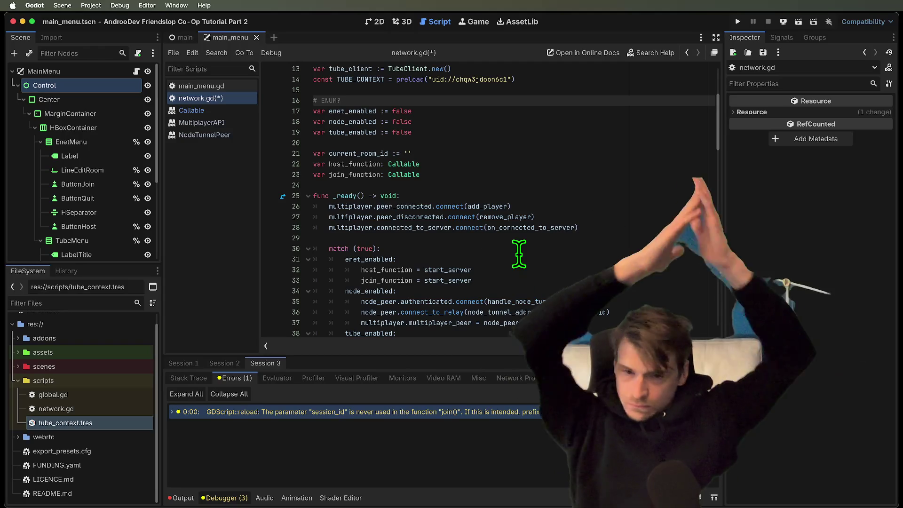
Step: Review host() and join() and remove the extra blank line before the region marker
scroll(519, 254, "down", 12)
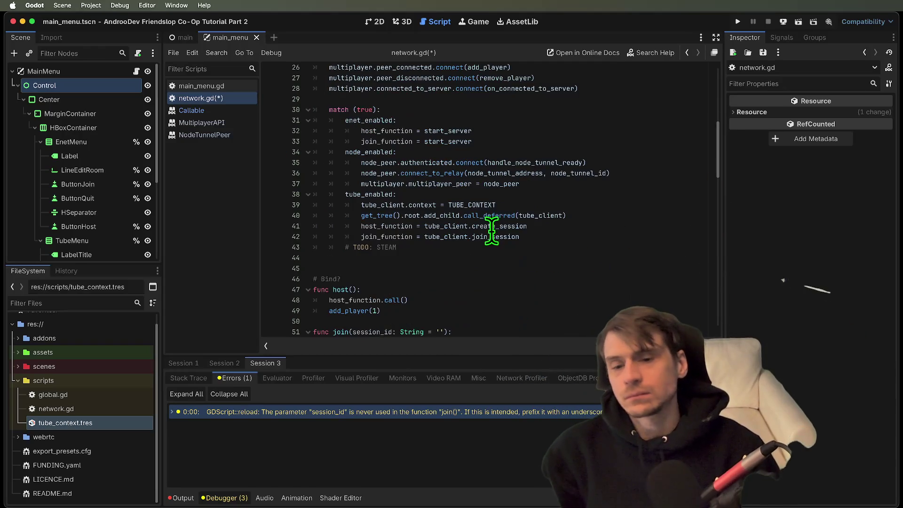
scroll(488, 236, "up", 2)
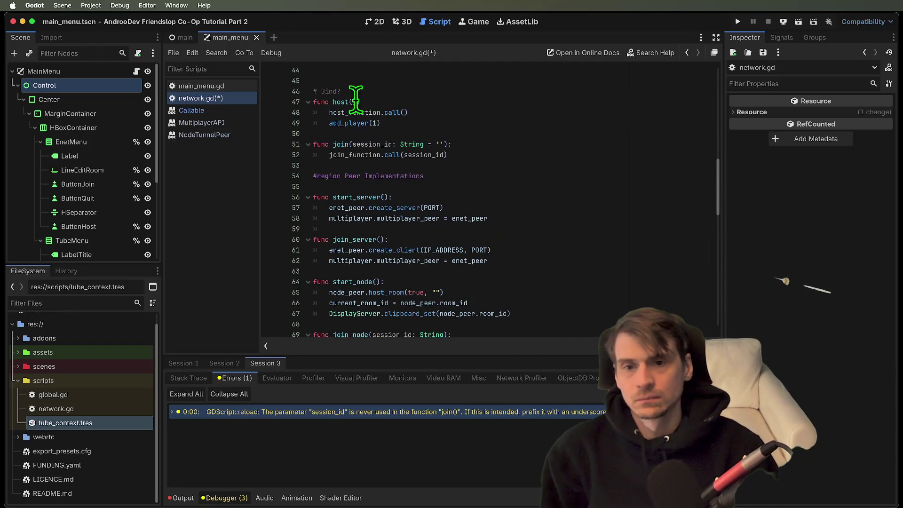
double_click(339, 100)
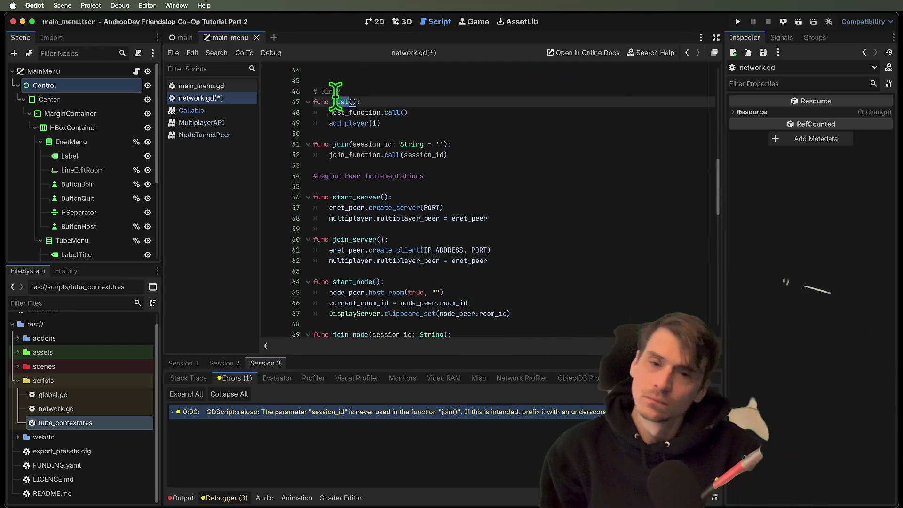
left_click_drag(449, 155, 212, 160)
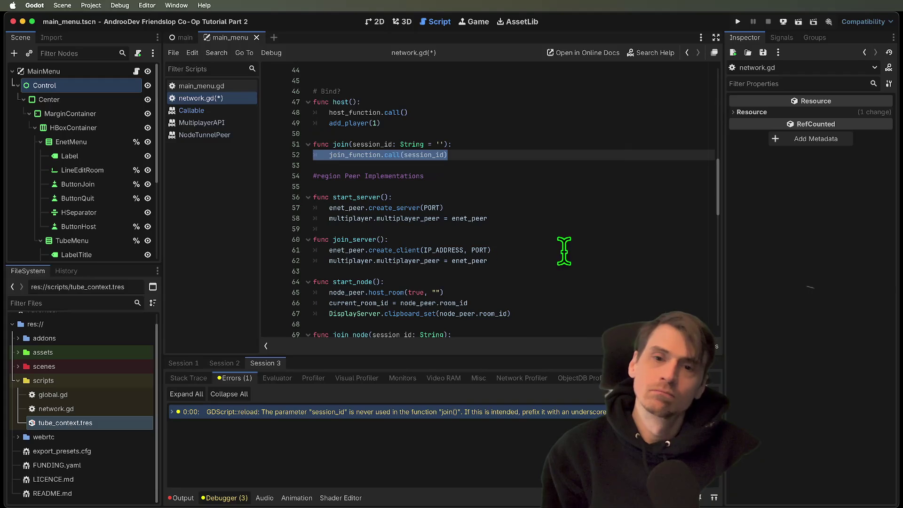
left_click(471, 238)
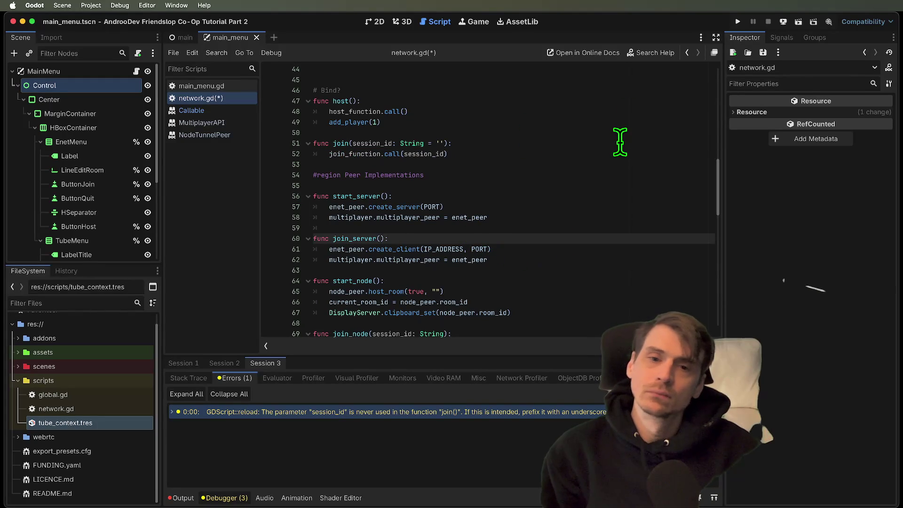
scroll(612, 144, "down", 2)
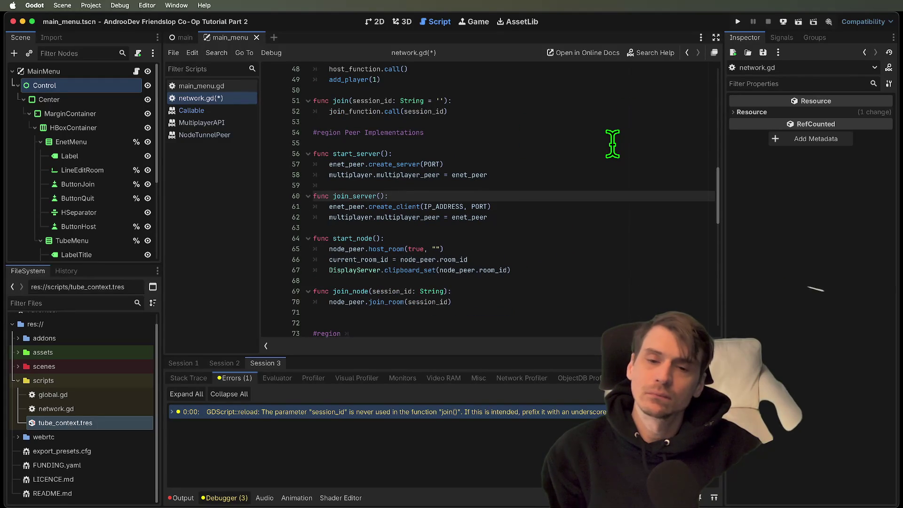
left_click_drag(329, 149, 517, 226)
left_click(516, 225)
scroll(516, 224, "down", 1)
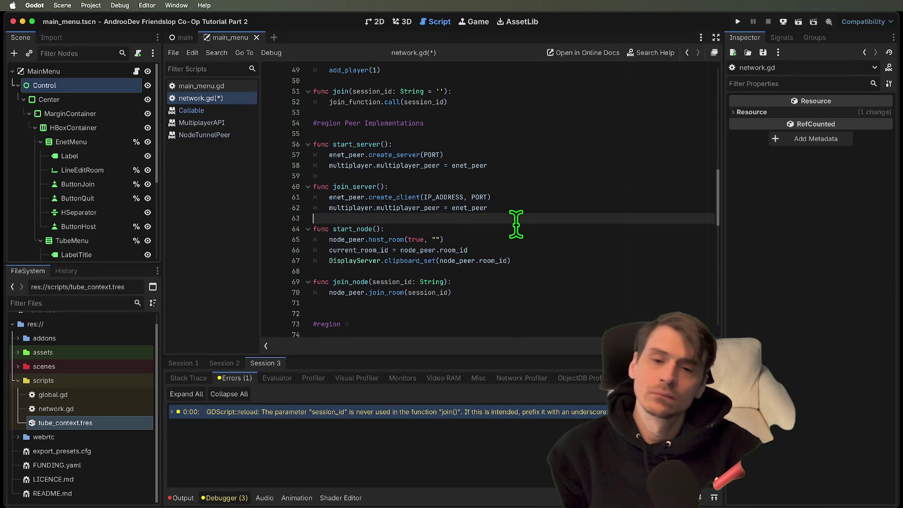
key("Return")
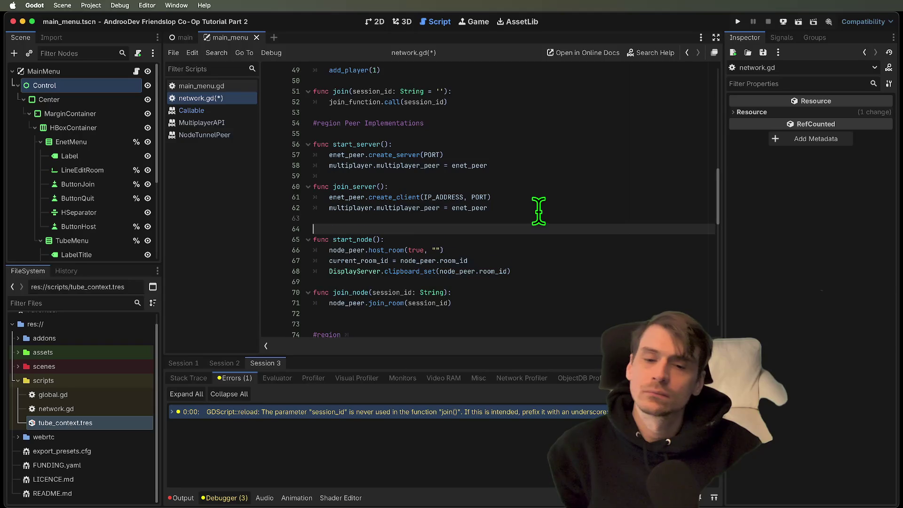
key("BackSpace")
scroll(506, 282, "down", 2)
left_click(507, 271)
key("Delete")
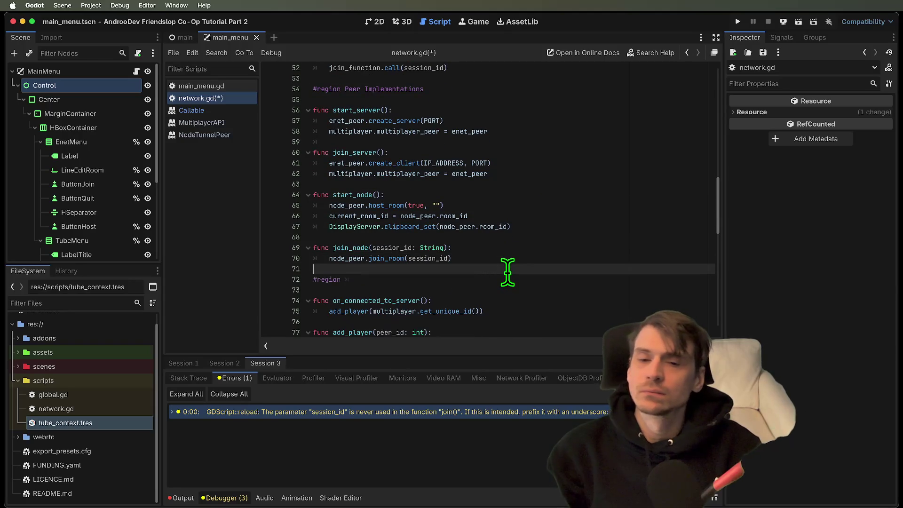
Step: Review the peer implementation functions, join_server's multiplayer_peer assignment and remove_player
left_click_drag(598, 266, 329, 98)
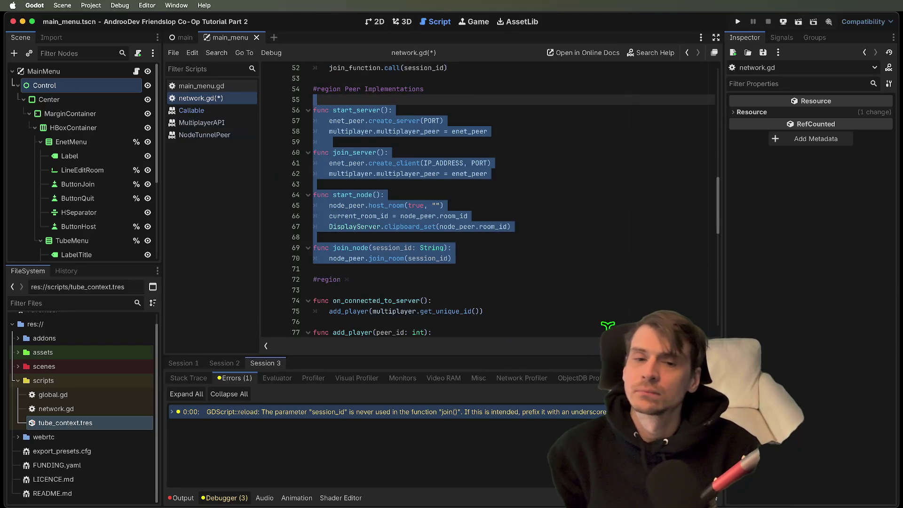
left_click(639, 235)
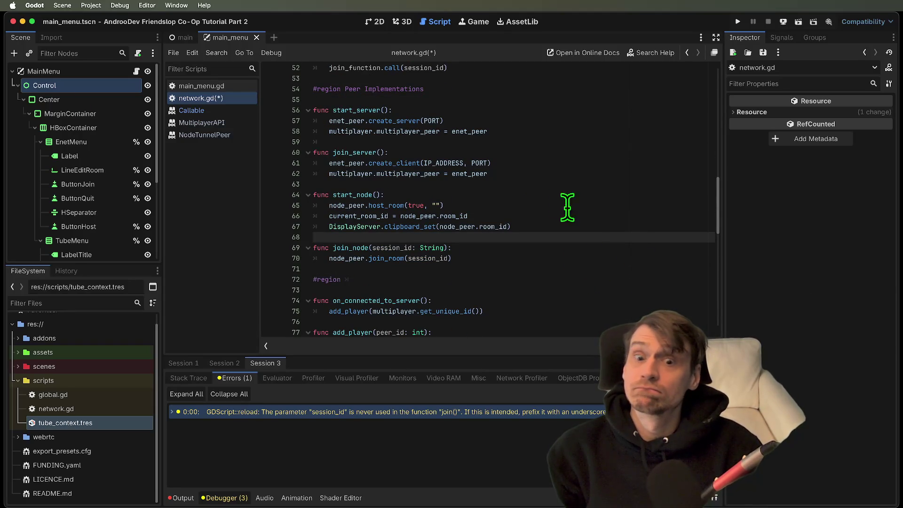
left_click(568, 184)
triple_click(578, 173)
scroll(583, 188, "up", 10)
scroll(593, 198, "down", 10)
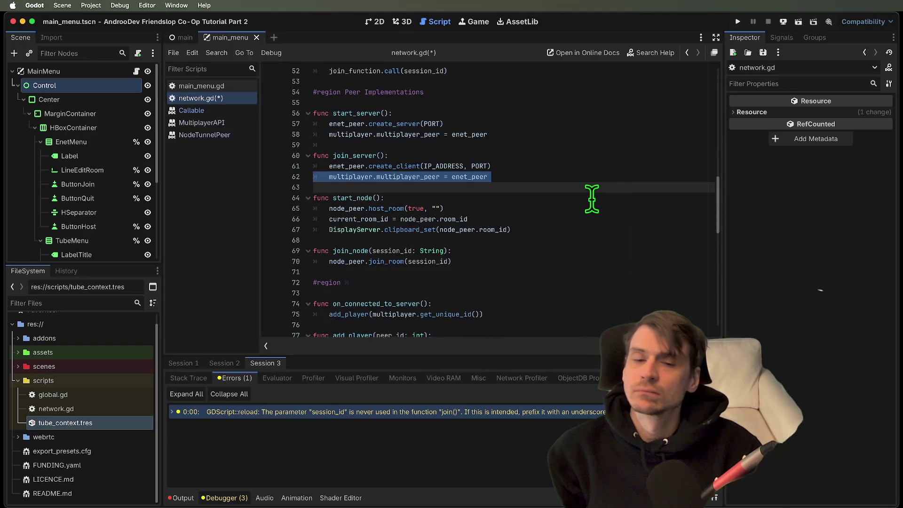
scroll(591, 198, "down", 5)
left_click_drag(586, 151, 236, 143)
scroll(407, 160, "down", 2)
scroll(544, 242, "down", 2)
mouse_move(314, 197)
left_mouse_down()
mouse_move(546, 226)
mouse_move(498, 282)
left_mouse_up()
scroll(547, 272, "down", 2)
scroll(541, 259, "down", 2)
mouse_move(531, 247)
left_mouse_down()
mouse_move(515, 257)
mouse_move(423, 209)
mouse_move(495, 249)
left_mouse_up()
Step: Review clean_up_signals and handle_node_tunnel_ready at the end of network.gd
scroll(658, 262, "down", 2)
left_click_drag(659, 261, 334, 221)
left_click(599, 276)
left_click_drag(595, 249, 238, 198)
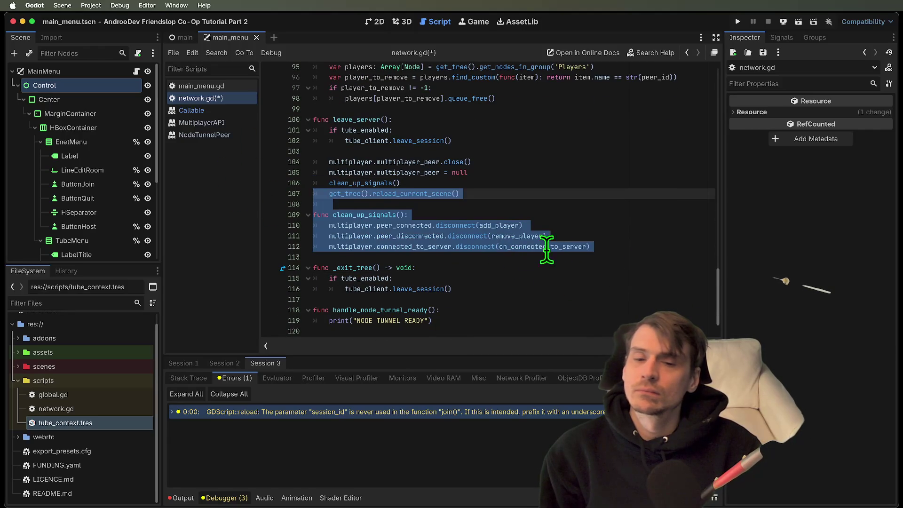
double_click(541, 246)
left_click(619, 246)
triple_click(618, 245)
scroll(619, 245, "down", 1)
left_click(654, 304)
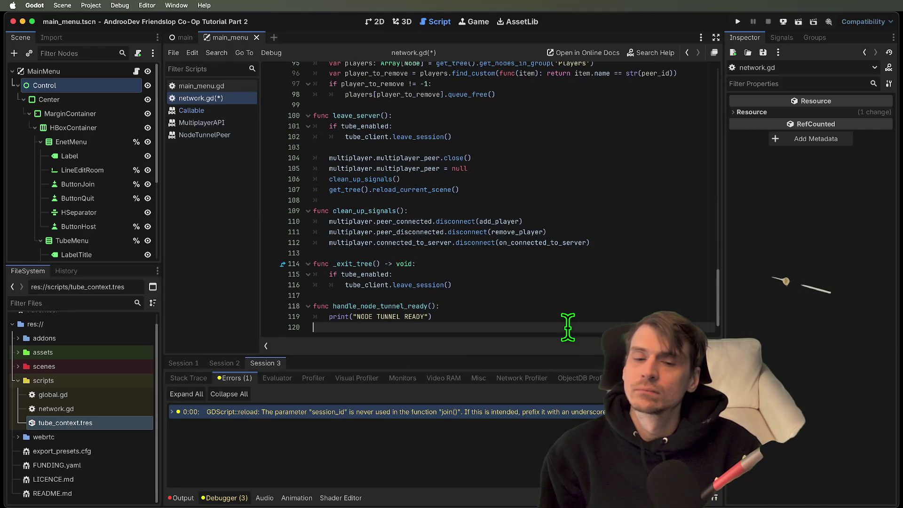
left_click_drag(570, 320, 276, 304)
Step: Save network.gd and run the project to test the changes
key("ctrl+s")
scroll(520, 252, "up", 20)
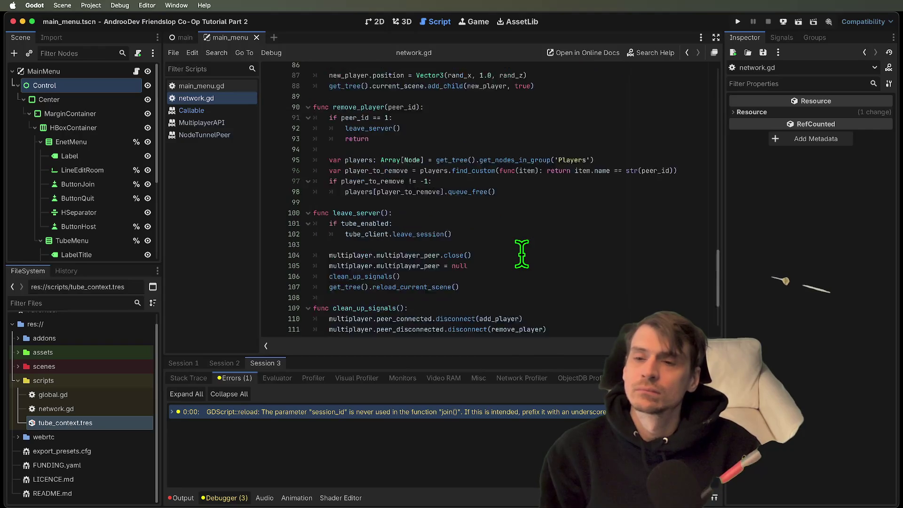
scroll(475, 268, "up", 4)
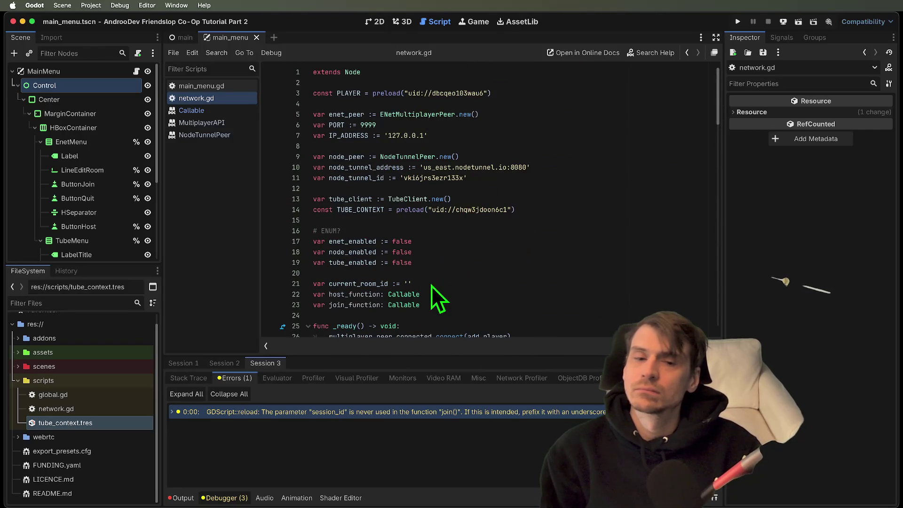
key("super+b")
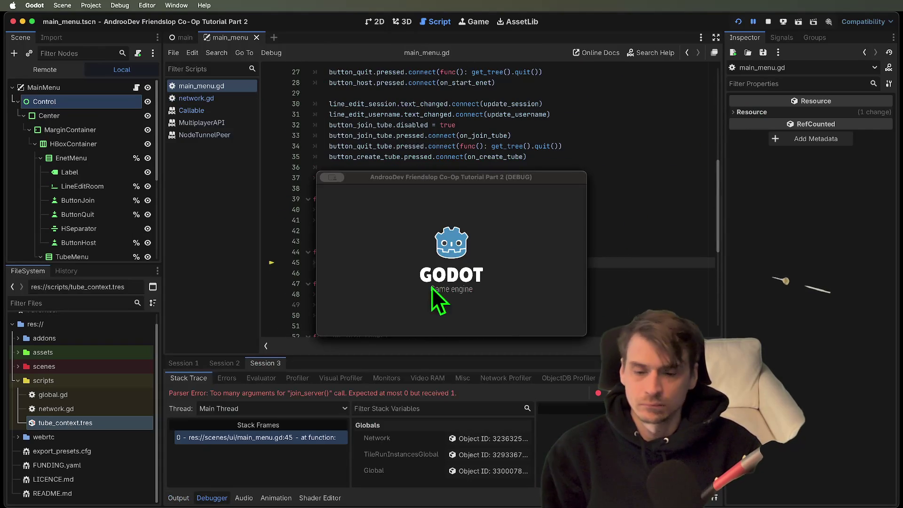
Step: Stop the game and inspect the join_server definition in network.gd
left_click(767, 21)
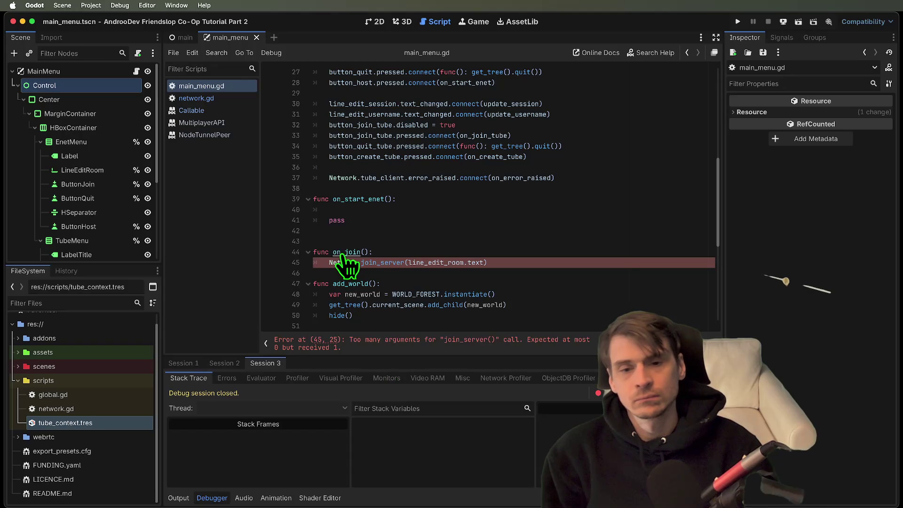
left_click(535, 230)
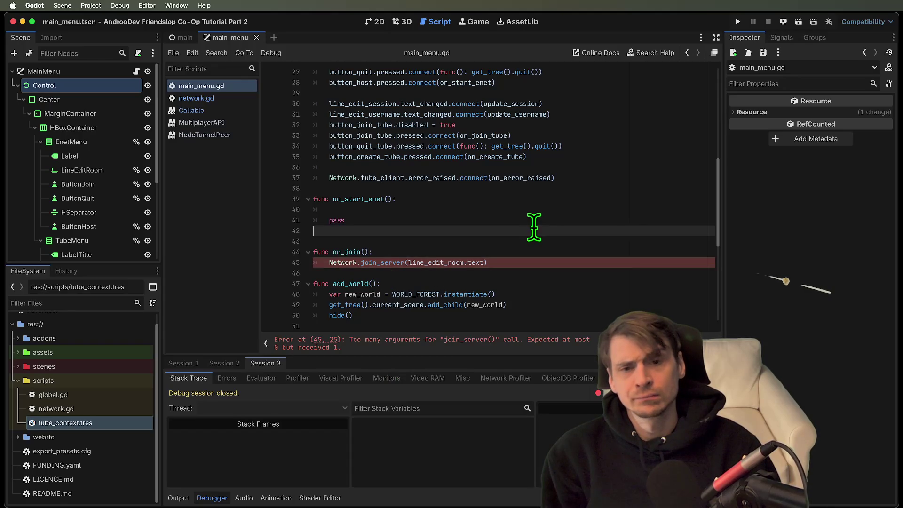
scroll(545, 214, "up", 3)
scroll(545, 214, "down", 4)
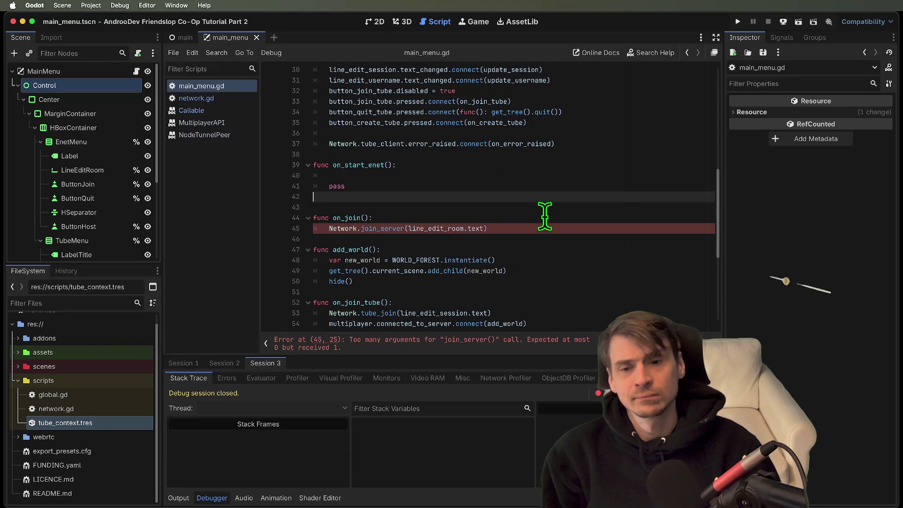
left_click(381, 229, "super")
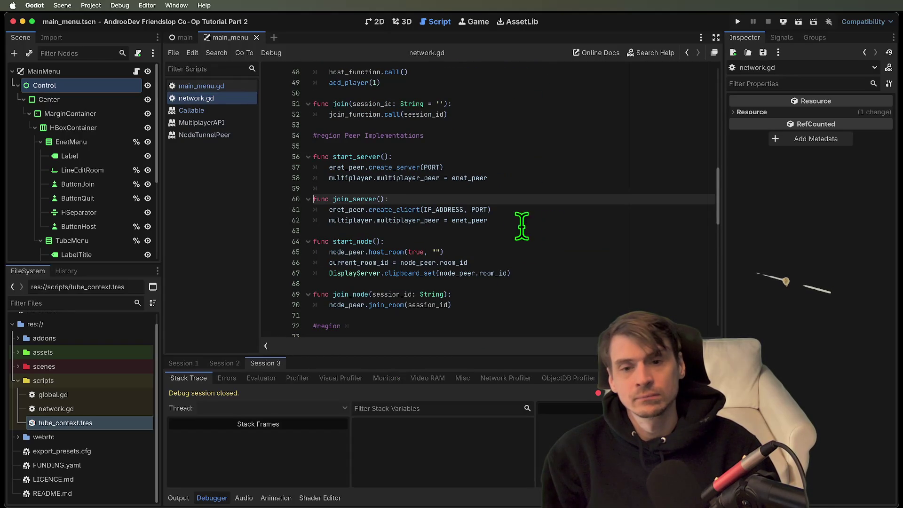
scroll(506, 226, "down", 15)
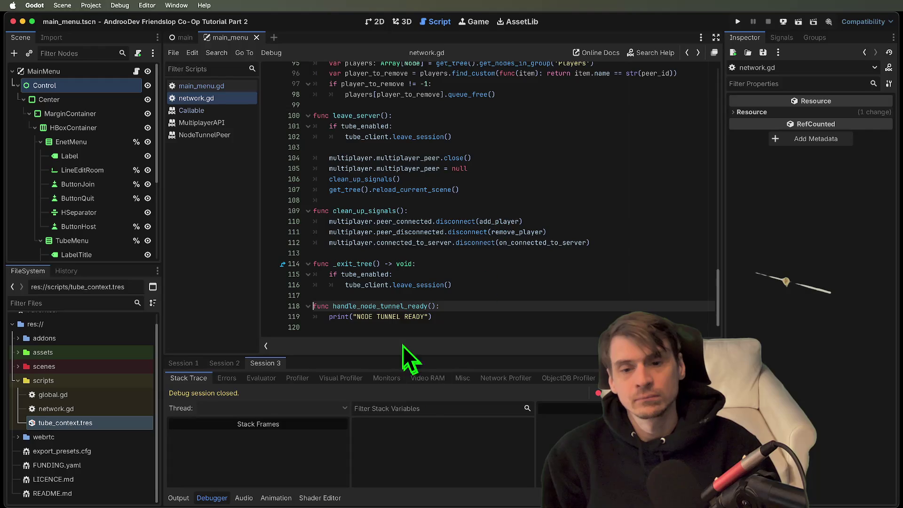
key("alt+Left")
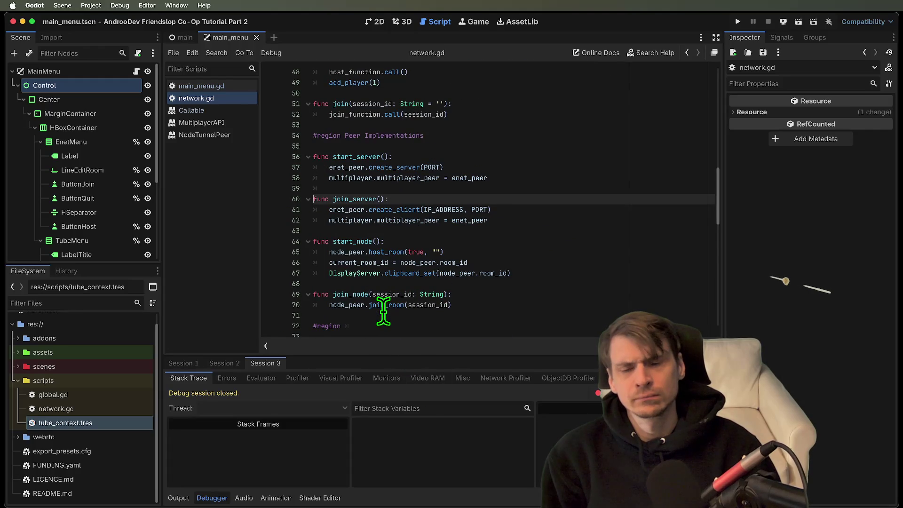
key("alt+Right")
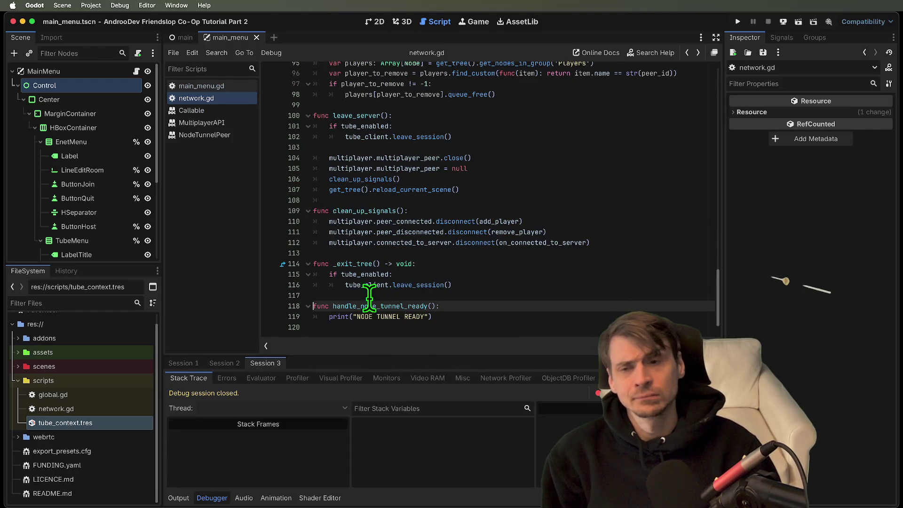
Step: Change enet_enabled from false to true on line 17, then run and stop the game
scroll(466, 216, "up", 10)
scroll(453, 250, "up", 2)
scroll(493, 224, "up", 6)
scroll(496, 209, "up", 14)
double_click(402, 242)
type("t")
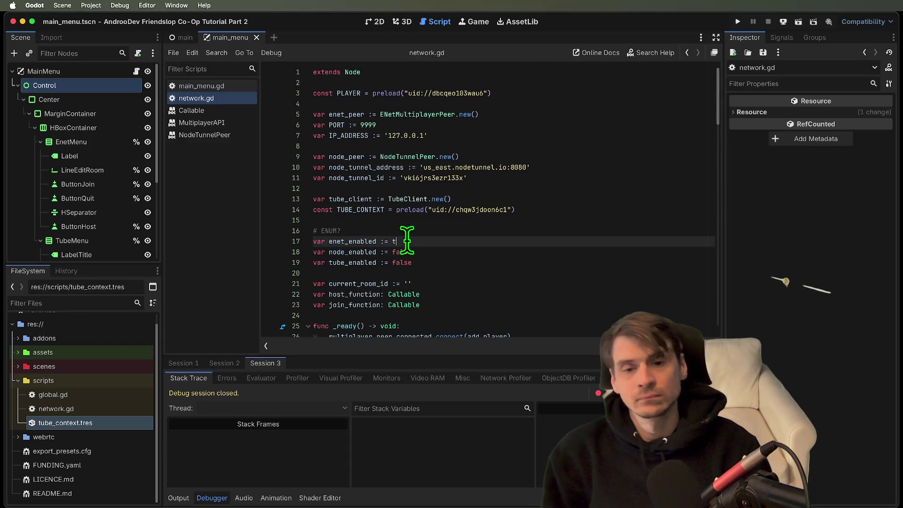
type("rue")
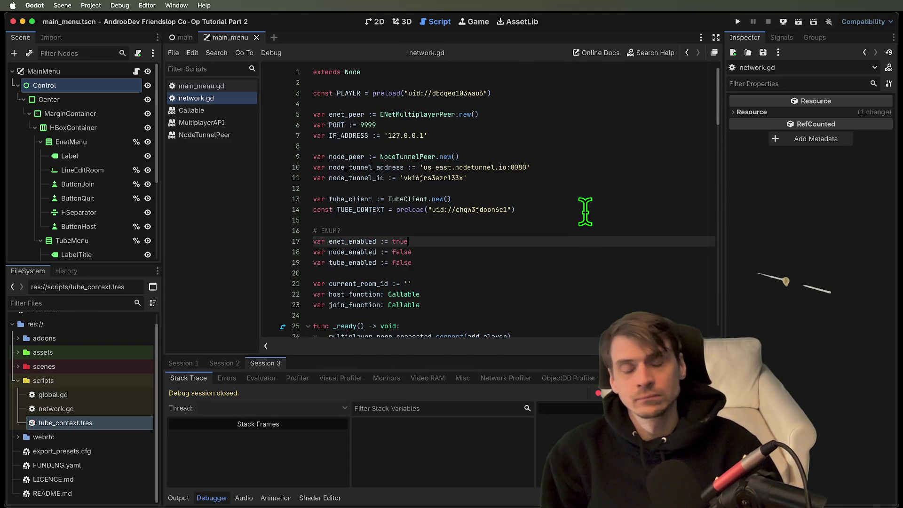
key("super+b")
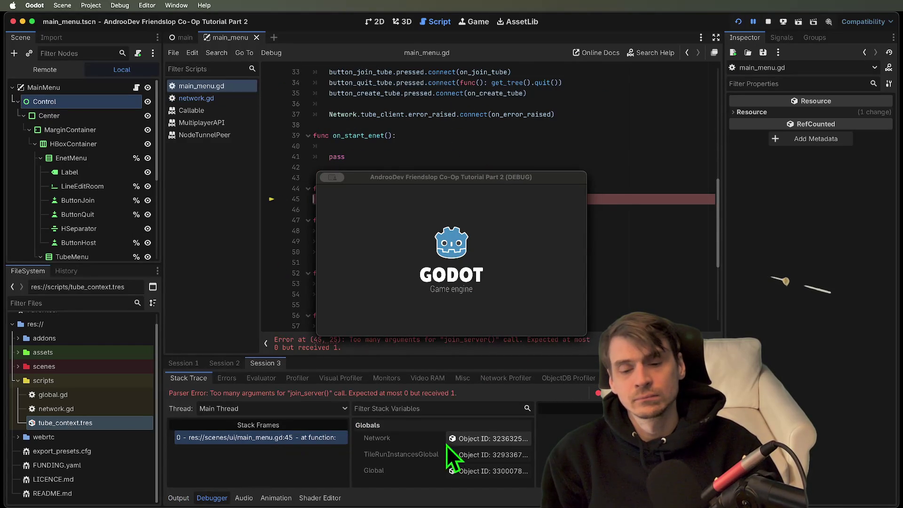
left_click(763, 22)
Step: Inspect the erroring join_server call on line 45 against network.gd's functions
double_click(398, 199)
scroll(619, 202, "up", 4)
scroll(619, 202, "up", 5)
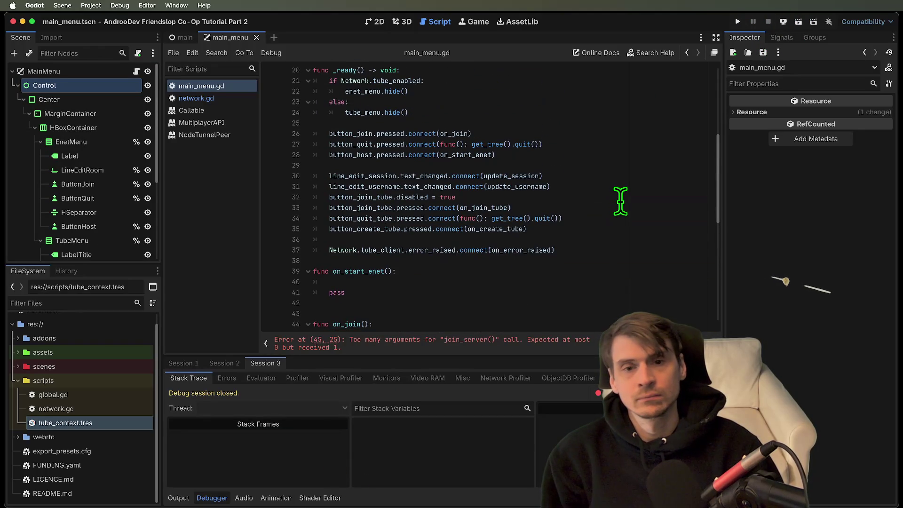
scroll(616, 203, "down", 4)
scroll(616, 204, "down", 5)
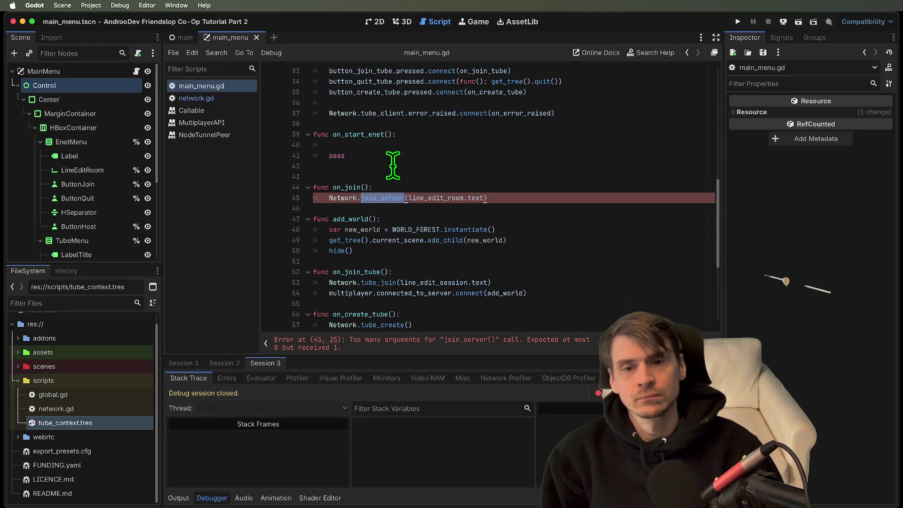
left_click(351, 198, "ctrl")
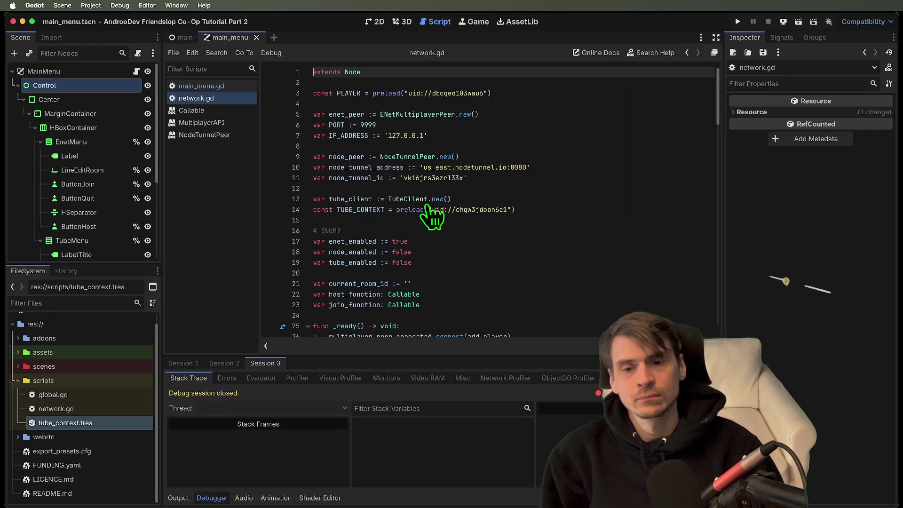
scroll(426, 205, "down", 5)
scroll(426, 207, "up", 5)
key("alt+Left")
Step: Replace join_server(line_edit_room.text) on line 45 with a Network.join call
double_click(395, 199)
left_click(588, 199, "shift")
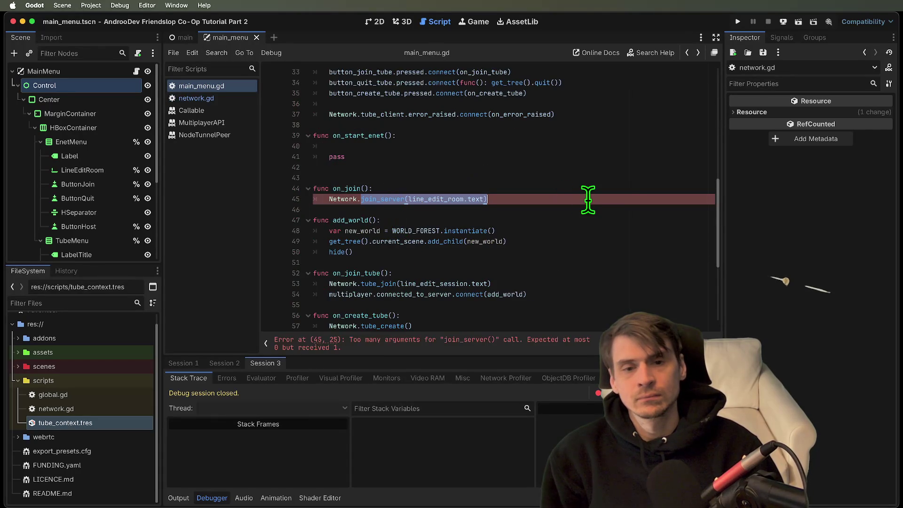
type("join(")
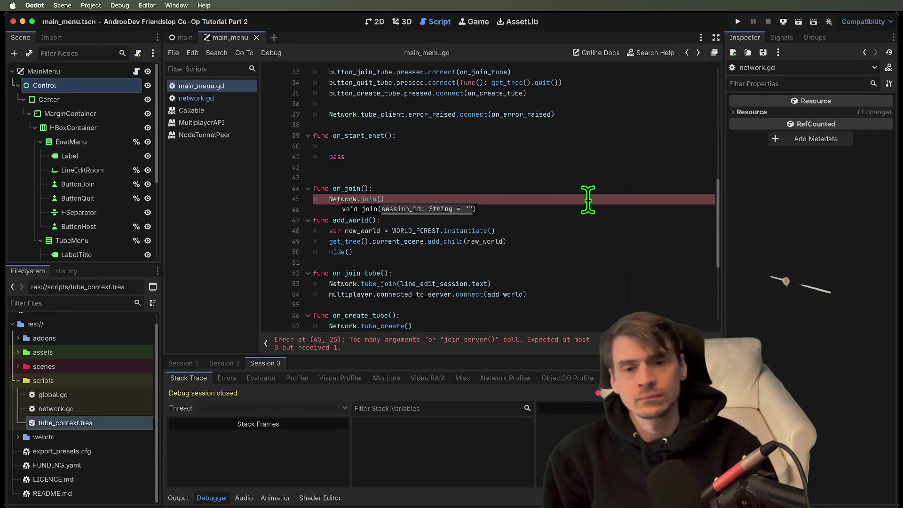
key("Return")
key("Right")
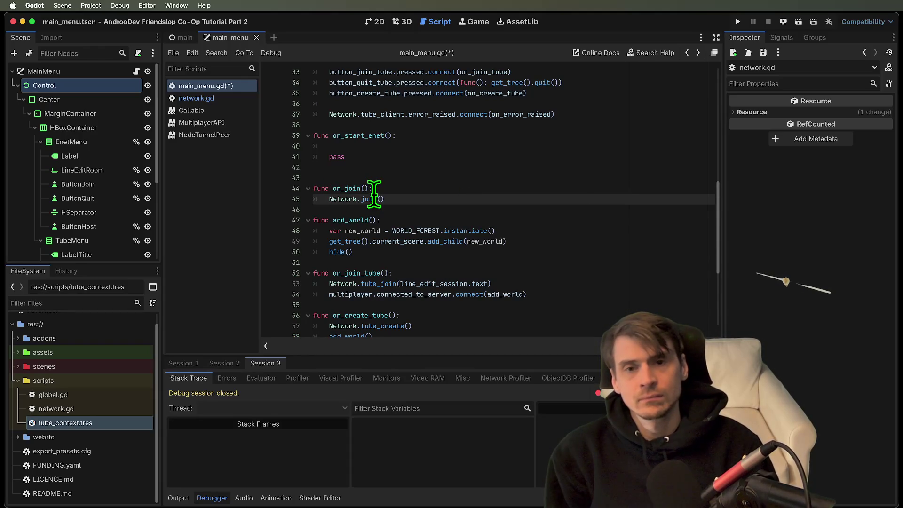
Step: Pass line_edit_session.text as the Network.join argument
scroll(374, 194, "up", 6)
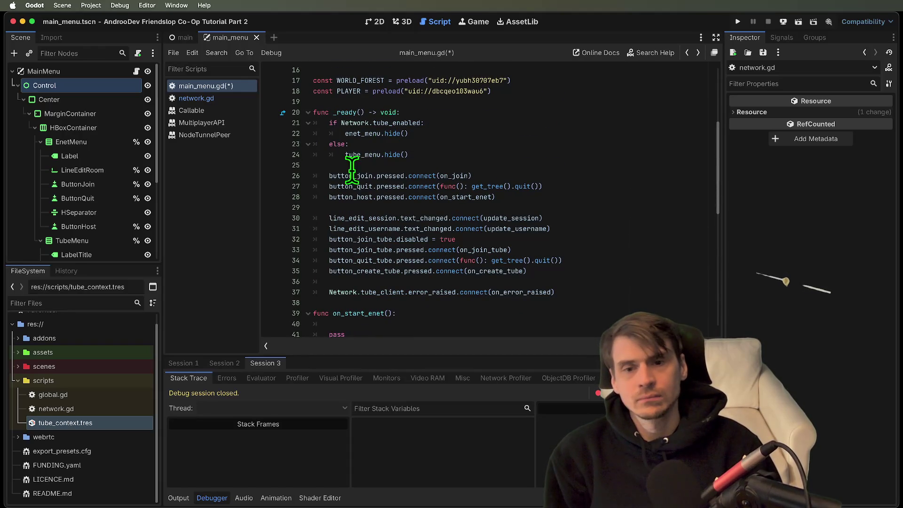
double_click(350, 228)
scroll(437, 259, "down", 3)
left_click(463, 301)
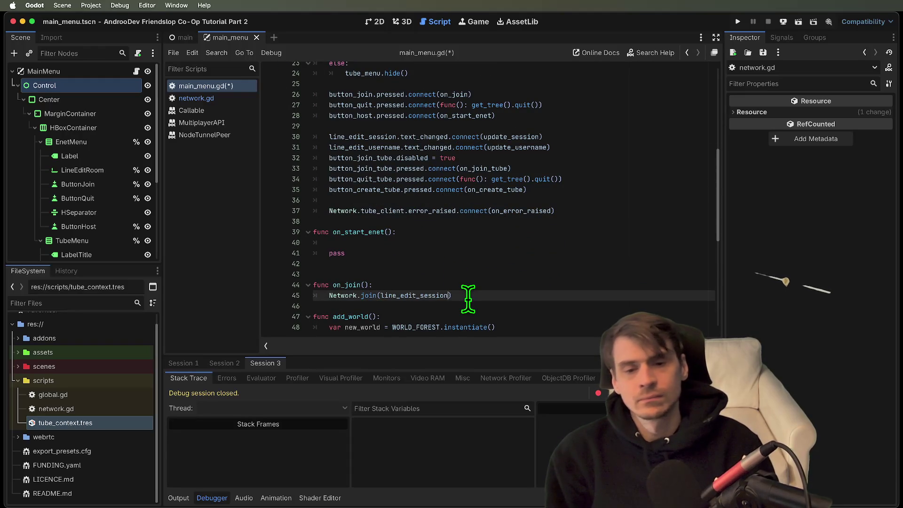
scroll(468, 297, "down", 2)
type(".text")
scroll(658, 259, "down", 3)
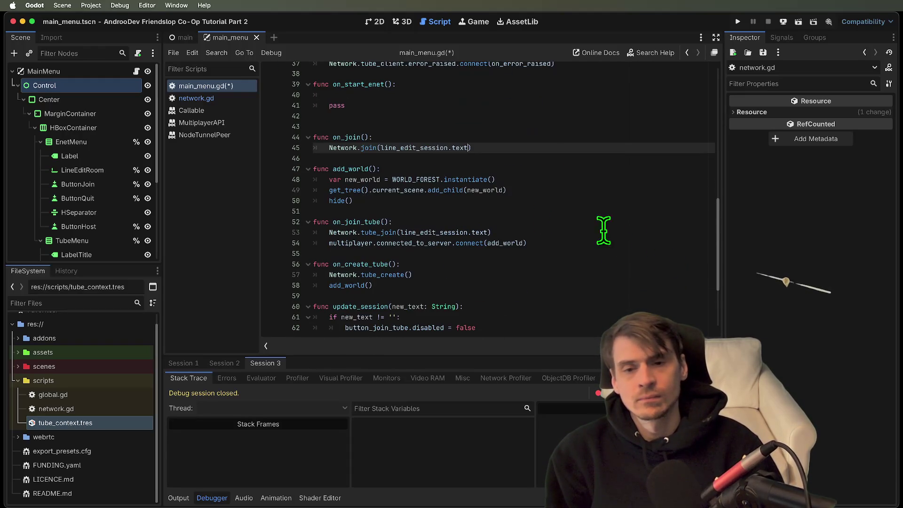
Step: Add add_world() after the join call and remove the extra blank line above on_join
key("Return")
scroll(540, 183, "up", 2)
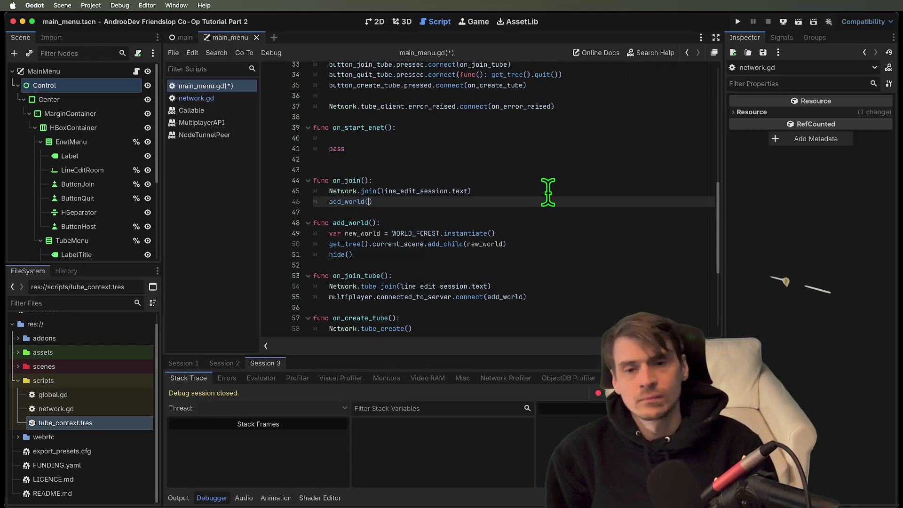
scroll(546, 193, "down", 2)
scroll(518, 169, "up", 2)
left_click(518, 160)
key("Delete")
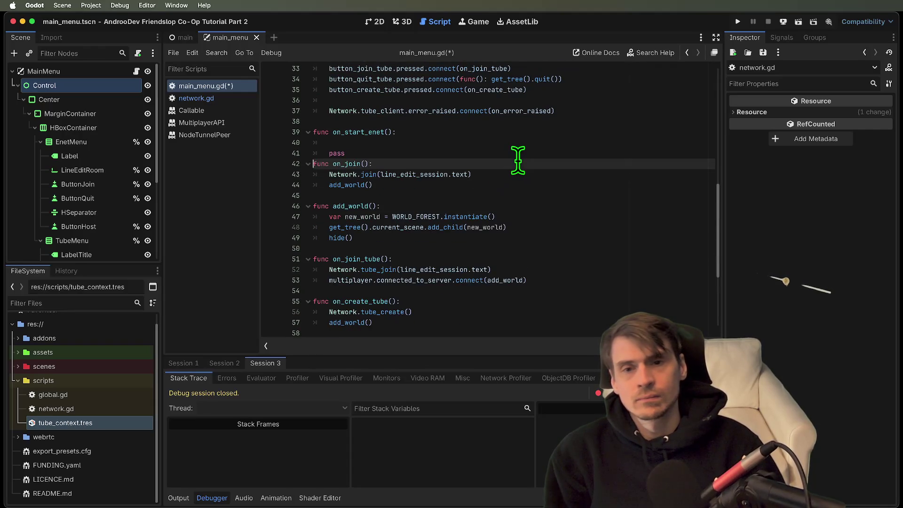
Step: Rename the on_start_enet function to on_host
key("super+z")
key("super+z")
key("super+z")
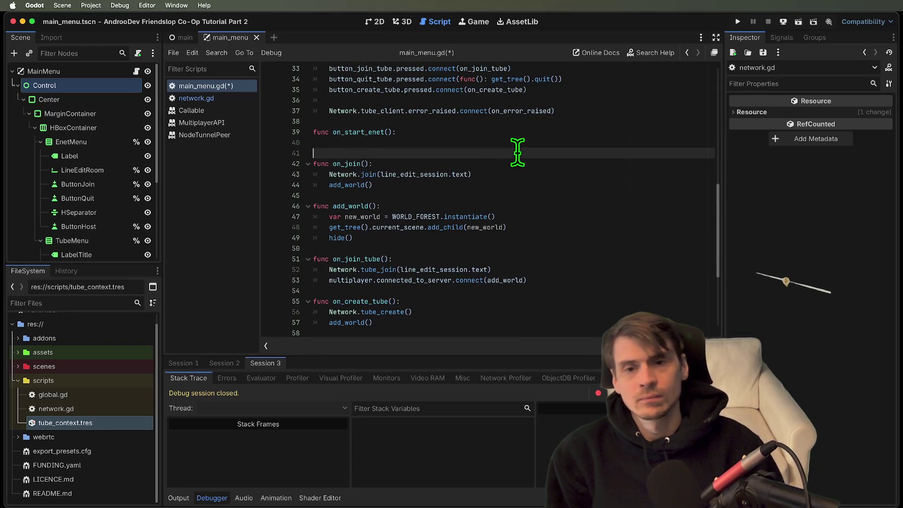
key("Left")
key("Left")
key("super+shift+z")
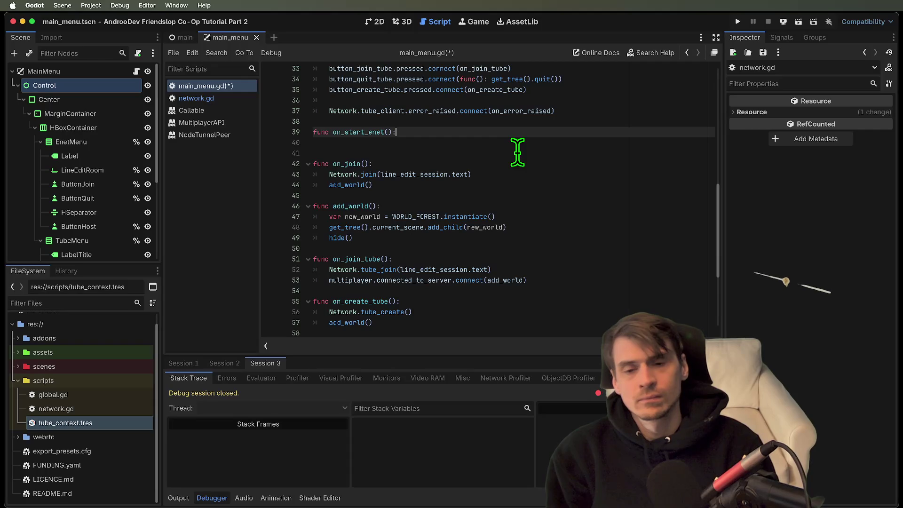
type("_host")
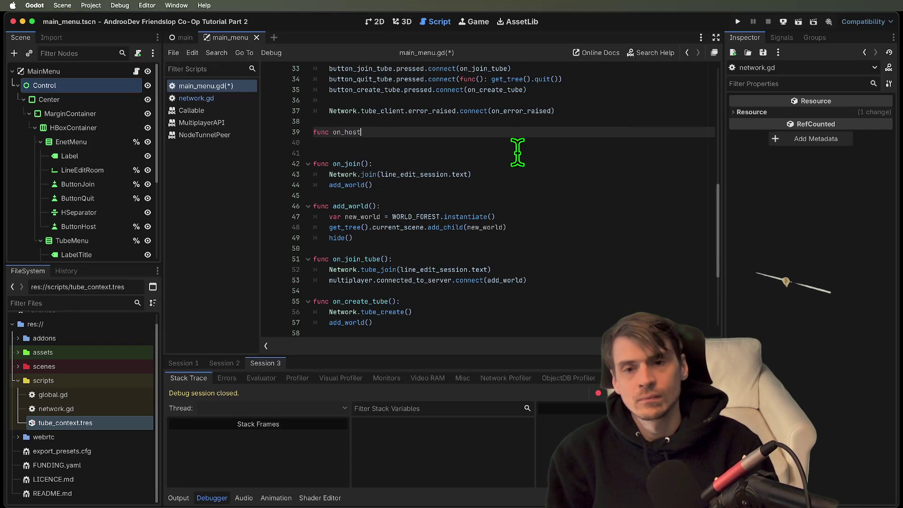
Step: Make on_host call Network.host() with no arguments
triple_click(510, 175)
key("ctrl+c")
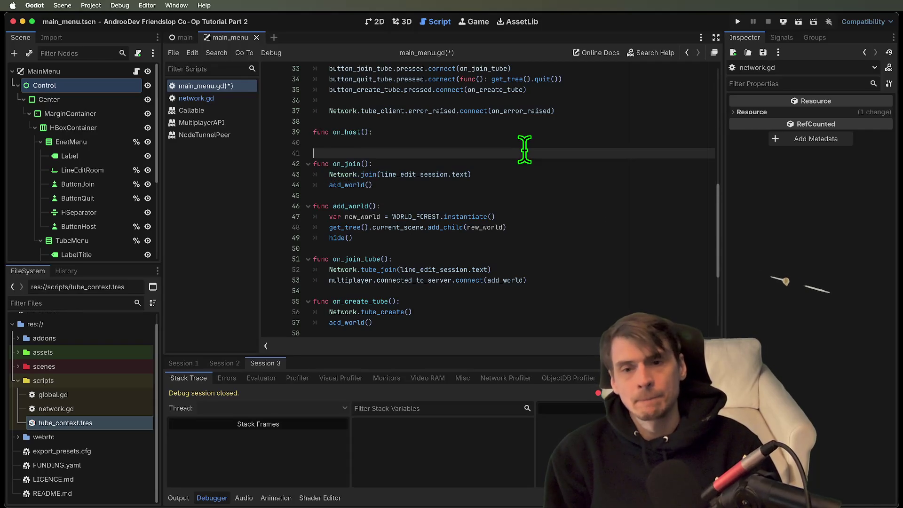
left_click(524, 146)
key("ctrl+v")
left_click(350, 144)
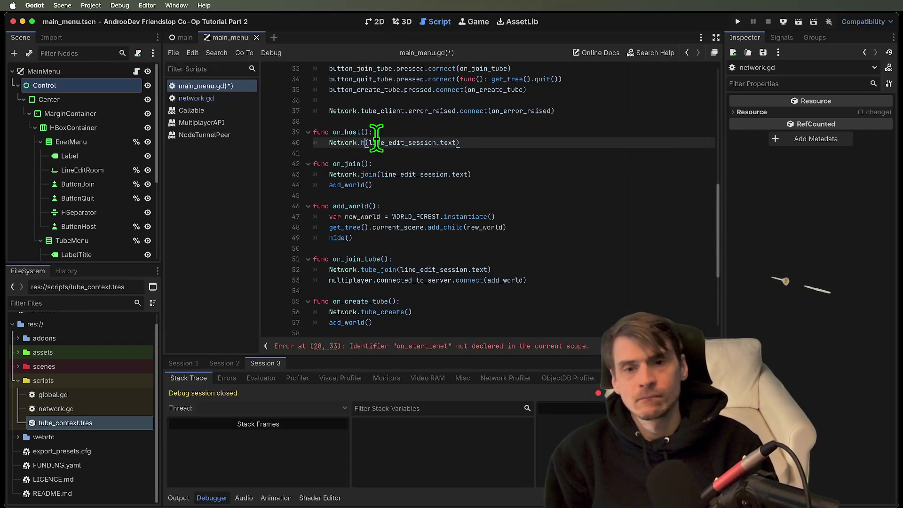
type("o")
key("Return")
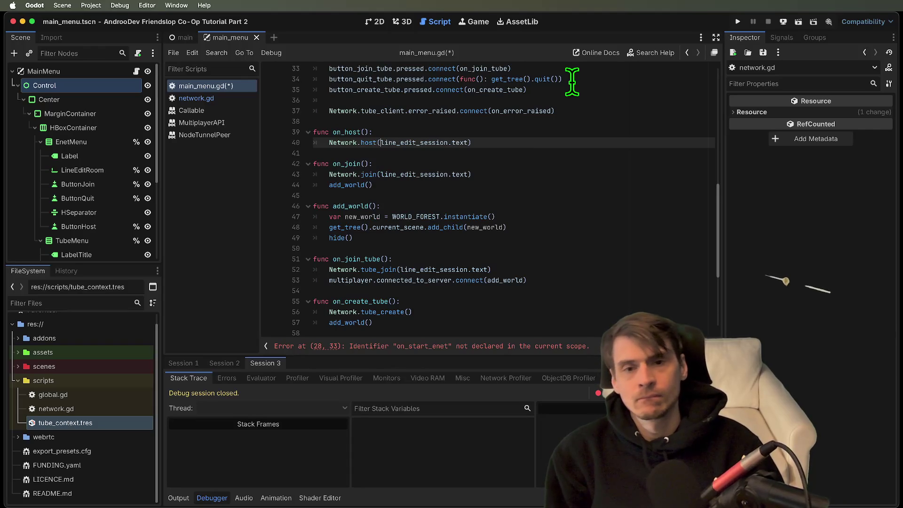
left_click_drag(468, 141, 382, 142)
key("BackSpace")
Step: Inspect the on_join_tube and on_create_tube handler functions
scroll(580, 191, "down", 1)
left_click_drag(407, 180, 520, 238)
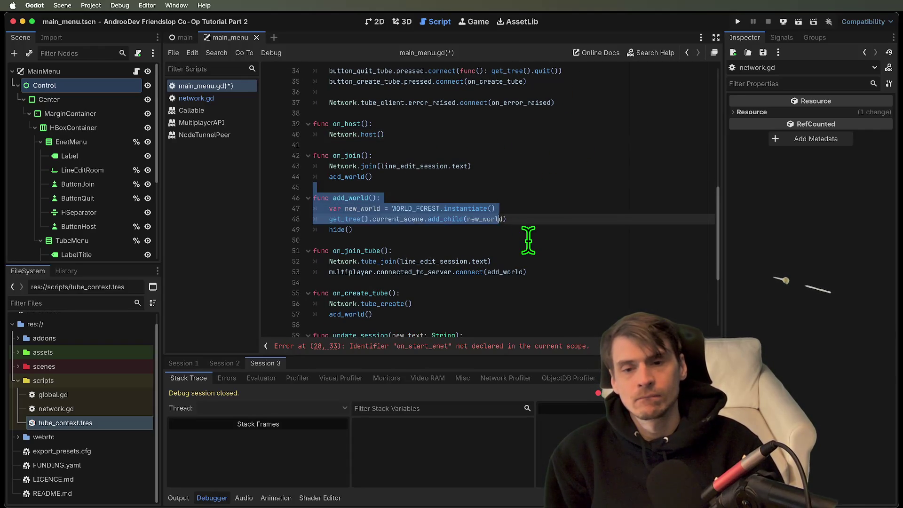
scroll(484, 222, "down", 2)
left_click_drag(484, 207, 530, 266)
left_click(646, 268)
left_click_drag(646, 268, 228, 211)
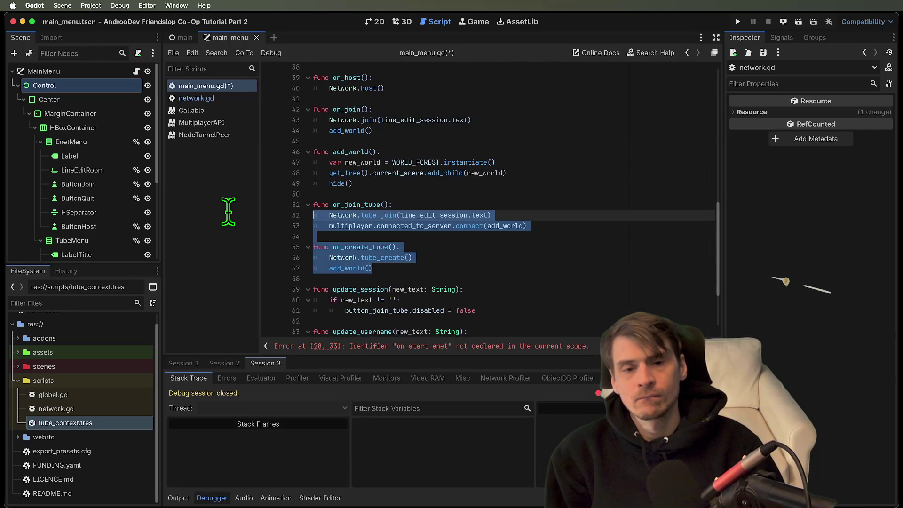
left_click(449, 237)
left_click_drag(557, 278, 273, 205)
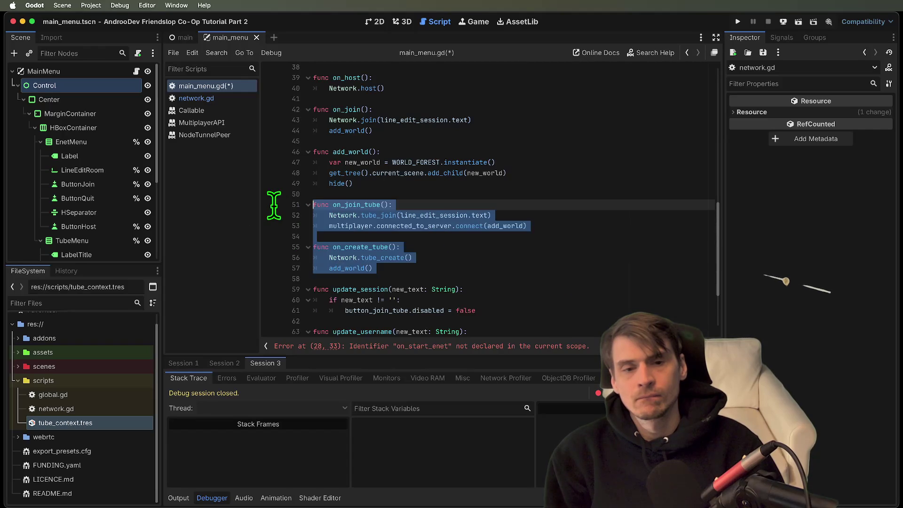
left_click(556, 224)
Step: Move the connected_to_server line into on_join, replacing its direct add_world() call
triple_click(526, 226)
key("ctrl+x")
left_click(564, 141)
key("ctrl+v")
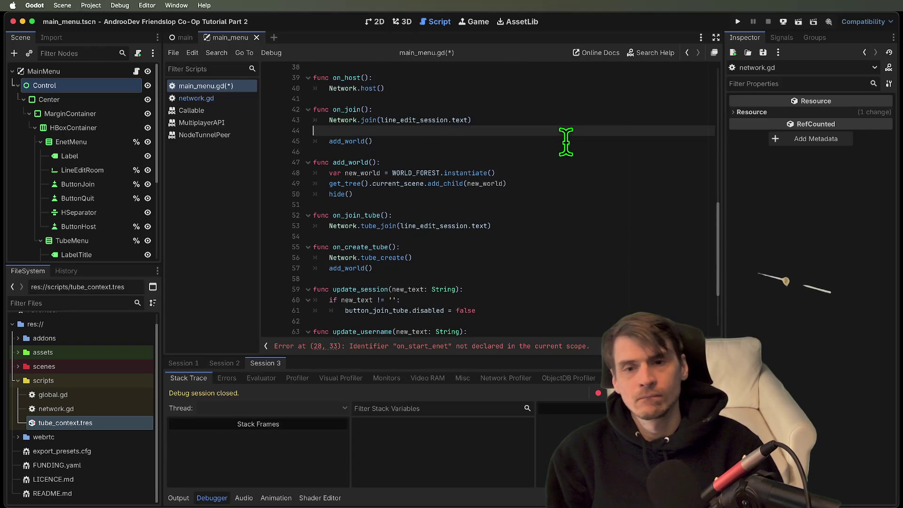
key("ctrl+shift+k")
key("ctrl+shift+k")
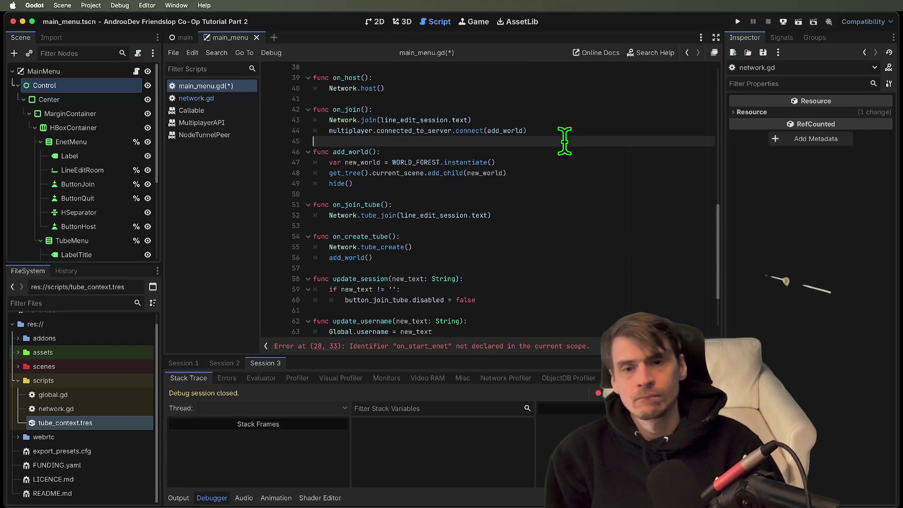
left_click_drag(360, 183, 313, 163)
left_click(405, 152)
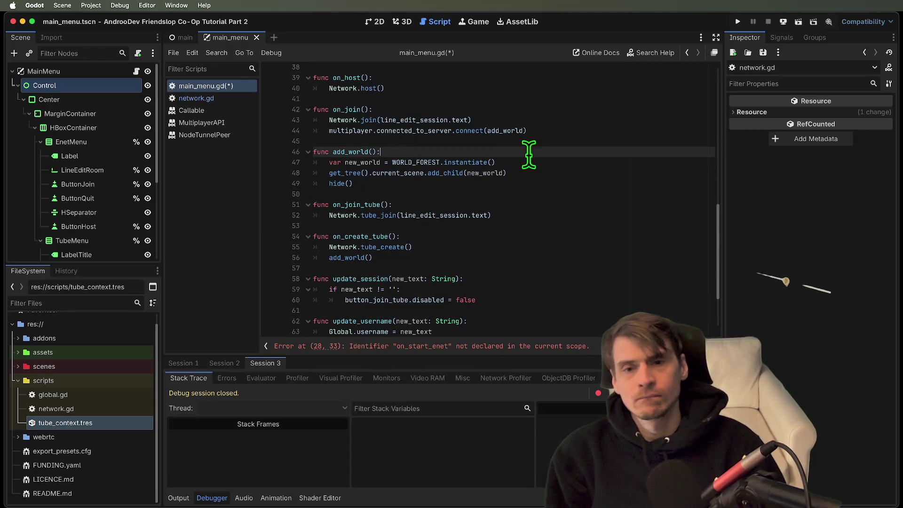
Step: Delete the on_join_tube and on_create_tube functions
scroll(536, 153, "up", 2)
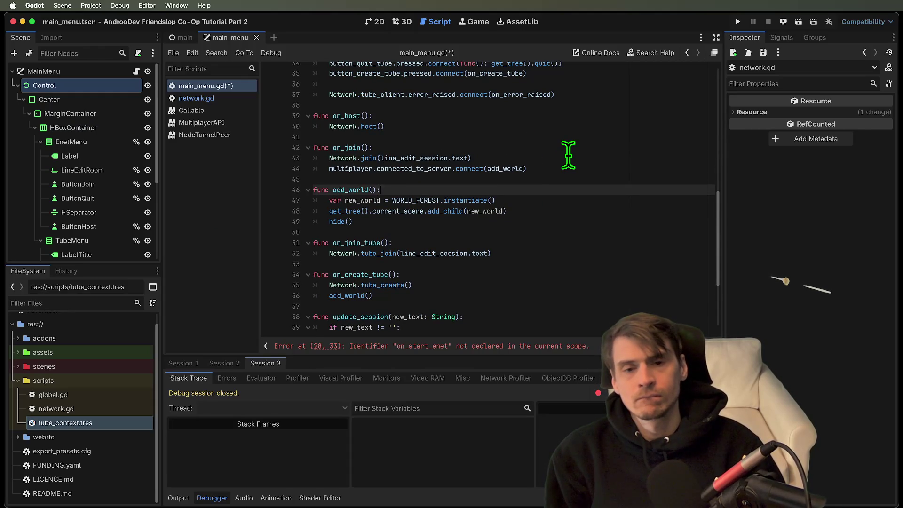
scroll(568, 155, "down", 1)
mouse_move(702, 262)
left_mouse_down()
mouse_move(160, 243)
mouse_move(311, 233)
left_mouse_up()
left_click(382, 234)
mouse_move(381, 245)
left_mouse_down()
mouse_move(400, 268)
mouse_move(292, 240)
left_mouse_up()
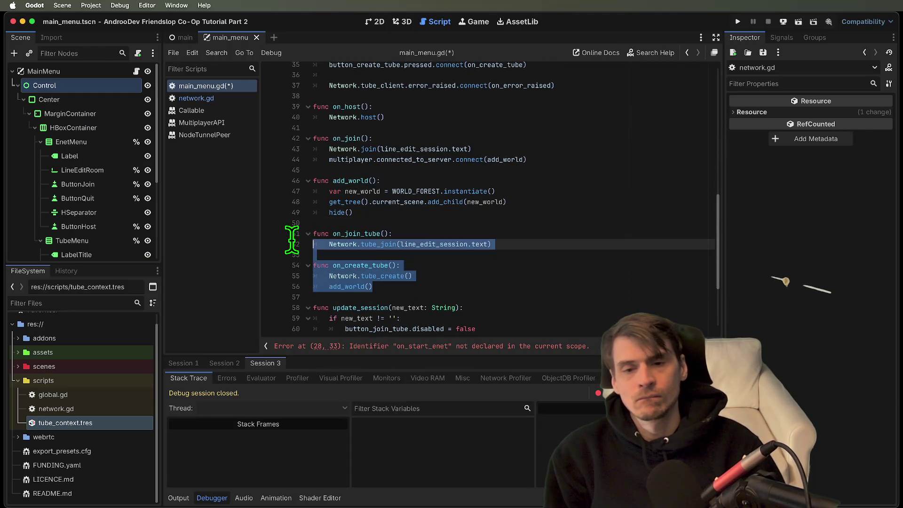
key("BackSpace")
key("BackSpace")
key("BackSpace")
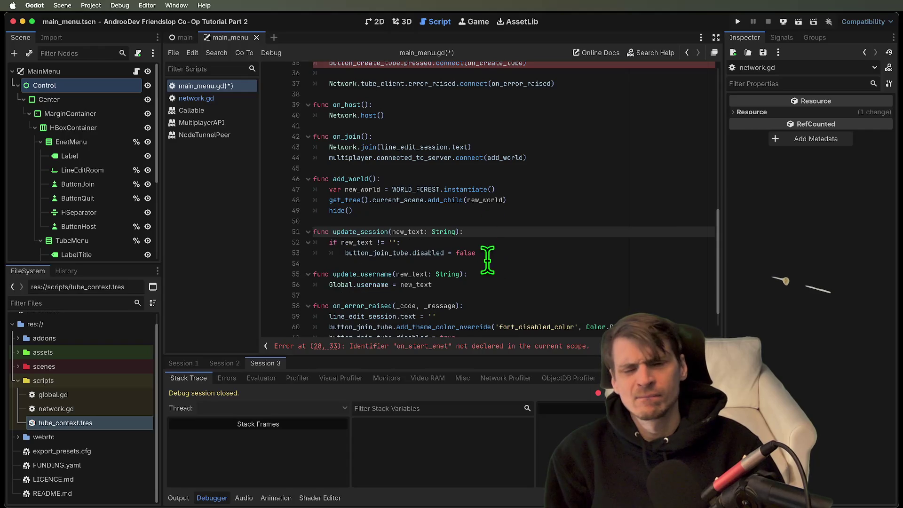
double_click(375, 252)
Step: Save main_menu.gd and go to the reported script error
scroll(571, 238, "down", 3)
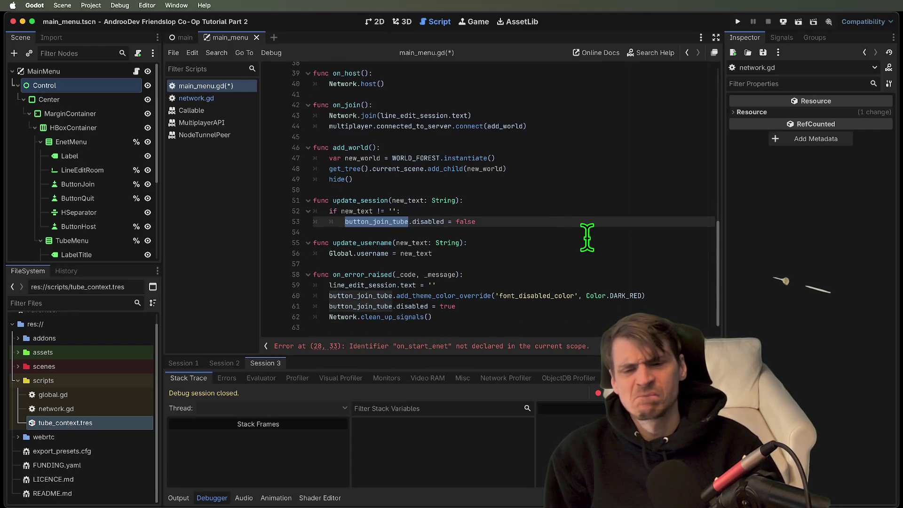
left_click(577, 313)
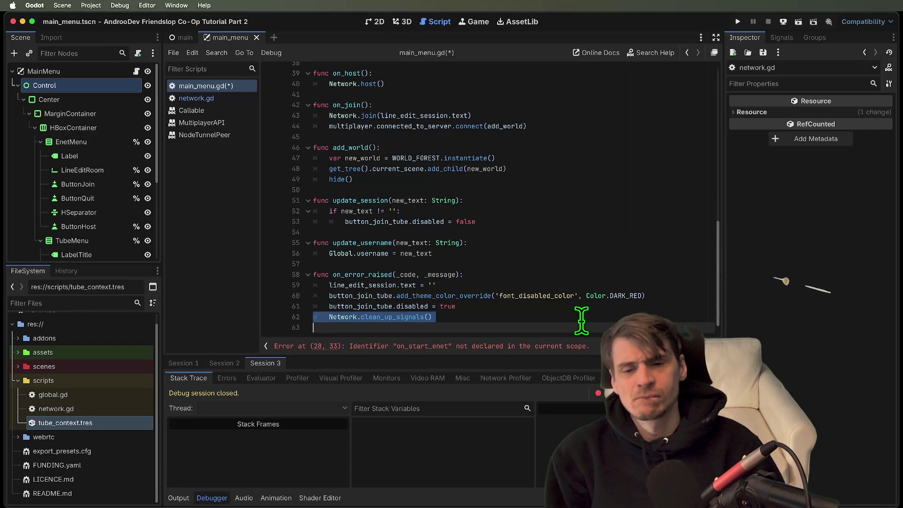
key("ctrl+s")
left_click(552, 353)
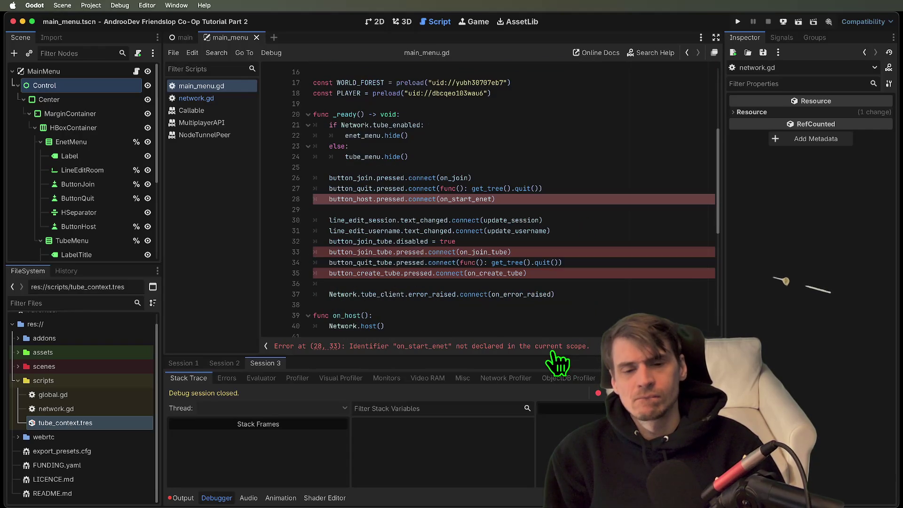
Step: Check the connect documentation and review the line-edit and tube button connection lines
left_click(450, 273, "ctrl")
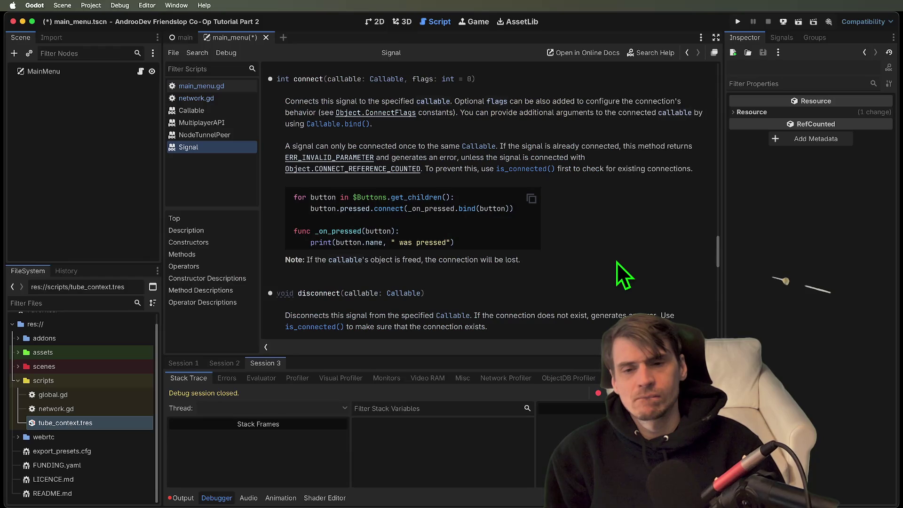
left_click(229, 89)
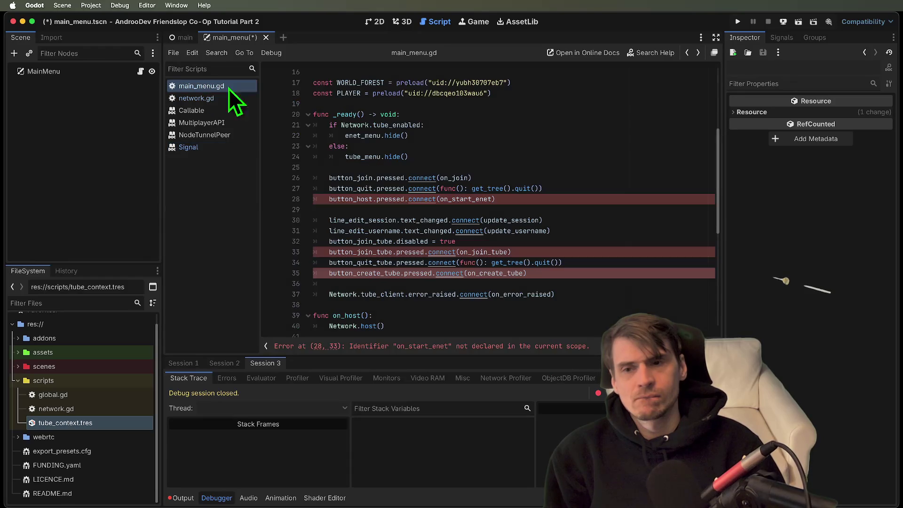
left_click(446, 230)
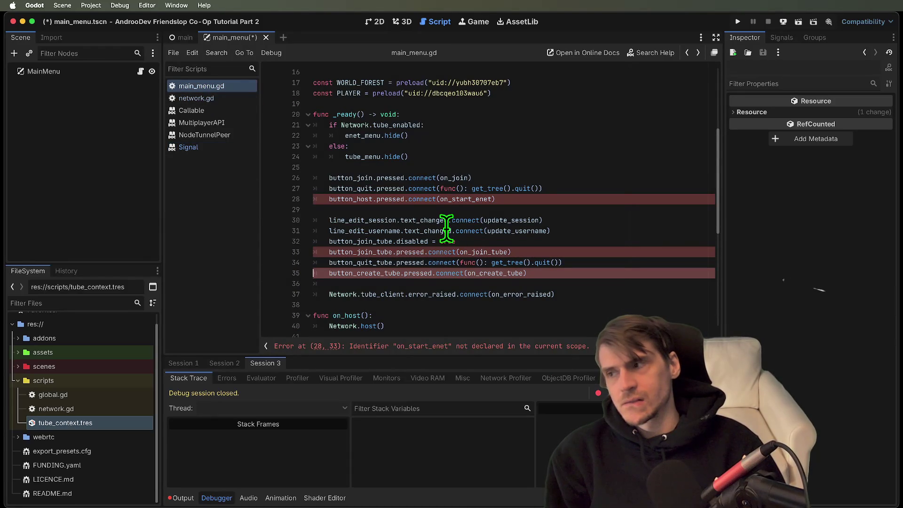
left_click(546, 283)
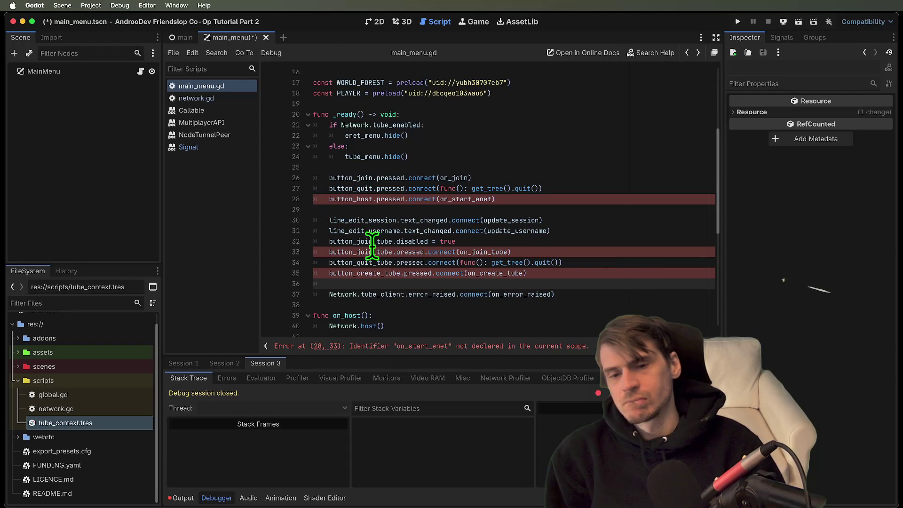
left_click(339, 220)
left_click_drag(616, 234, 217, 212)
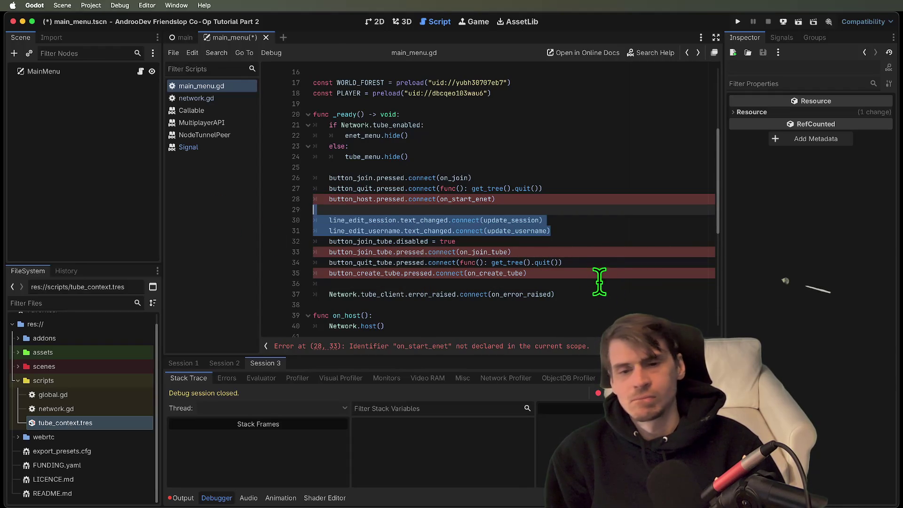
left_click(595, 242)
triple_click(596, 254)
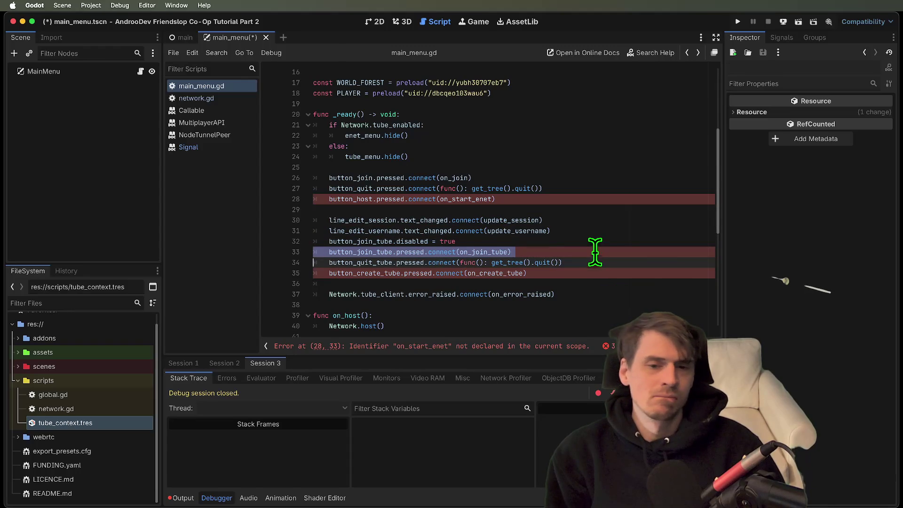
double_click(382, 242)
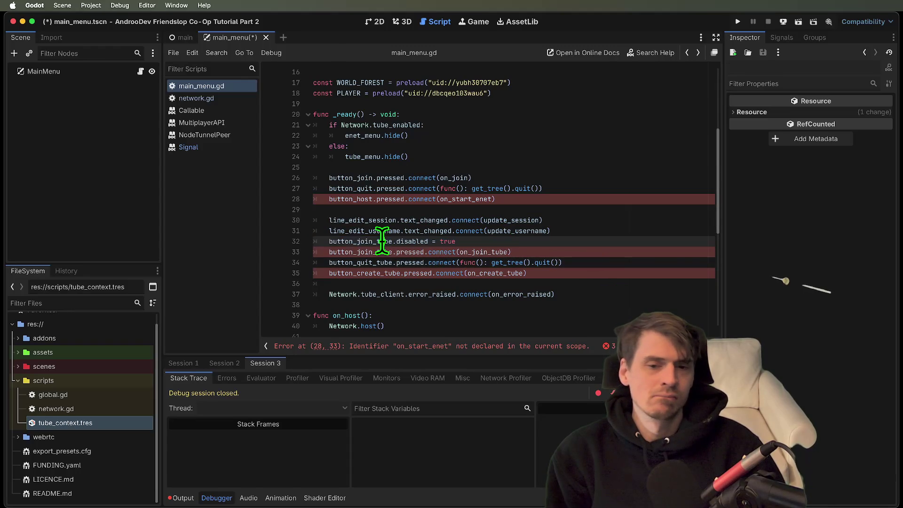
left_click(580, 249)
Step: Delete the button_host connection to on_start_enet on line 28
left_click_drag(430, 243, 489, 211)
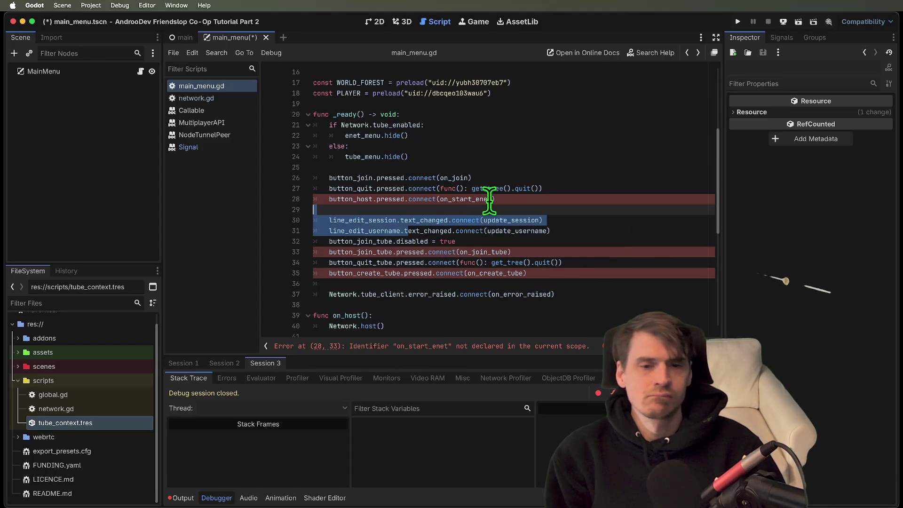
double_click(489, 200)
triple_click(558, 202)
key("BackSpace")
triple_click(610, 197)
left_click(617, 189)
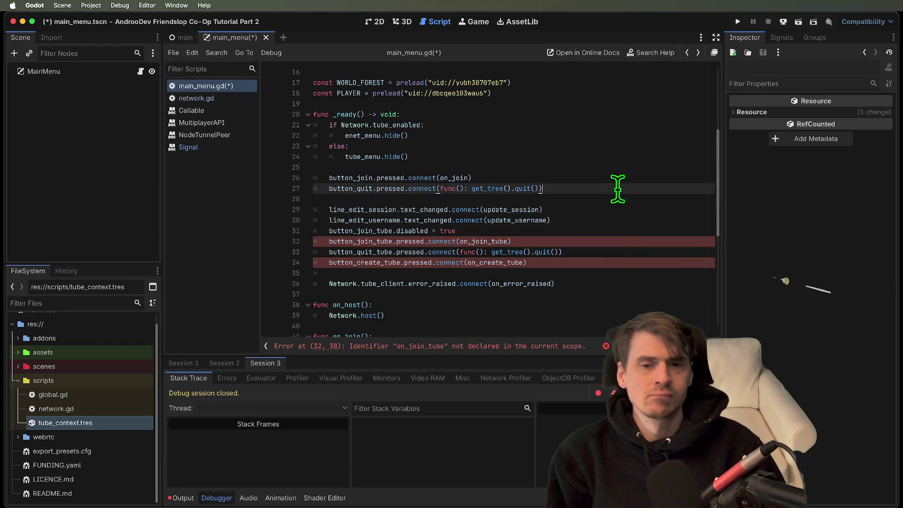
Step: Comment out the tube_enabled menu-hiding if/else branch in _ready
left_click_drag(409, 157, 311, 114)
mouse_move(455, 162)
left_mouse_down()
mouse_move(202, 114)
mouse_move(205, 126)
left_mouse_up()
key("ctrl+k")
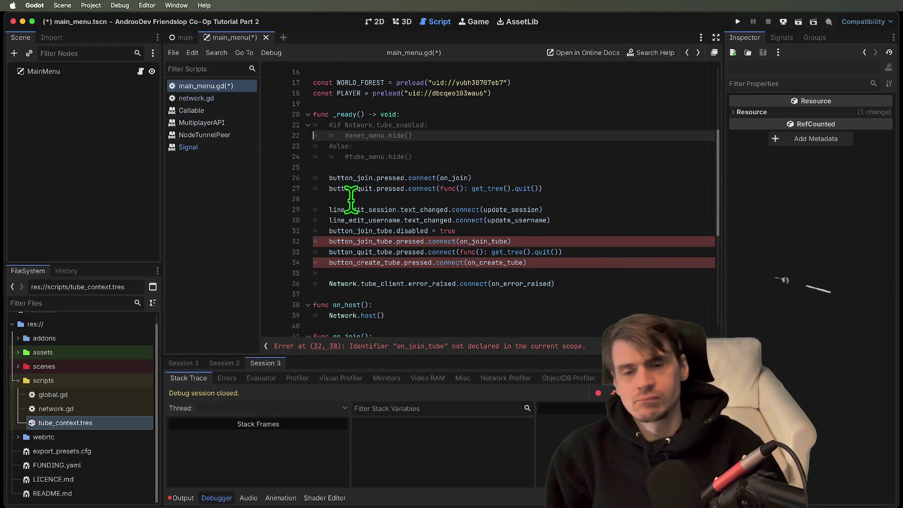
Step: Comment out the button_create_tube and button_join_tube connections, then save and run with F5
scroll(614, 235, "down", 3)
left_click(594, 166)
key("ctrl+k")
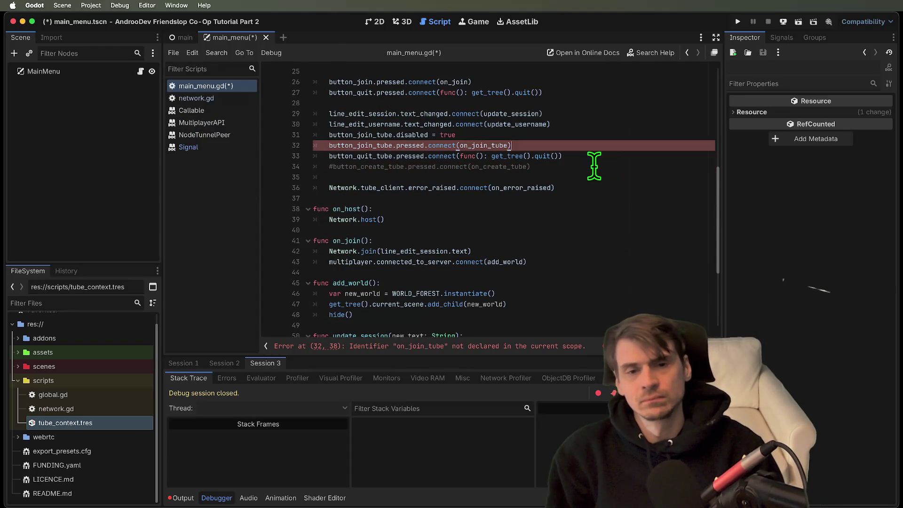
key("ctrl+k")
left_click(595, 156)
key("F5")
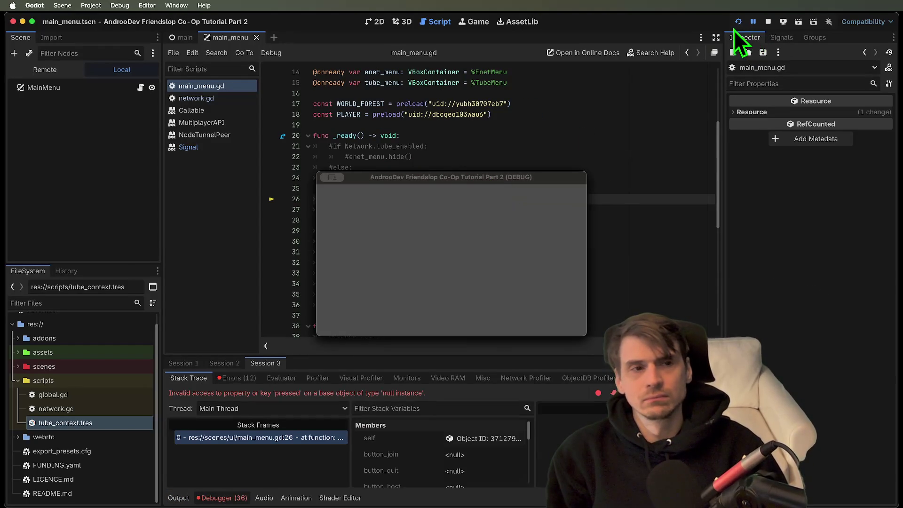
Step: Stop the game and inspect the body of the on_join function
left_click(772, 22)
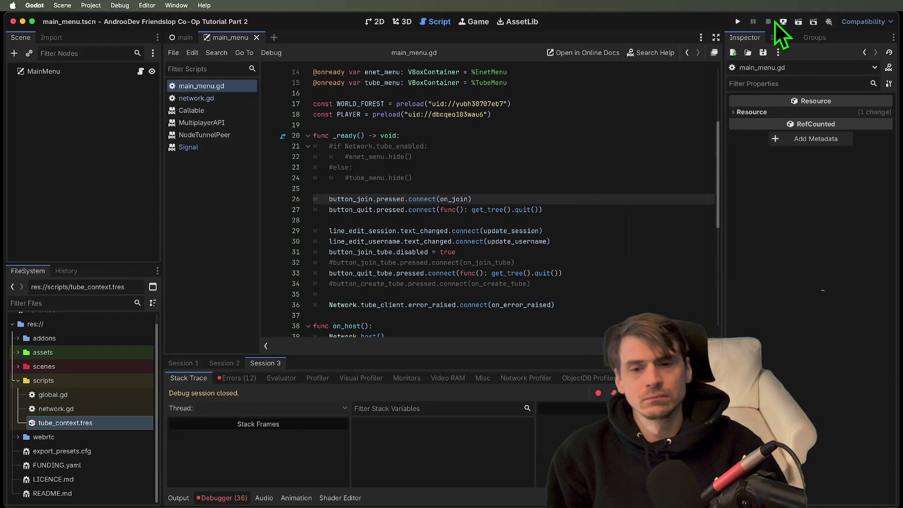
left_click(552, 229)
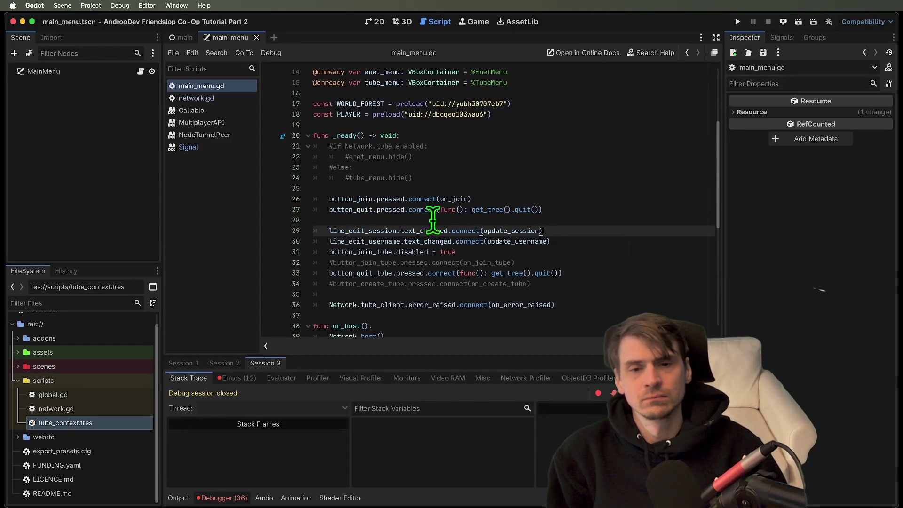
left_click(463, 200, "super")
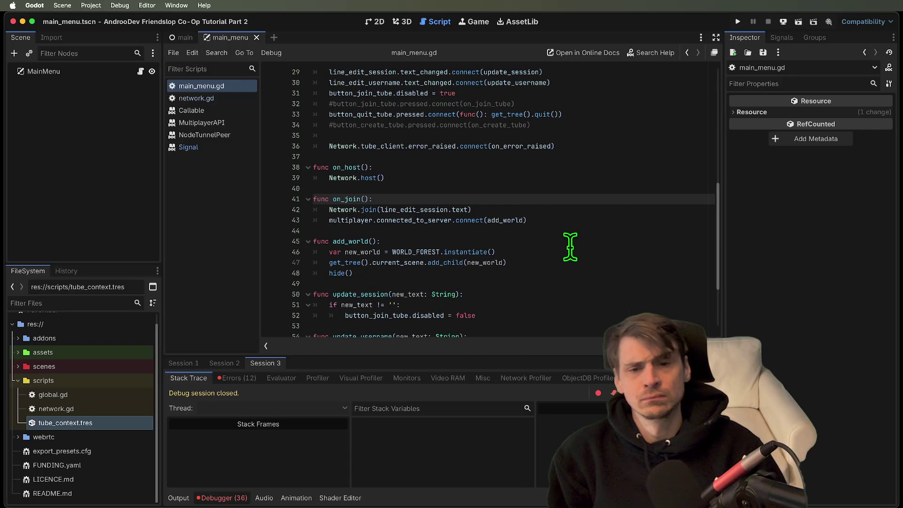
scroll(590, 242, "up", 5)
scroll(581, 225, "down", 8)
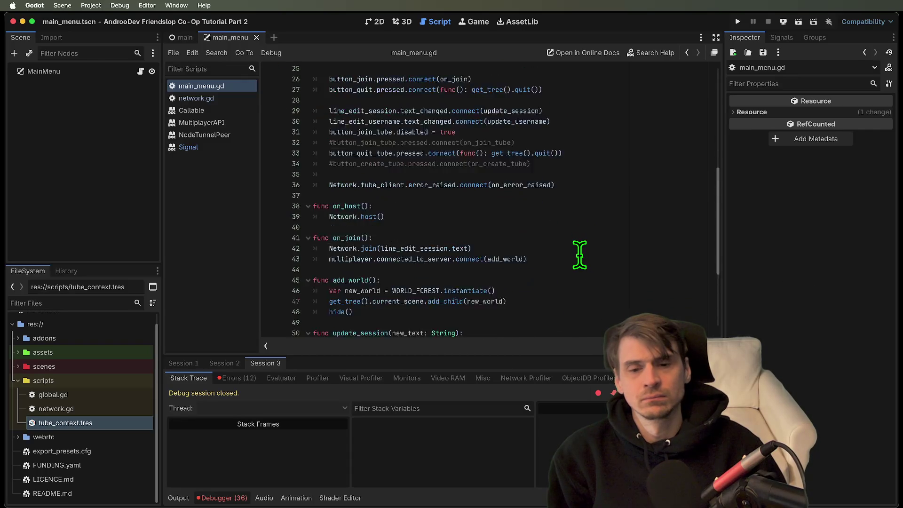
mouse_move(562, 167)
left_mouse_down()
mouse_move(580, 177)
mouse_move(581, 195)
left_mouse_up()
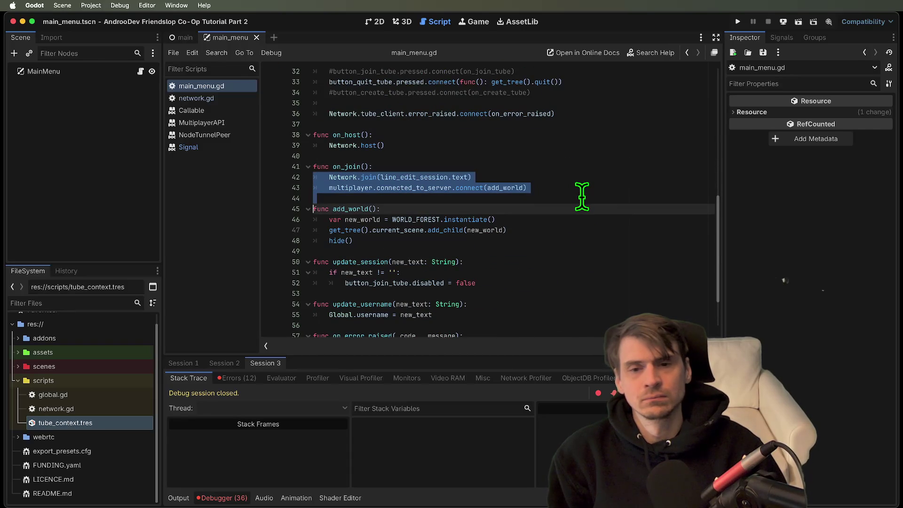
Step: Review the node-not-found errors, jump to main_menu.gd line 5, and expand MainMenu's children
left_click(233, 378)
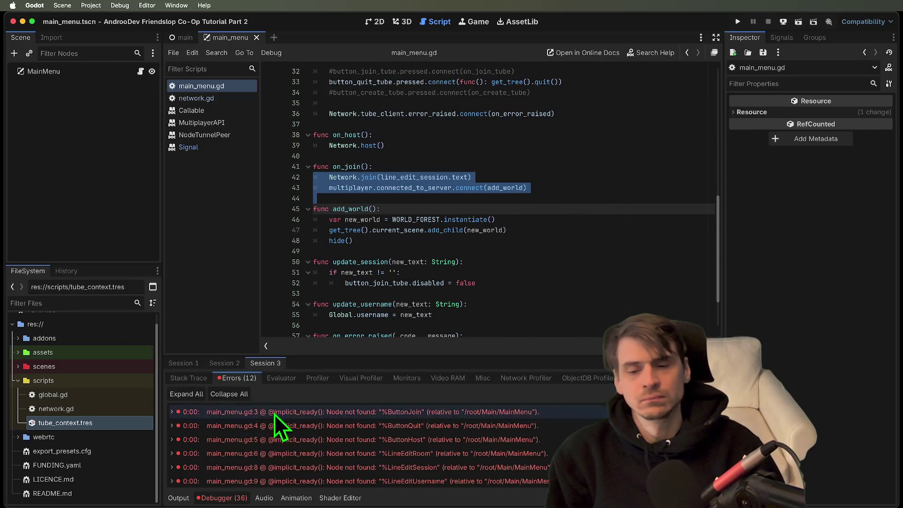
left_click(296, 440)
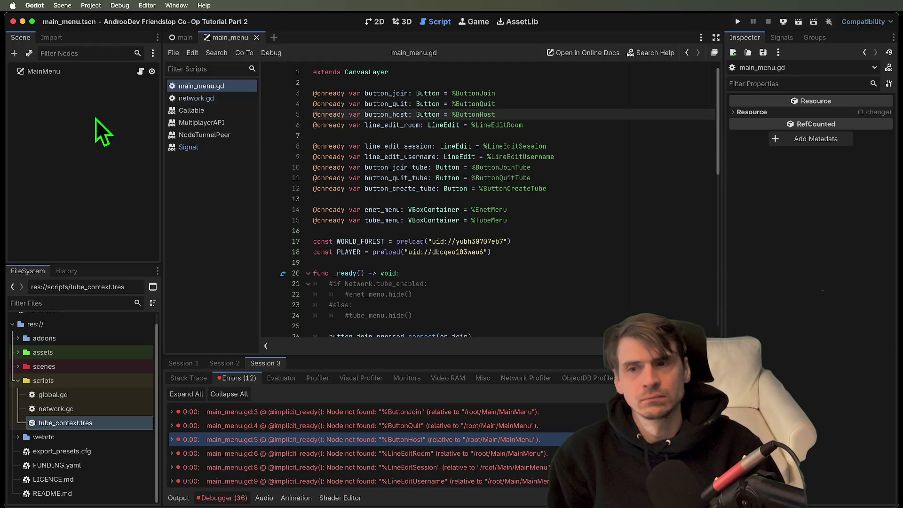
left_click(82, 79)
Step: Save, run the project in three game instances, check each window, then stop them all
key("super+s")
key("super+b")
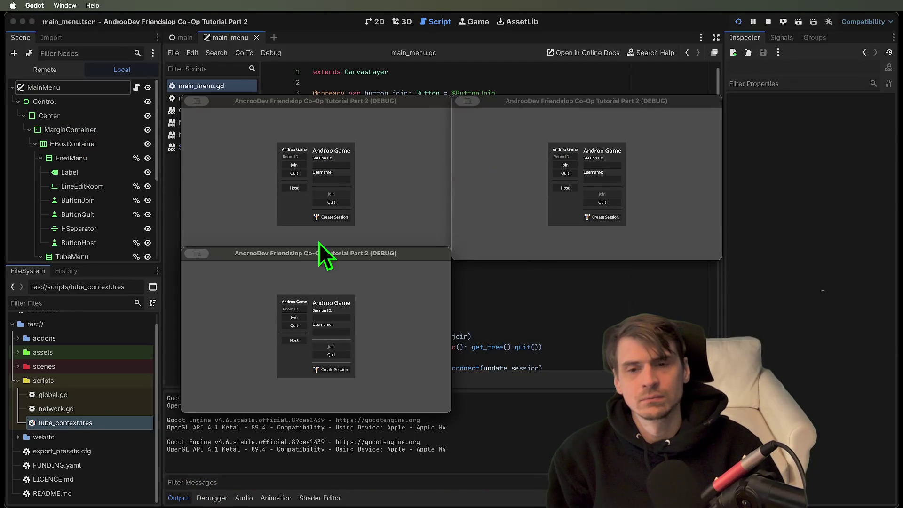
left_click(388, 205)
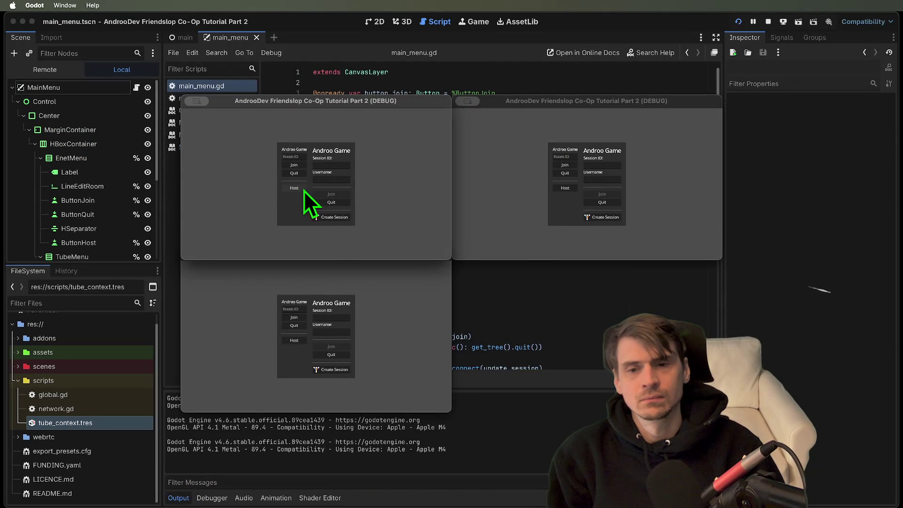
left_click(354, 277)
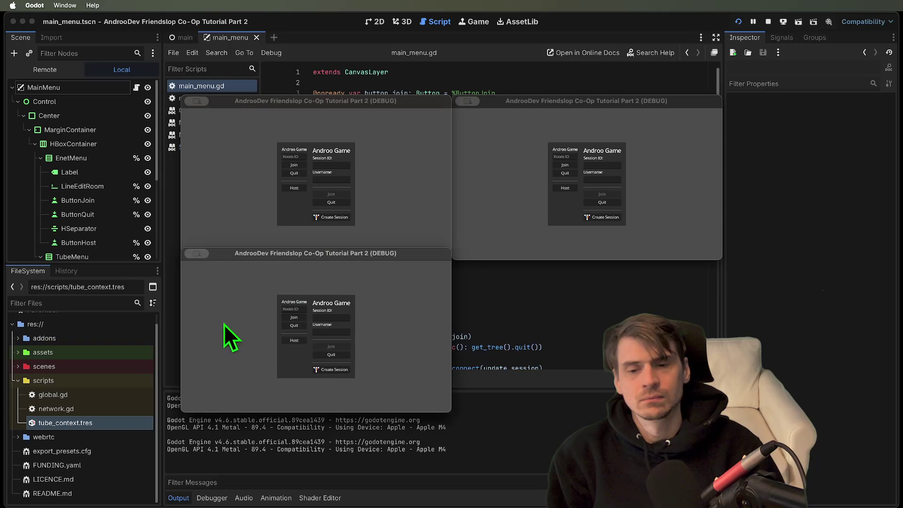
left_click(540, 311)
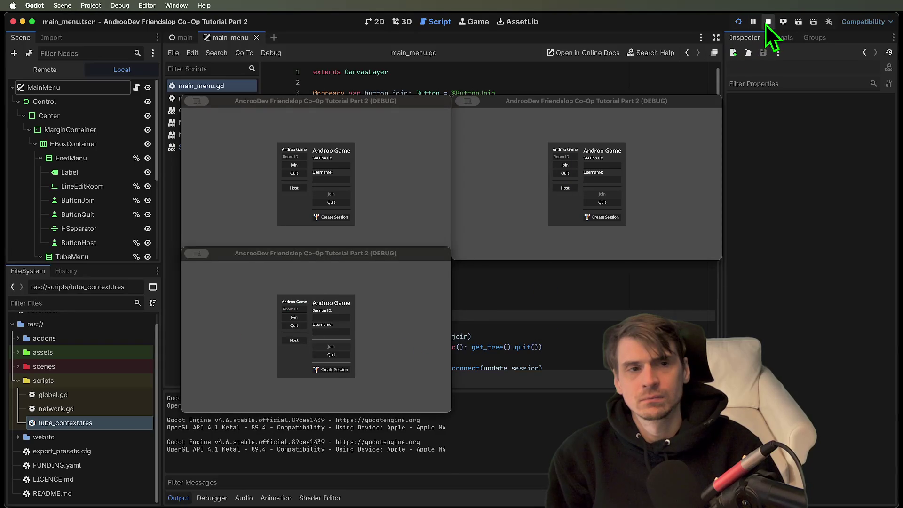
left_click(768, 23)
Step: Review the on_host function near line 28, then switch to the menu scene's 2D view
scroll(517, 182, "down", 2)
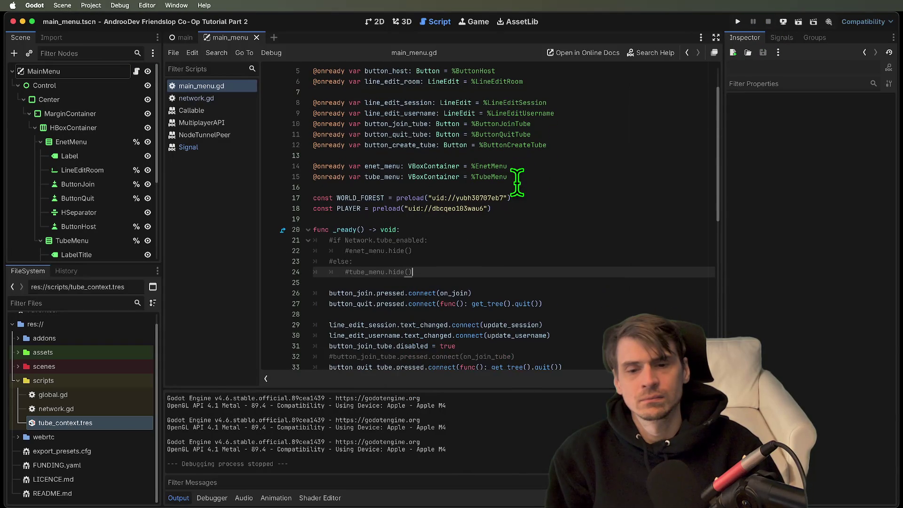
scroll(465, 306, "down", 3)
scroll(357, 312, "down", 4)
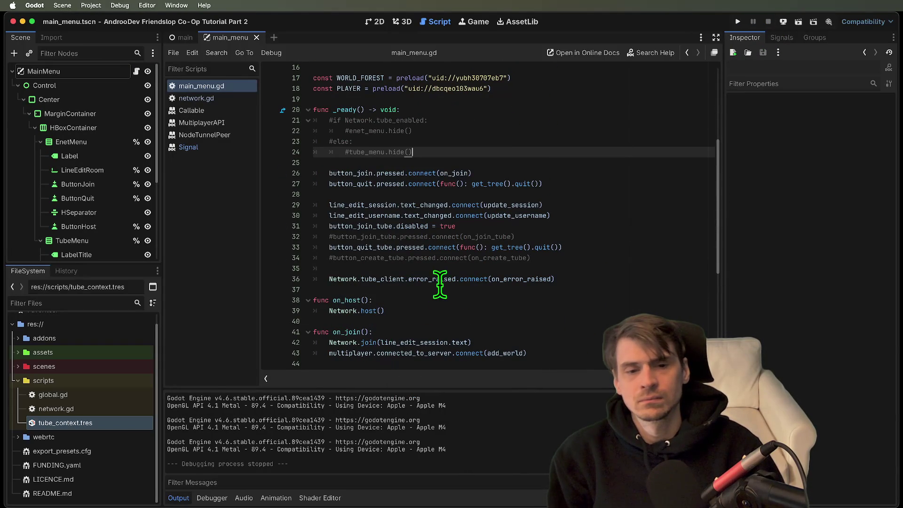
scroll(439, 289, "down", 1)
double_click(348, 291)
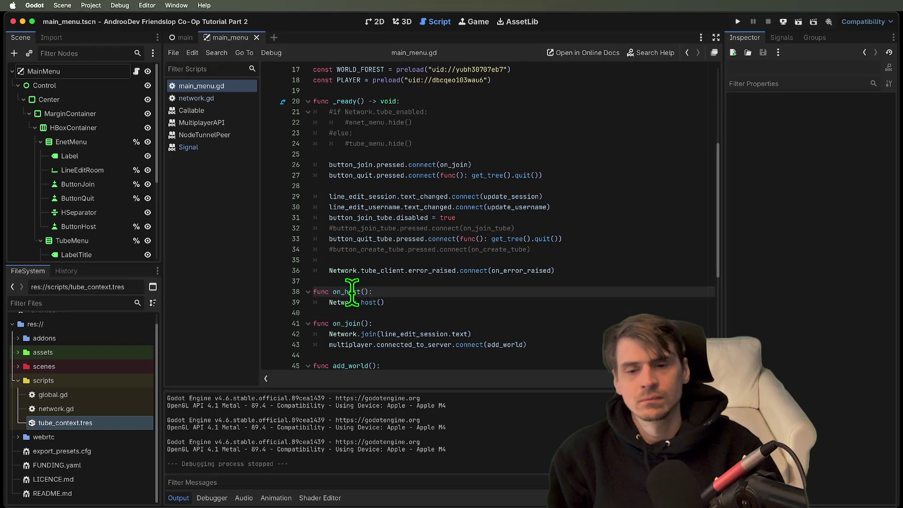
left_click(592, 184)
scroll(592, 186, "up", 2)
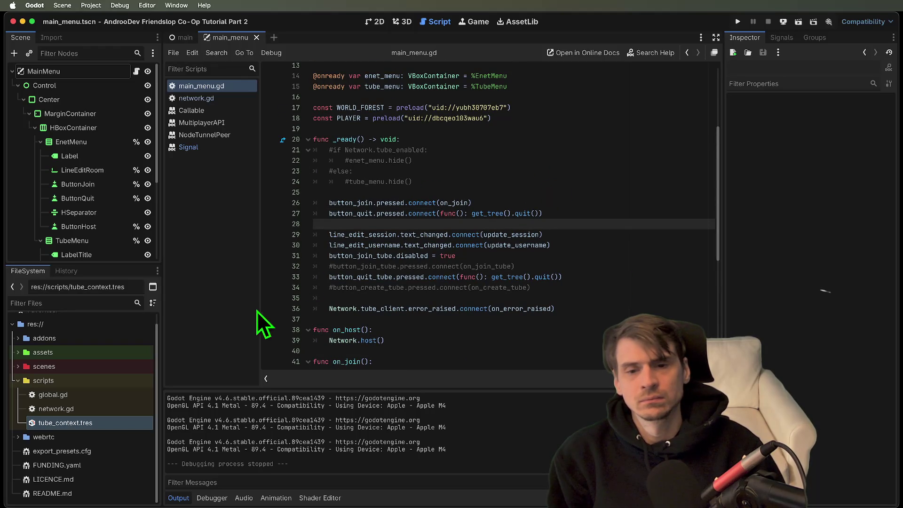
left_click(375, 24)
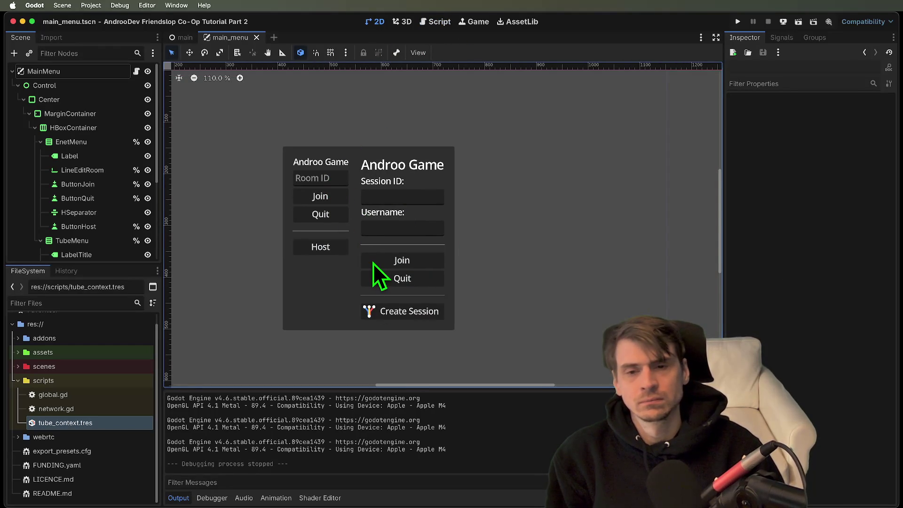
Step: Enlarge the Scene dock and fold the TubeMenu and EnetMenu nodes
left_click(316, 165)
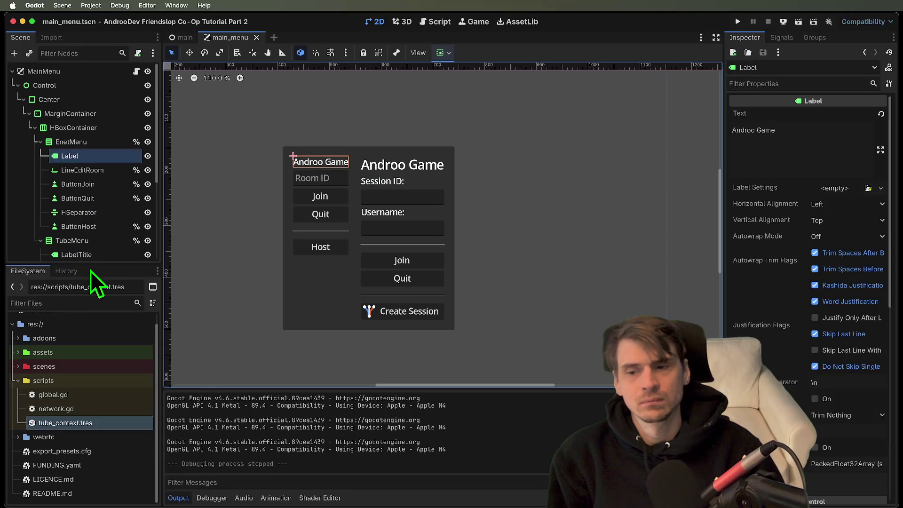
mouse_move(91, 264)
left_mouse_down()
mouse_move(118, 388)
mouse_move(94, 427)
left_mouse_up()
left_click(45, 240)
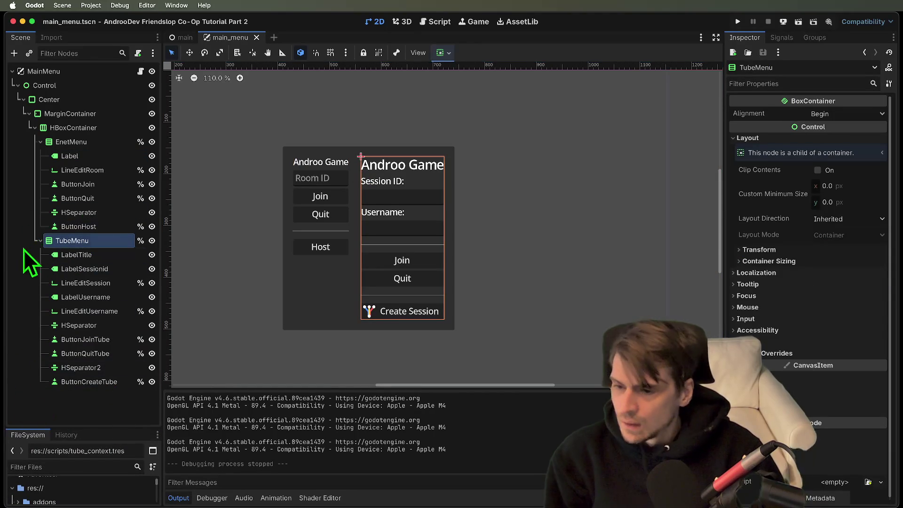
left_click(39, 241)
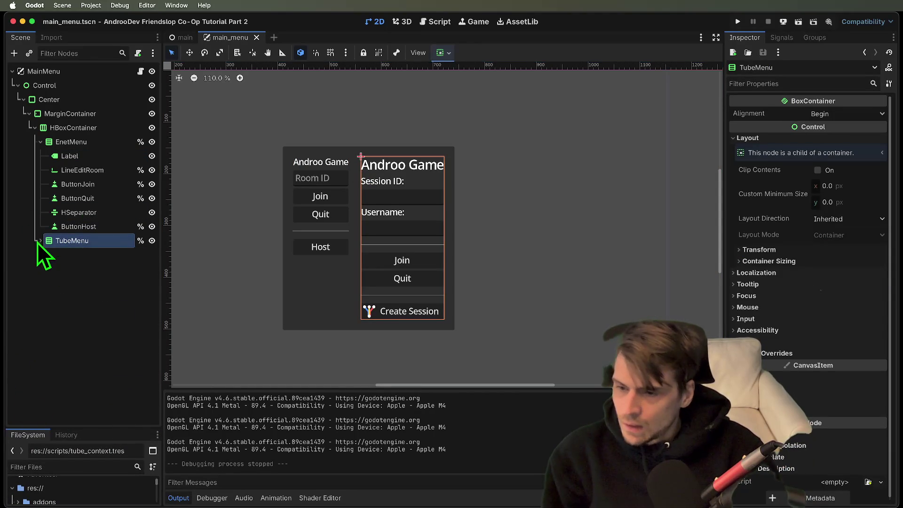
left_click(39, 142)
left_click(82, 182)
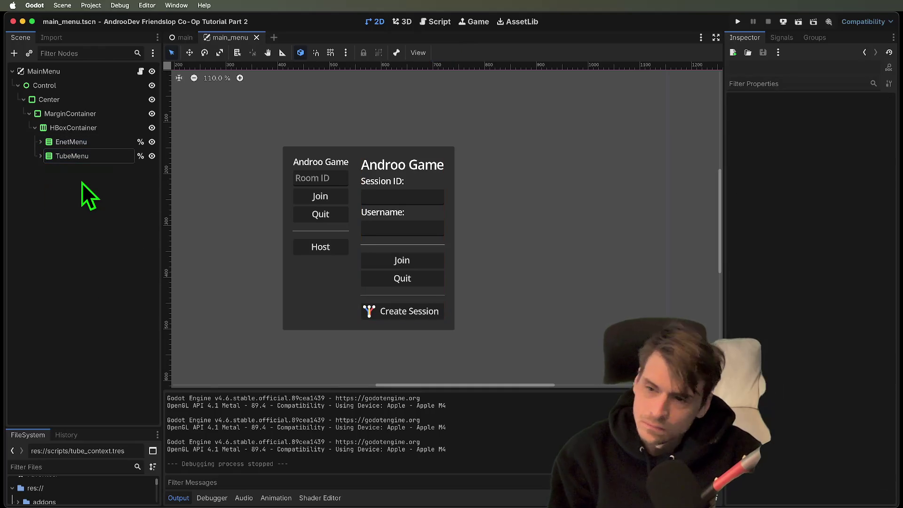
Step: Toggle EnetMenu and TubeMenu visibility, leave both shown, and move to the main scene
left_click(152, 142)
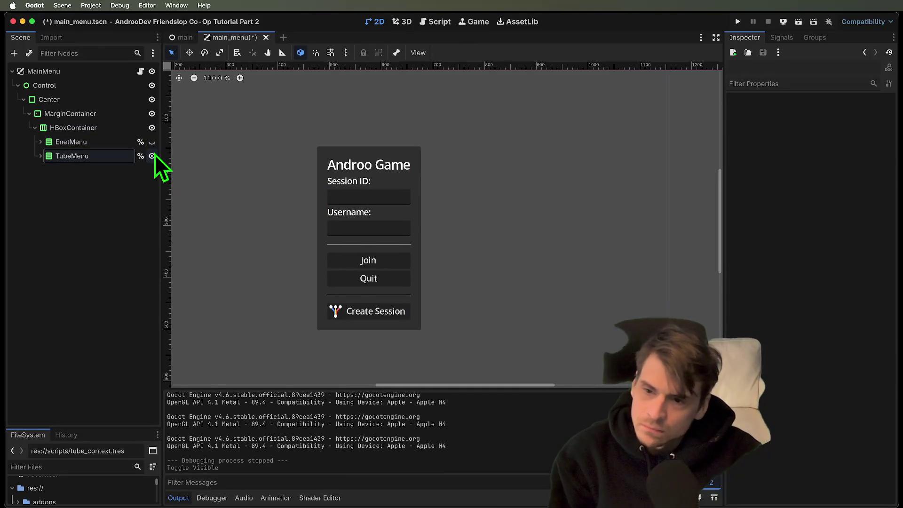
left_click(152, 155)
left_click(153, 156)
left_click(155, 146)
left_click(155, 146)
left_click(155, 146)
left_click(155, 146)
left_click(155, 146)
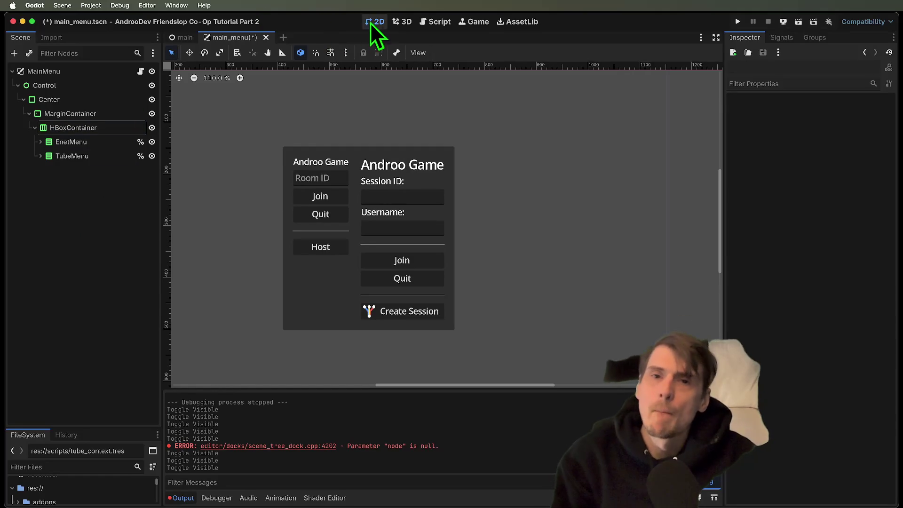
left_click(189, 38)
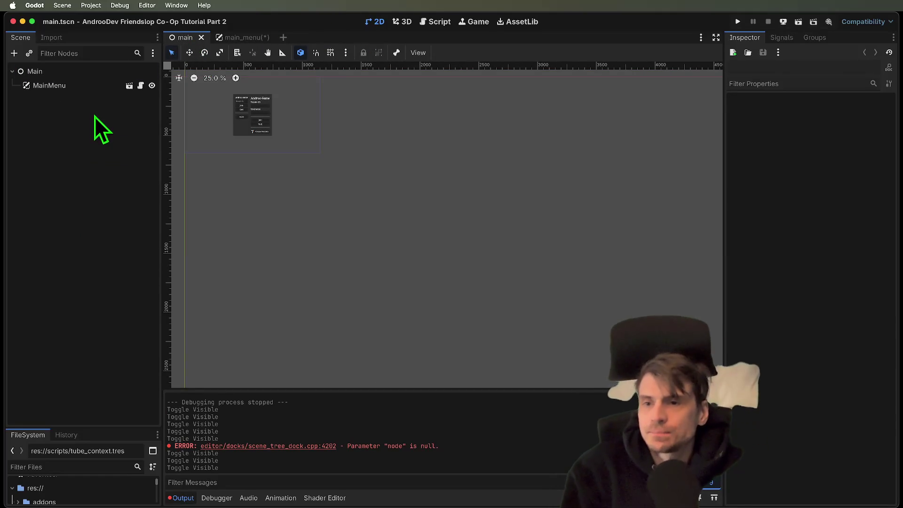
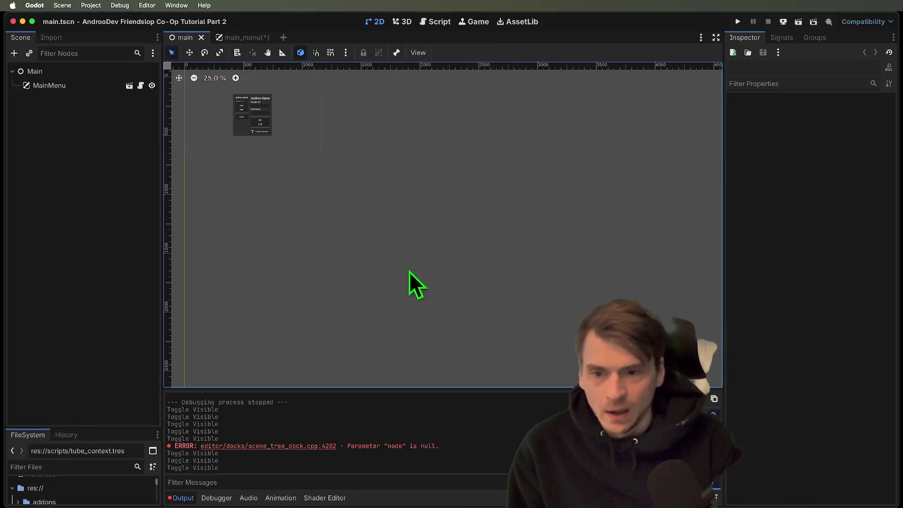
Step: Toggle the MainMenu instance's visibility off and on twice to check it on the canvas
scroll(400, 296, "up", 5)
scroll(400, 296, "left", 4)
scroll(348, 273, "up", 2)
scroll(349, 273, "up", 3)
scroll(429, 333, "up", 2)
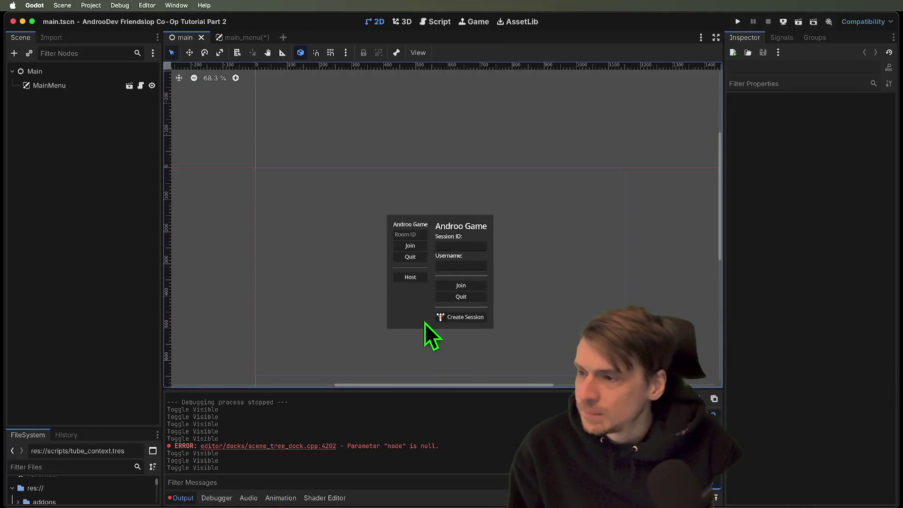
scroll(424, 323, "up", 3)
scroll(413, 302, "down", 1)
scroll(419, 313, "down", 1)
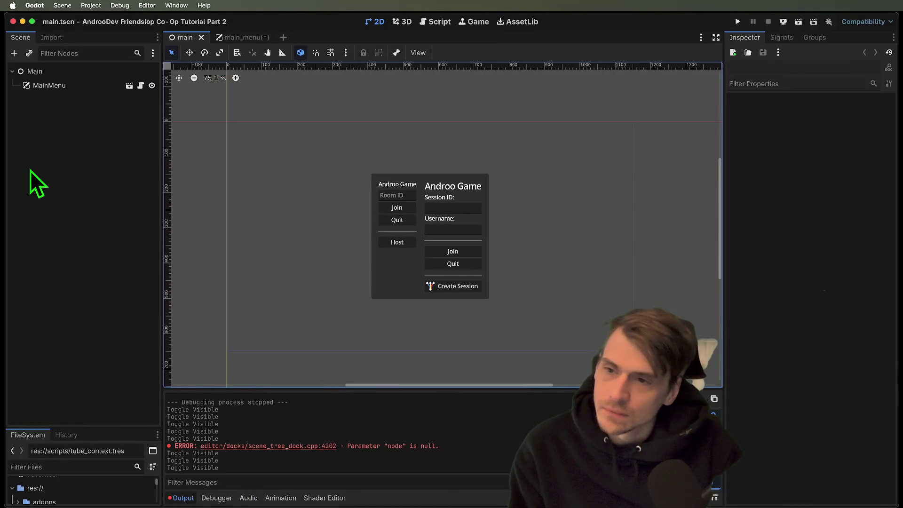
scroll(467, 212, "up", 1)
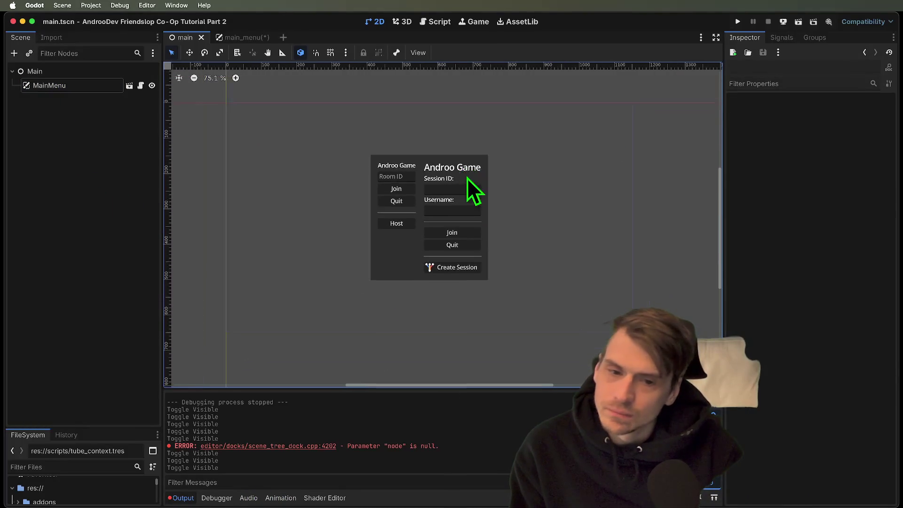
left_click(151, 87)
left_click(152, 87)
left_click(152, 88)
left_click(152, 87)
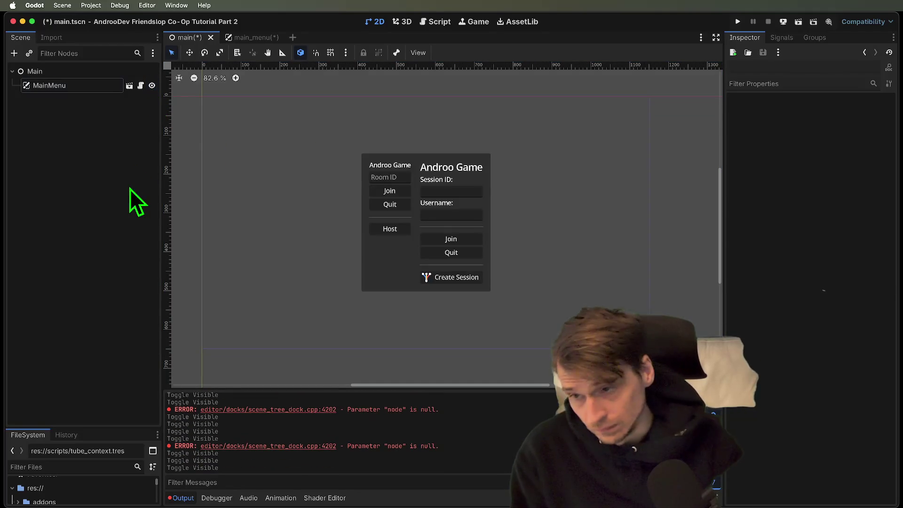
Step: Enlarge the FileSystem dock and expand the scenes and ui folders
left_click_drag(111, 427, 110, 226)
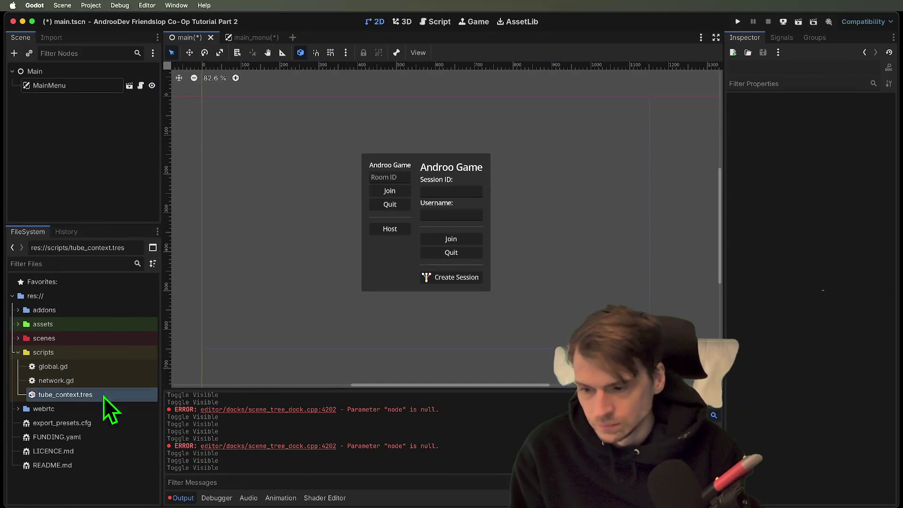
double_click(86, 340)
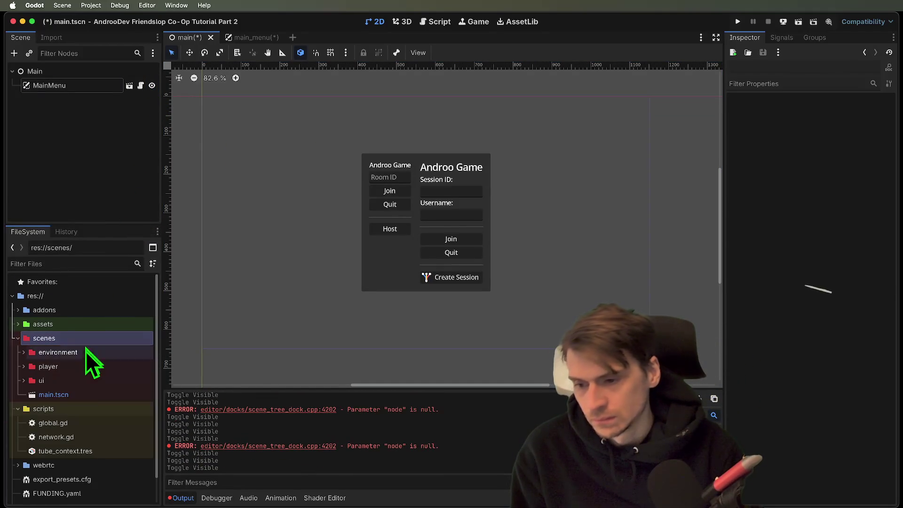
double_click(78, 379)
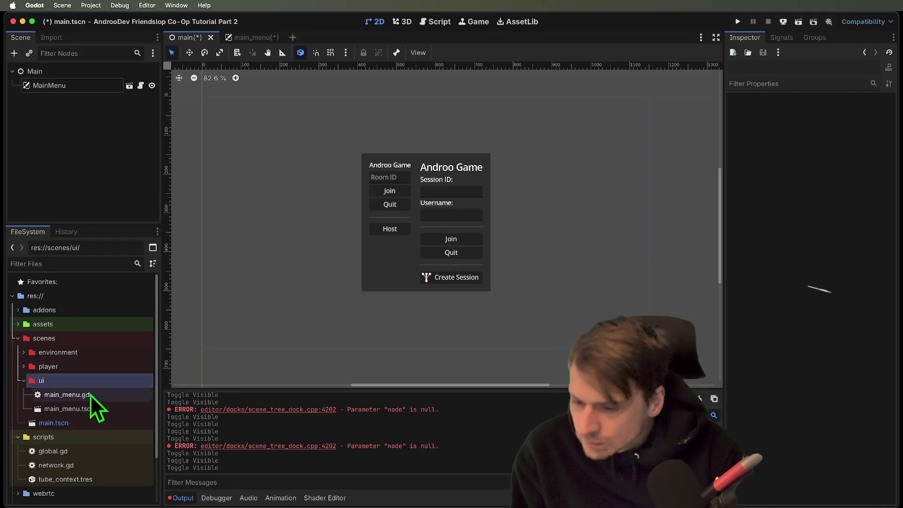
Step: Start a new scene in the ui folder with CanvasLayer as its root type
right_click(83, 380)
mouse_move(142, 326)
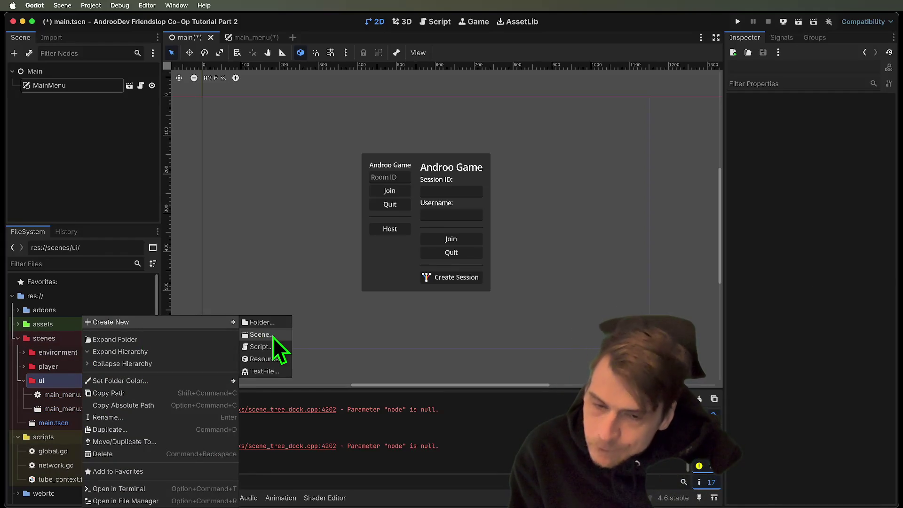
left_click(273, 337)
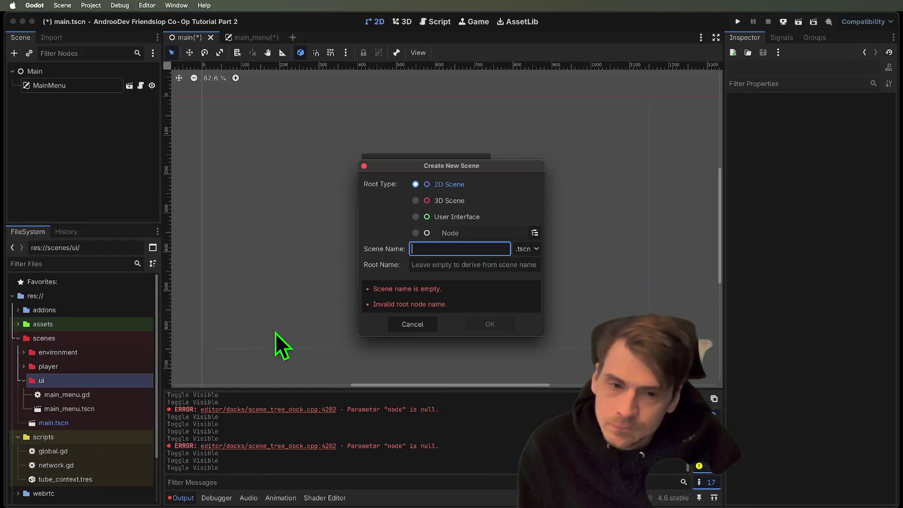
left_click(436, 237)
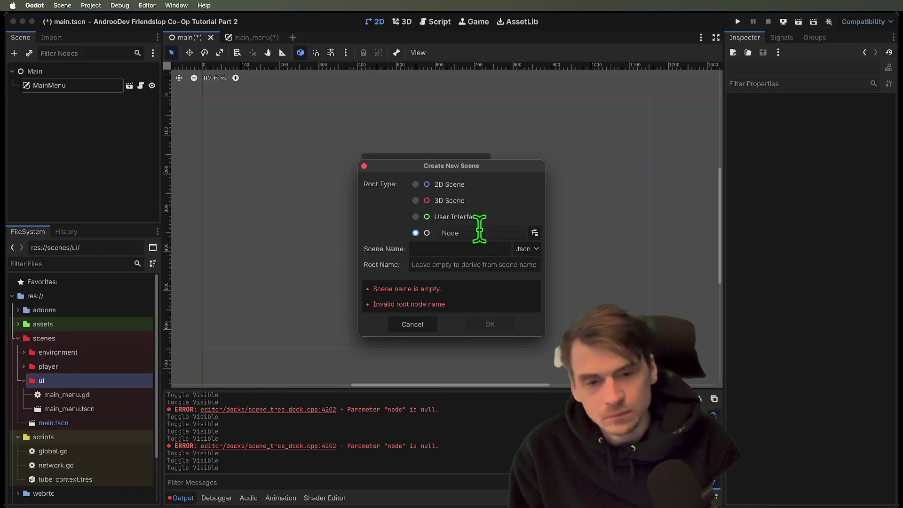
left_click(534, 232)
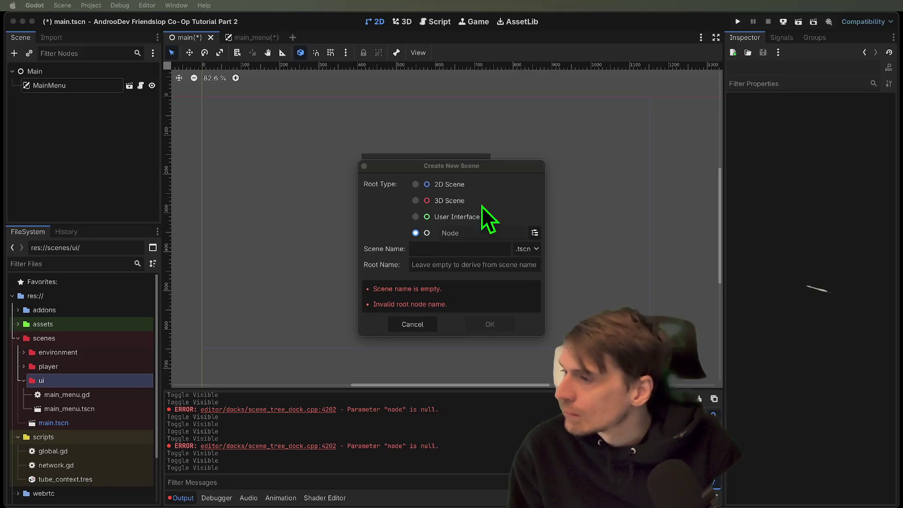
type("canva")
key("Down")
key("Down")
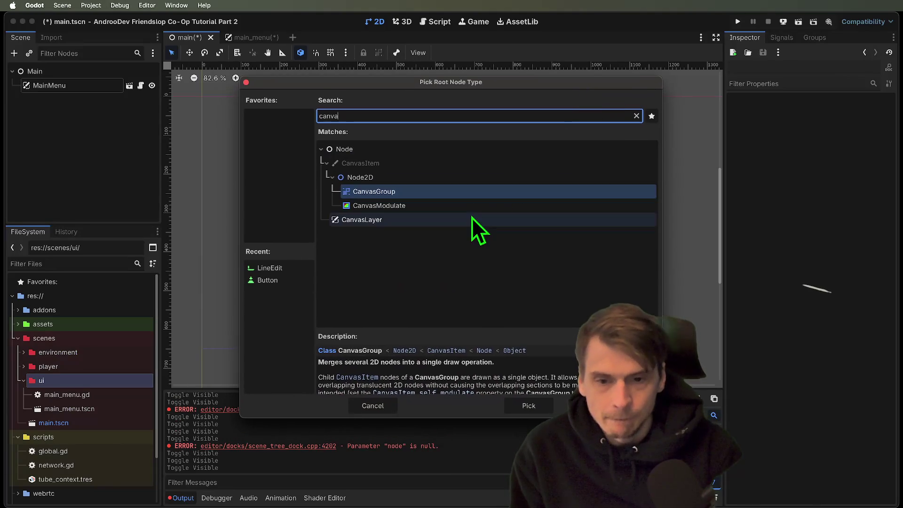
left_click(528, 405)
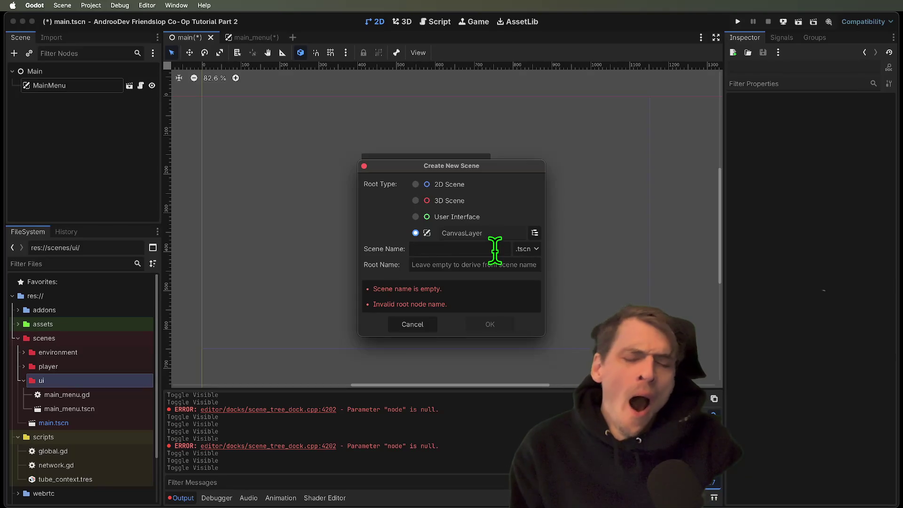
Step: Name the scene universal_menu and create it in scenes/ui
type("ui")
key("BackSpace")
key("BackSpace")
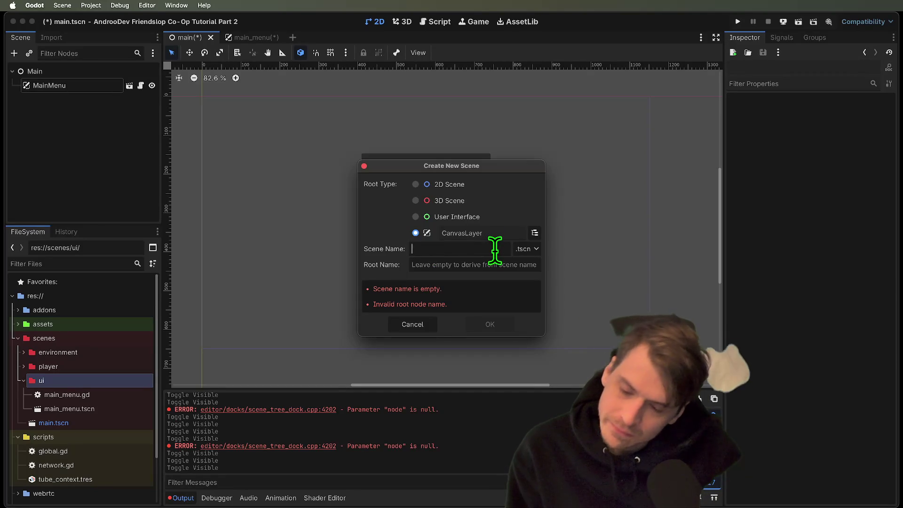
type("UniversalMo")
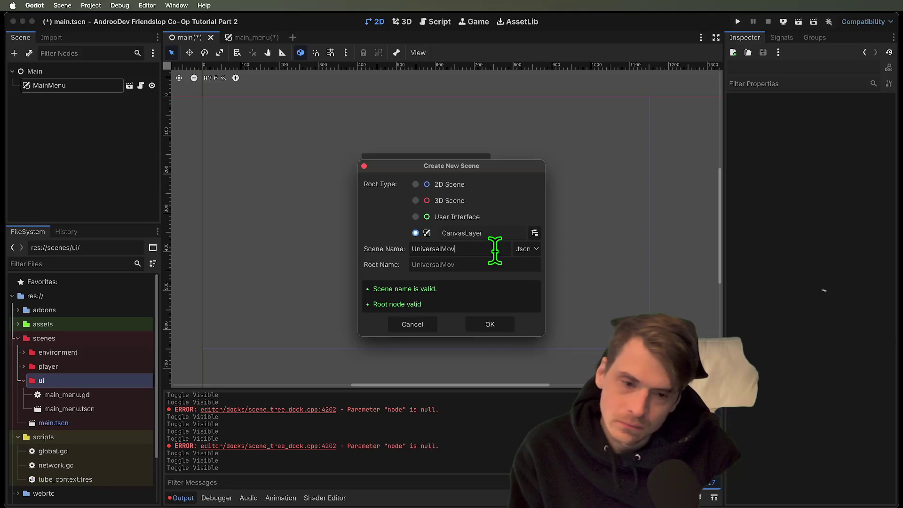
key("alt+BackSpace")
type("Univ")
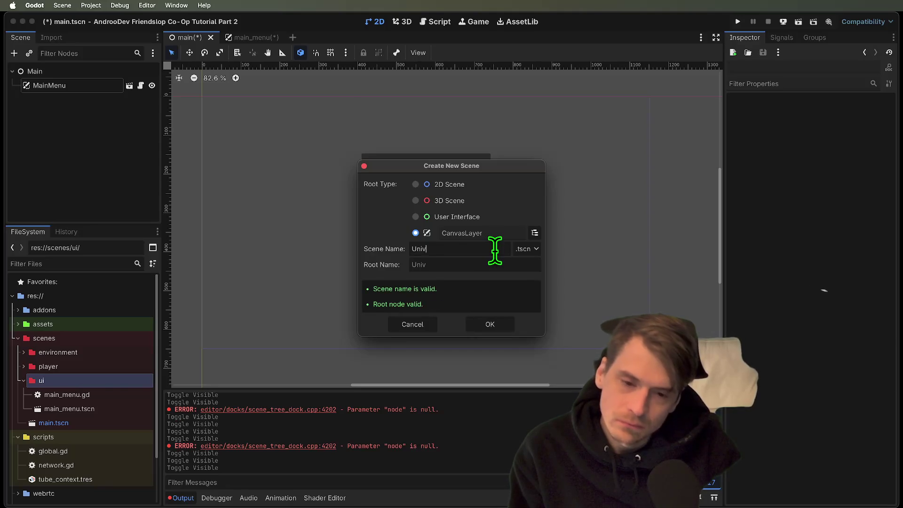
key("alt+BackSpace")
type("Uni")
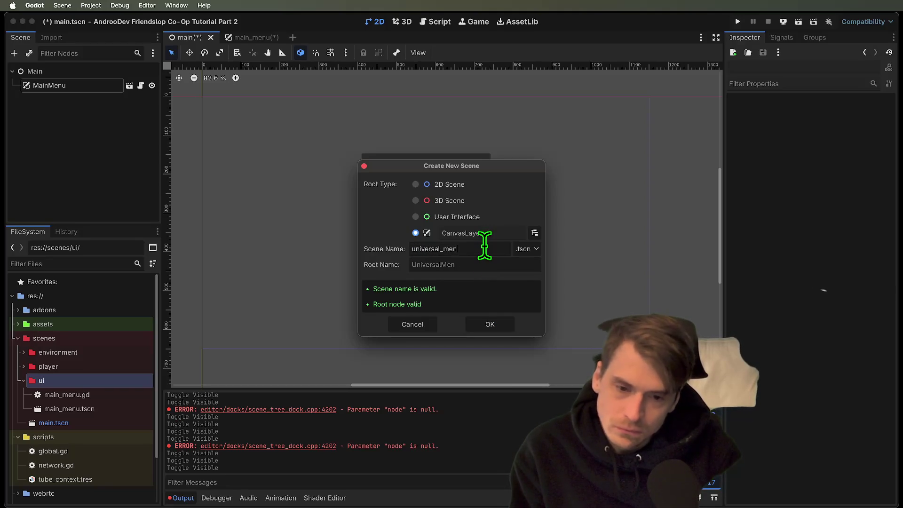
left_click(512, 326)
left_click(71, 422)
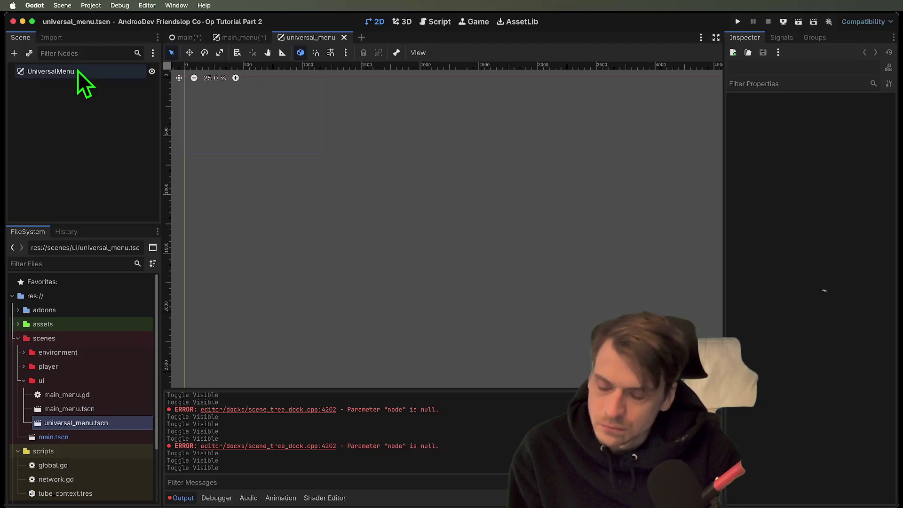
Step: Copy TubeMenu from main_menu.tscn and paste it under the UniversalMenu root
double_click(96, 410)
left_click(85, 188)
left_click(63, 159)
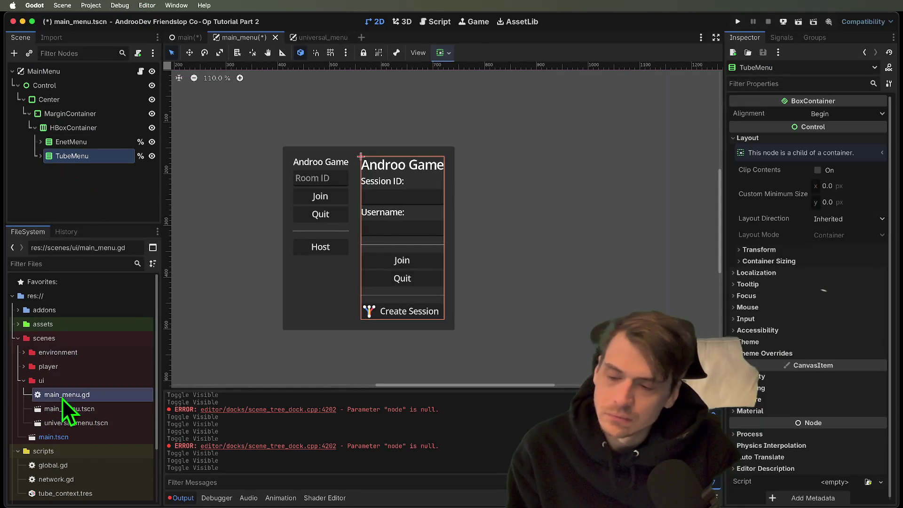
double_click(82, 426)
left_click(88, 70)
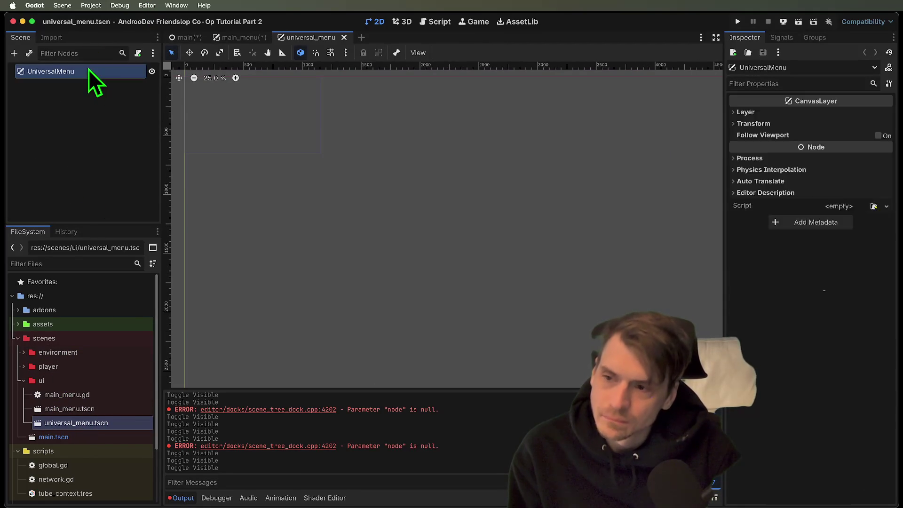
key("super+v")
Step: Attach a new universal_menu.gd script to UniversalMenu and bring the menu into view in 2D
right_click(93, 67)
left_click(205, 167)
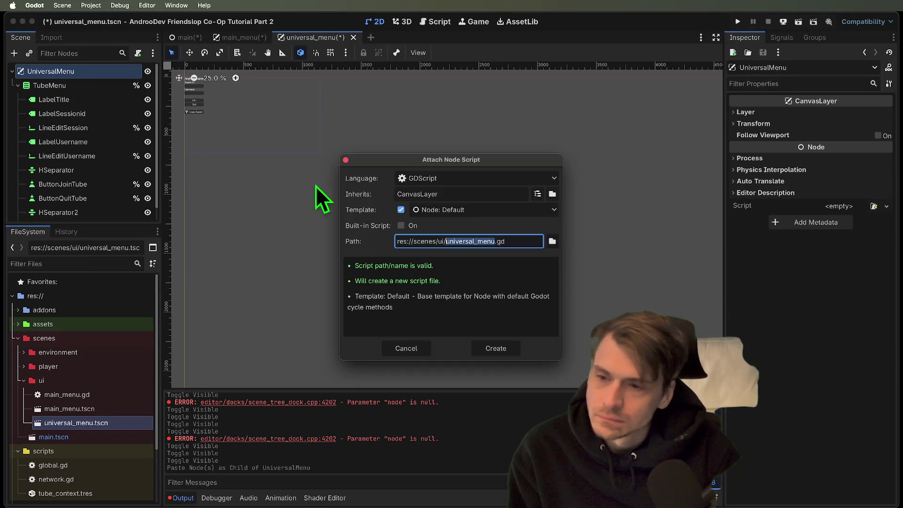
left_click(511, 344)
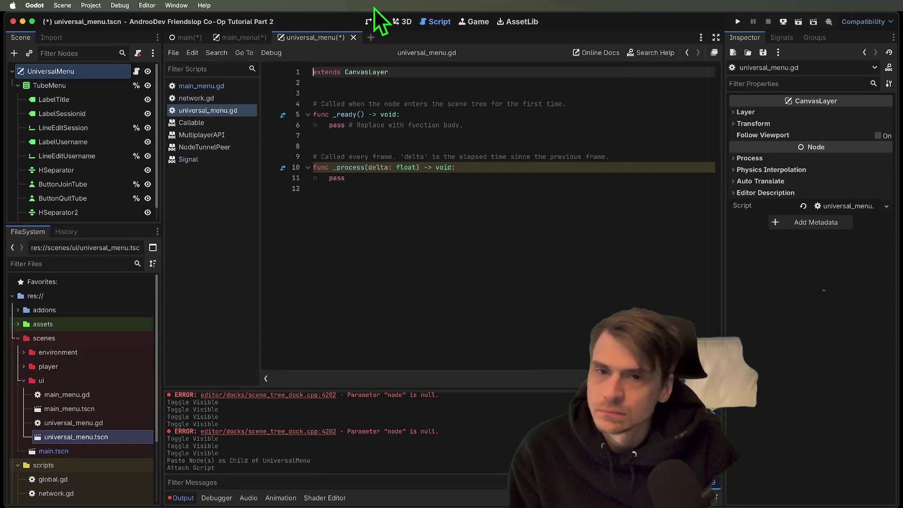
left_click(377, 22)
left_click_drag(459, 131, 570, 226)
scroll(374, 208, "up", 3)
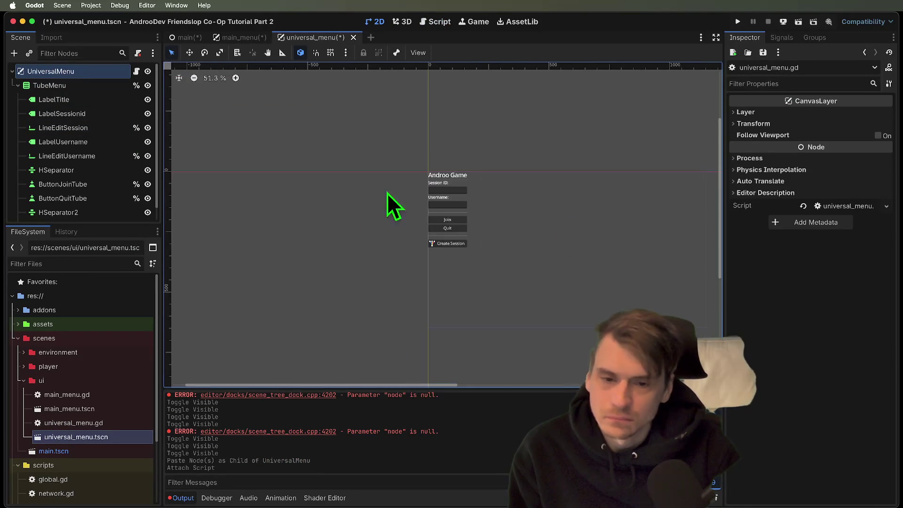
Step: Add a Control under UniversalMenu, move TubeMenu into it, and set Control to Full Rect
left_click(83, 84)
left_click(67, 74)
key("ctrl+a")
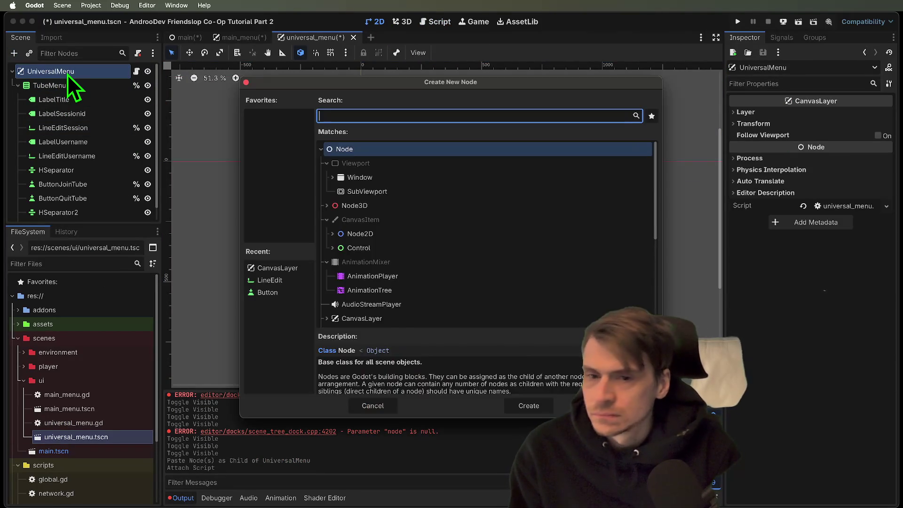
type("contr")
key("Return")
mouse_move(67, 219)
left_mouse_down()
mouse_move(60, 76)
mouse_move(67, 86)
left_mouse_up()
left_click(68, 87)
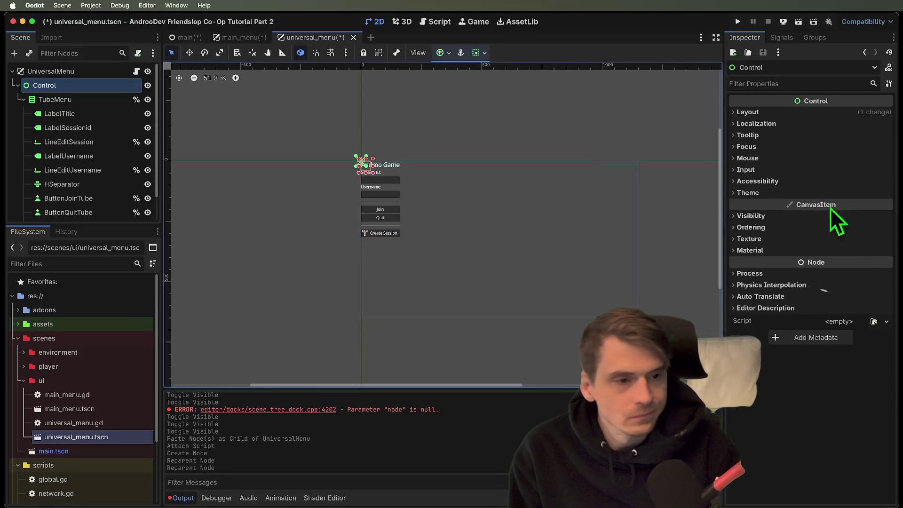
left_click(842, 113)
left_click(847, 226)
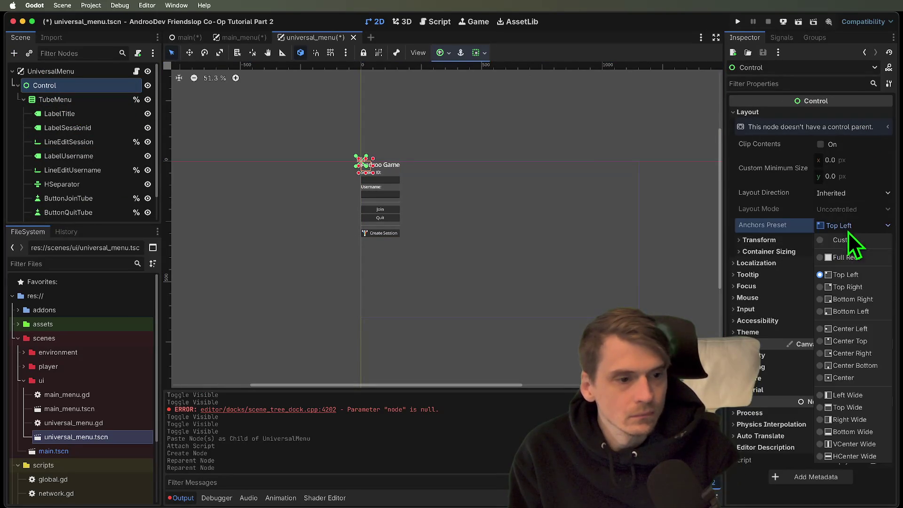
left_click(846, 258)
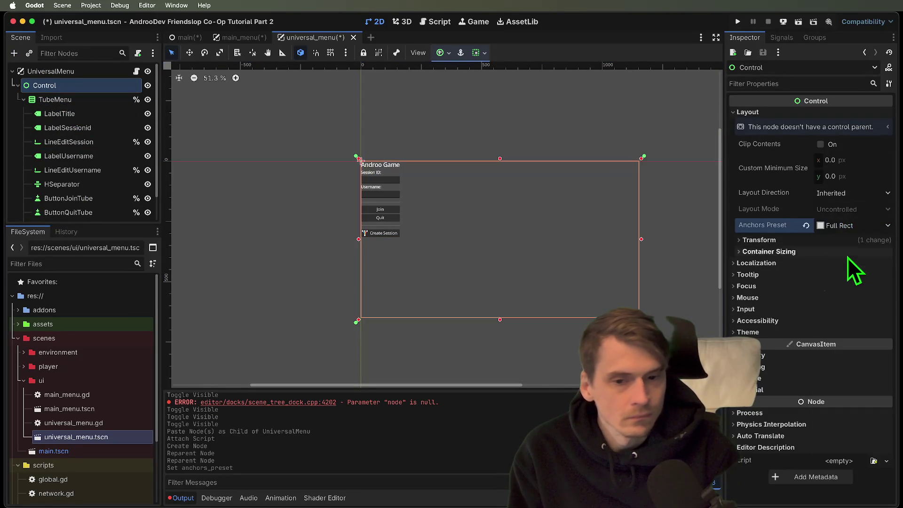
Step: Add a PanelContainer as Control's first child and put TubeMenu inside it
left_click(79, 96)
left_click(94, 90)
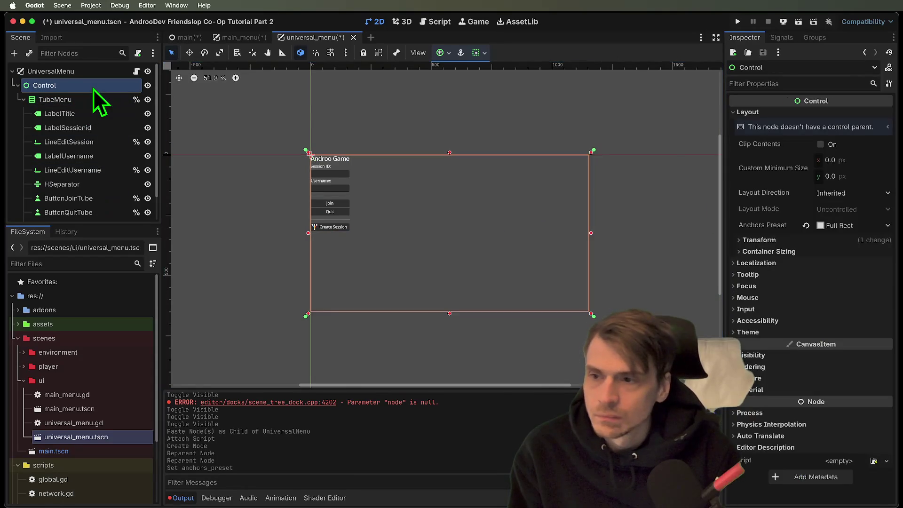
key("ctrl+a")
type("panel")
key("Return")
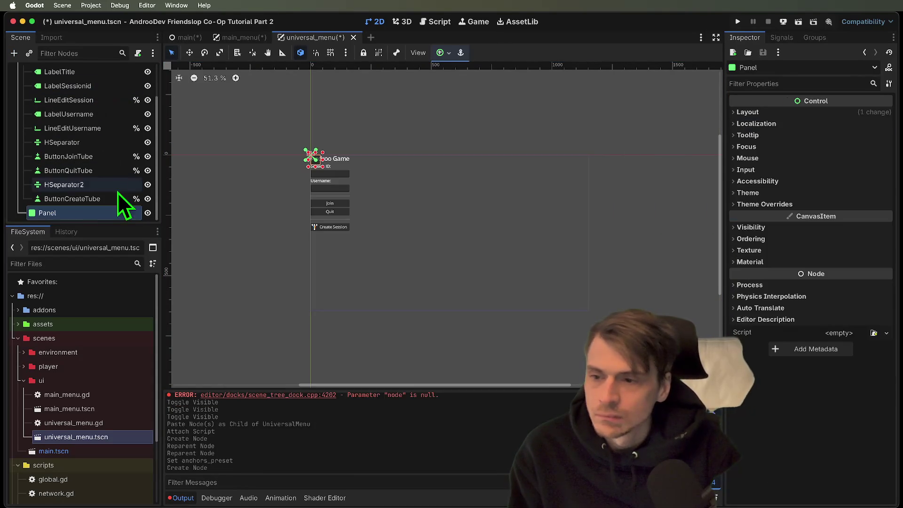
key("ctrl+z")
left_click(71, 90)
key("ctrl+a")
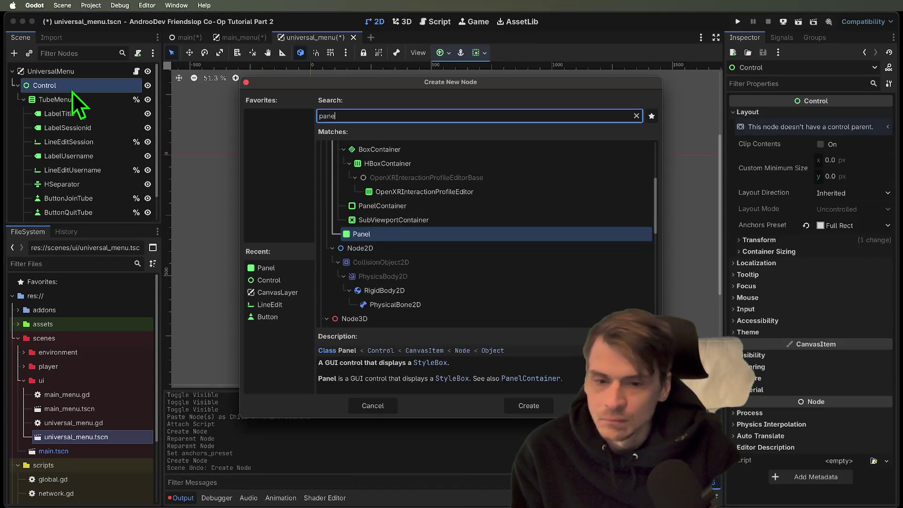
key("Down")
key("Down")
key("Return")
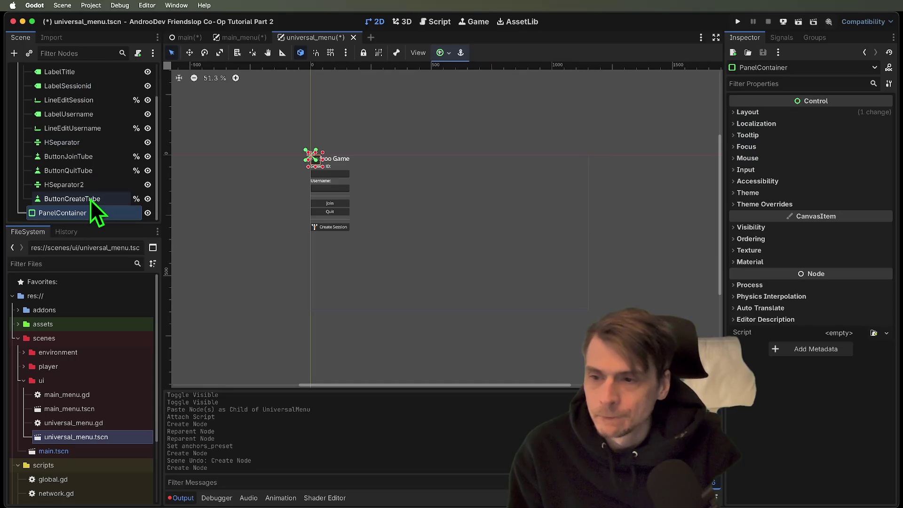
mouse_move(90, 210)
left_mouse_down()
mouse_move(76, 85)
mouse_move(73, 99)
left_mouse_up()
left_click(70, 113)
Step: Add a MarginContainer under Control, placed above the PanelContainer
left_click(74, 87)
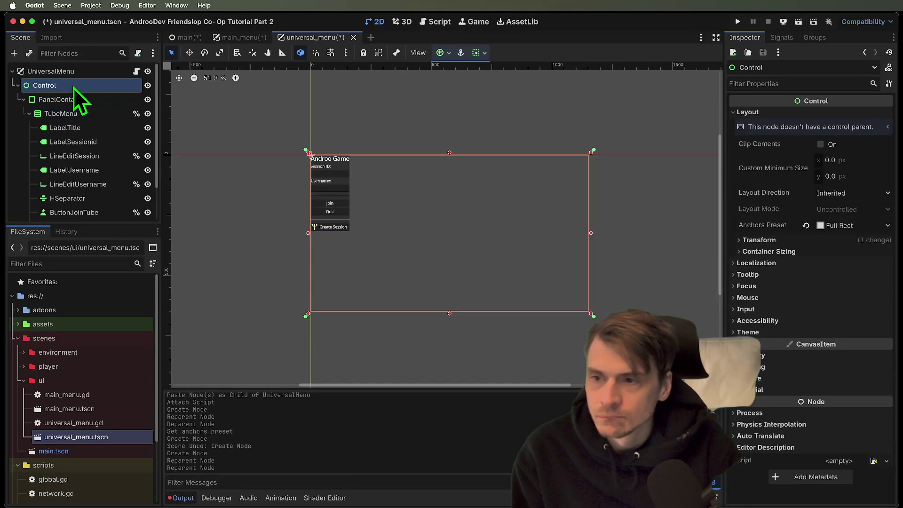
key("ctrl+a")
type("margin")
key("Return")
left_click_drag(79, 207, 79, 94)
left_click_drag(91, 128, 91, 99)
scroll(94, 179, "down", 5)
Step: Try moving TubeMenu into the MarginContainer, deleting then restoring the PanelContainer
left_click(97, 200)
left_click(95, 212)
right_click(97, 216)
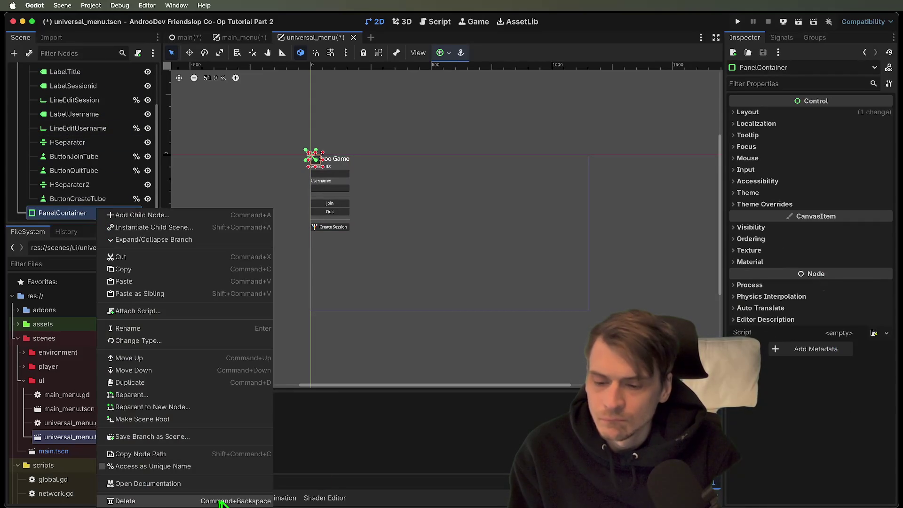
left_click(221, 501)
left_click(481, 264)
left_click(65, 100)
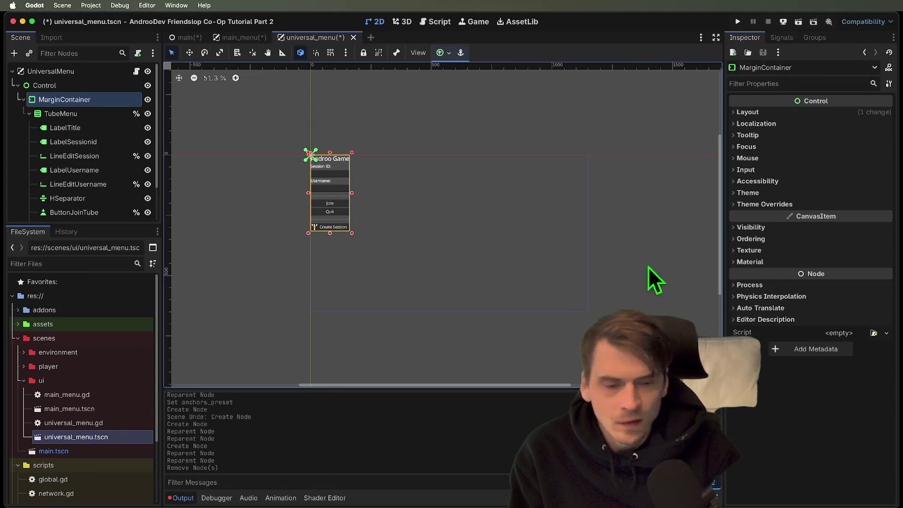
key("ctrl+z")
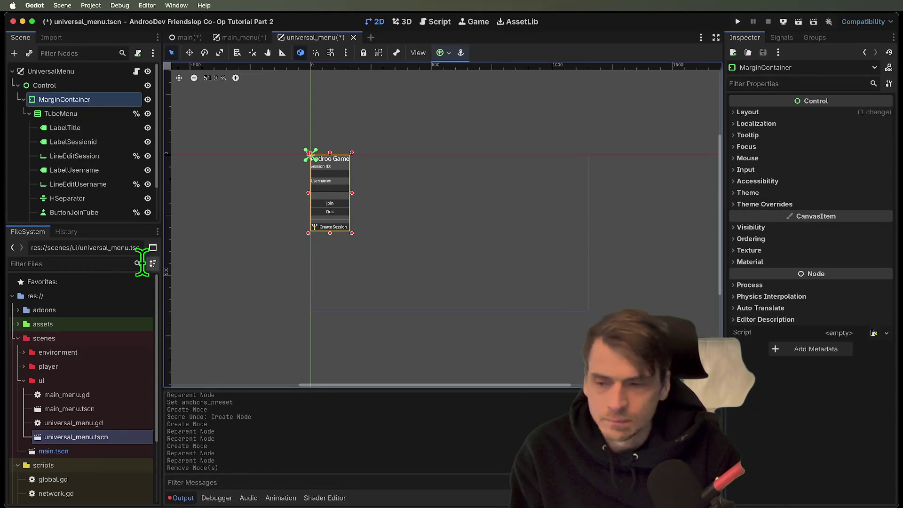
left_click(80, 163)
key("ctrl+z")
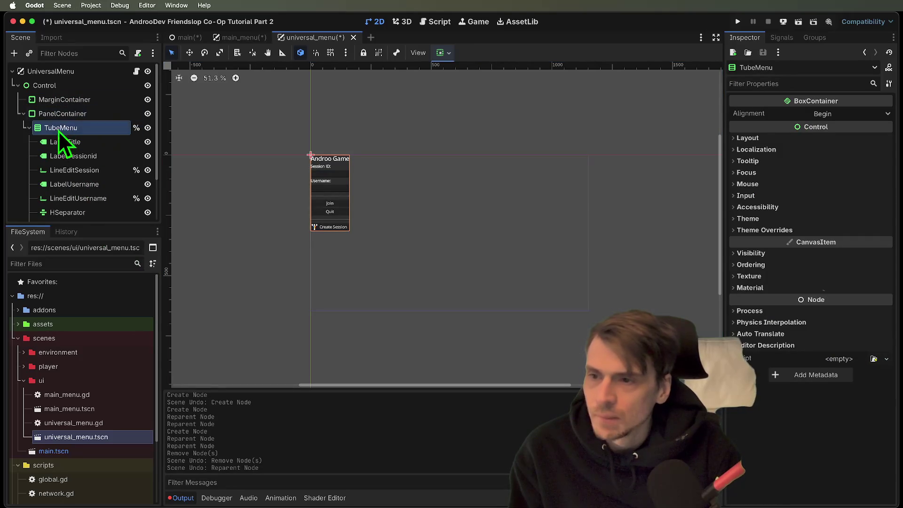
Step: Nest MarginContainer inside PanelContainer with TubeMenu inside it, and save the scene
left_click(63, 101)
mouse_move(74, 103)
left_mouse_down()
mouse_move(69, 95)
mouse_move(74, 106)
left_mouse_up()
left_click(78, 113)
scroll(63, 181, "down", 2)
mouse_move(56, 208)
left_mouse_down()
mouse_move(89, 107)
mouse_move(58, 113)
left_mouse_up()
left_click(52, 128)
key("super+s")
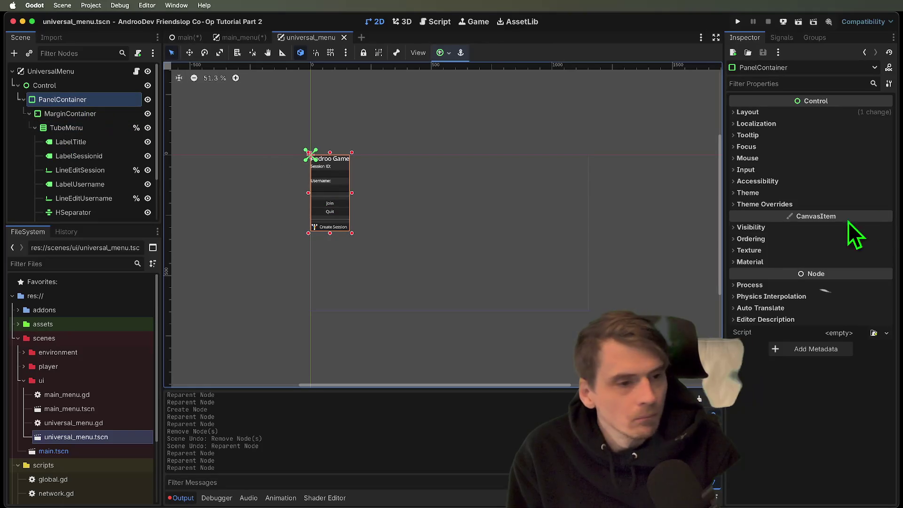
Step: Override the MarginContainer's margin constants to 20 on every side
left_click(842, 204)
left_click(847, 215)
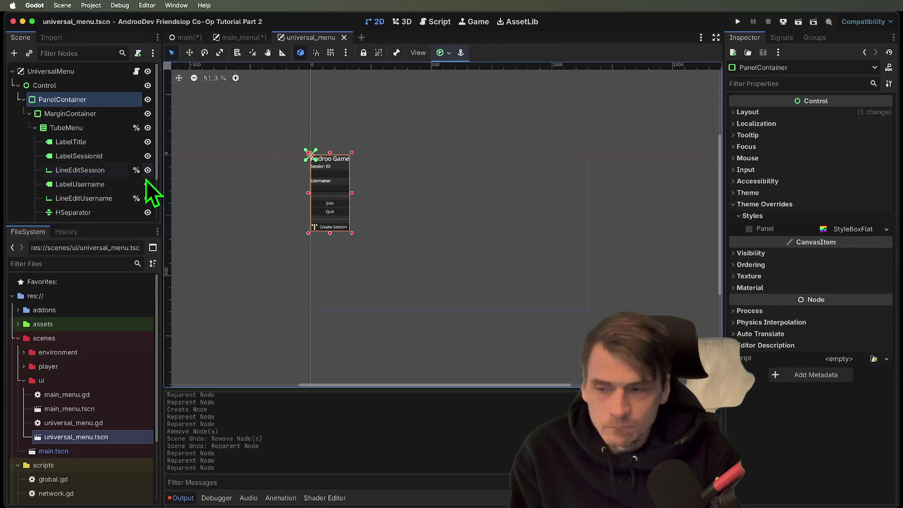
left_click(47, 114)
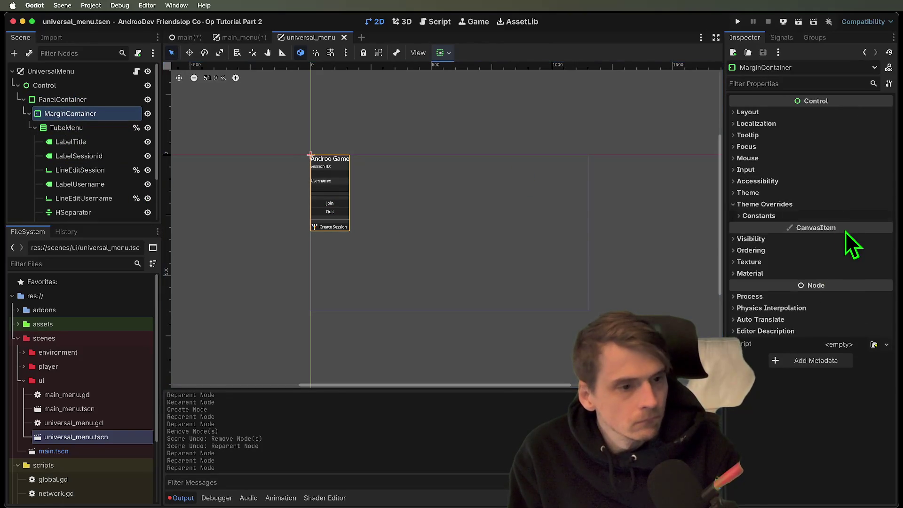
left_click(851, 216)
left_click(857, 228)
type("20")
key("Tab")
type("20")
key("Tab")
type("20")
key("Tab")
type("20")
key("Return")
left_click(627, 167)
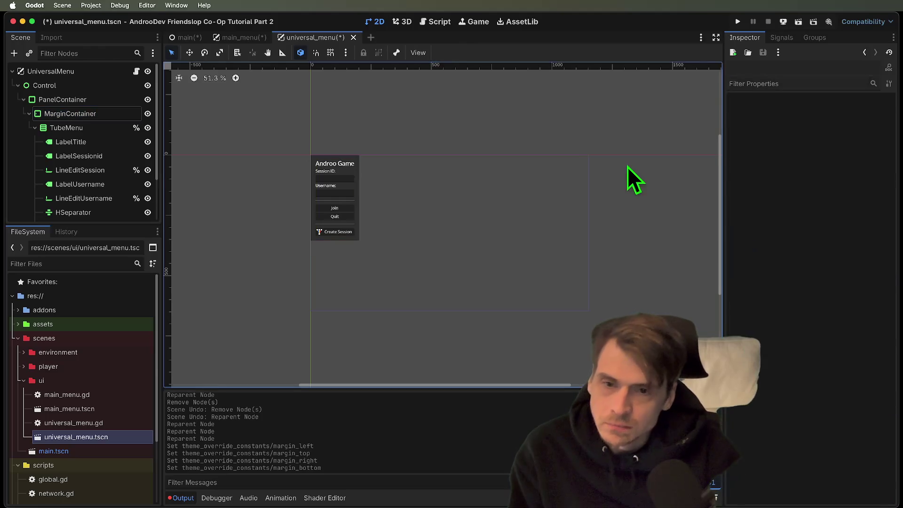
Step: Enlarge the Scene dock and inspect TubeMenu's child nodes, such as LabelSessionid and LineEditUsername
left_click(84, 114)
left_click(81, 128)
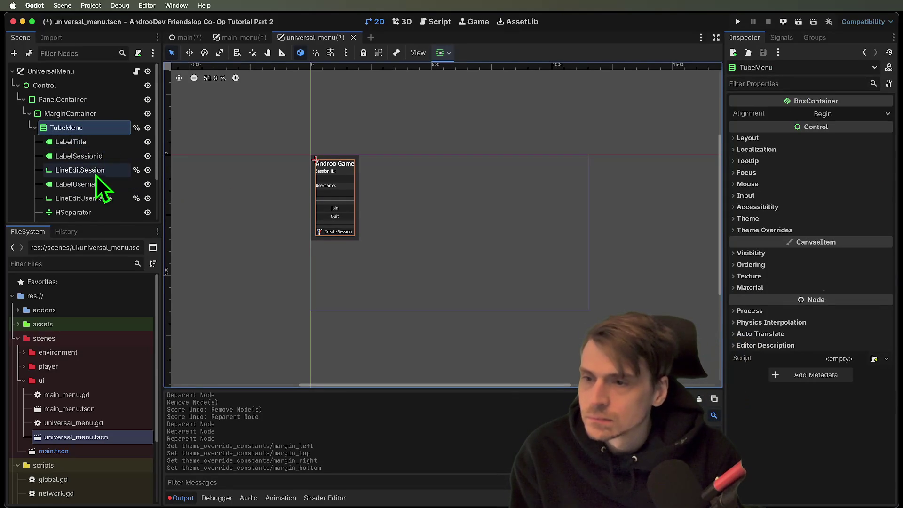
left_click_drag(79, 225, 81, 362)
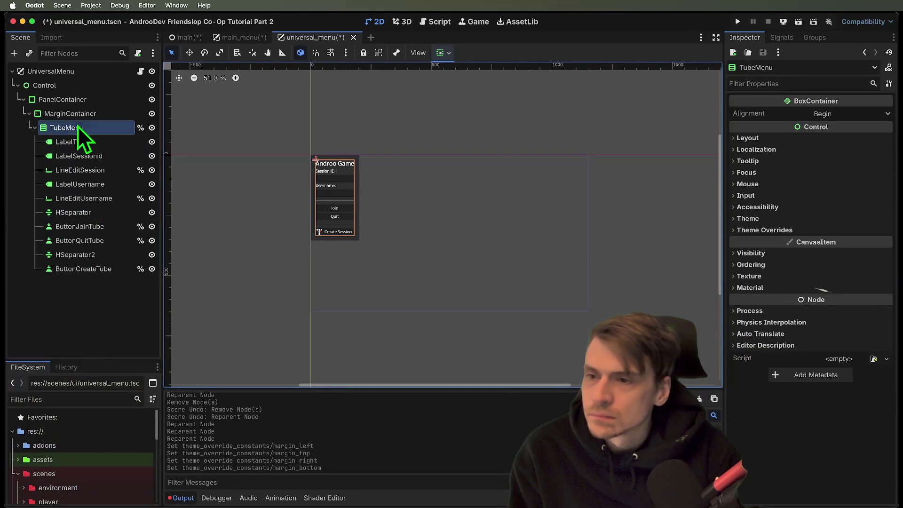
left_click(87, 270)
left_click(88, 255)
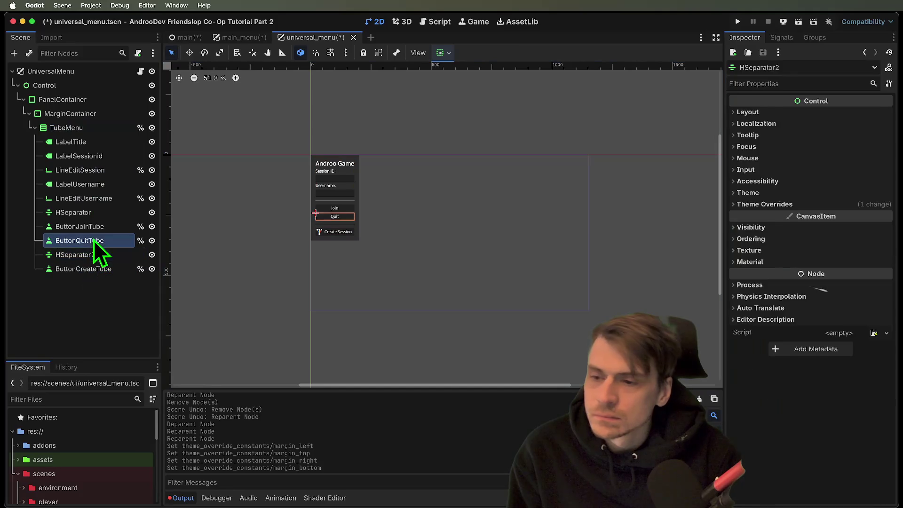
left_click(94, 240)
left_click(97, 226)
left_click(100, 199)
left_click(99, 212)
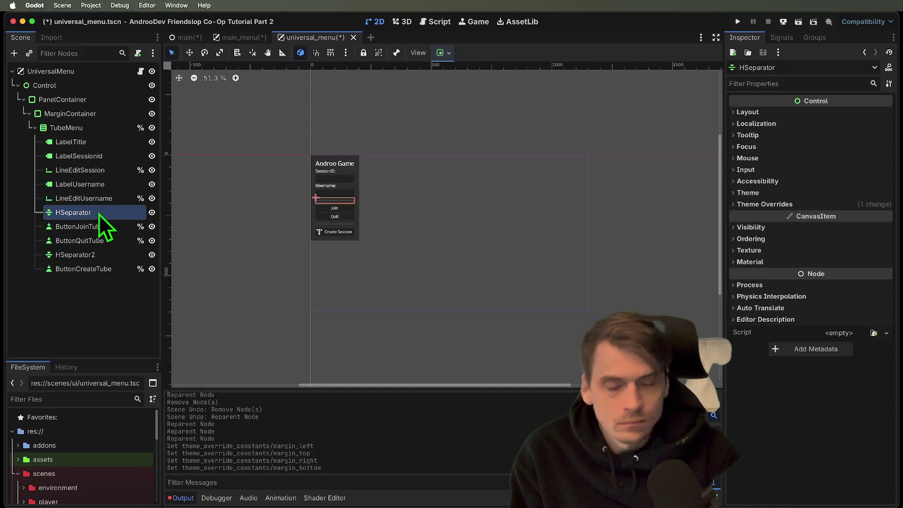
left_click(98, 185)
left_click(100, 170)
left_click(100, 156)
left_click(100, 141)
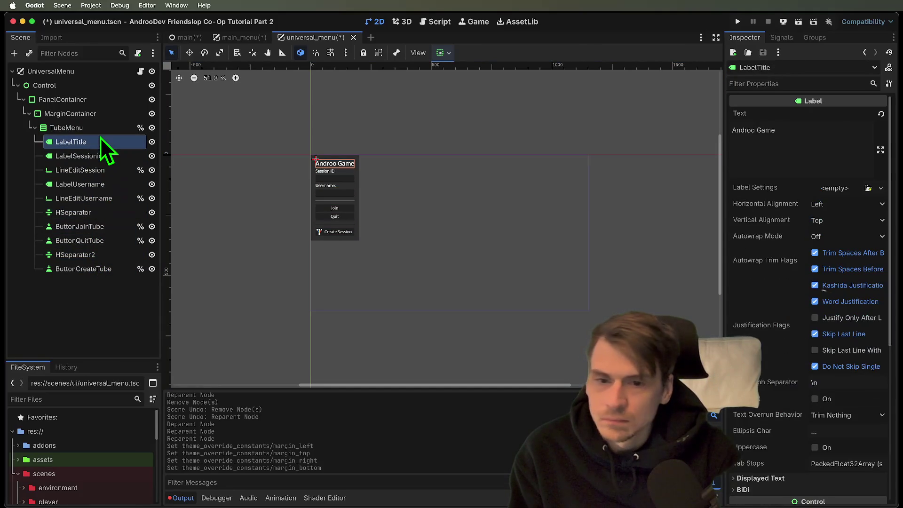
left_click(74, 130)
Step: Select the PanelContainer and set its custom minimum width to 300
left_click(65, 112)
left_click(66, 101)
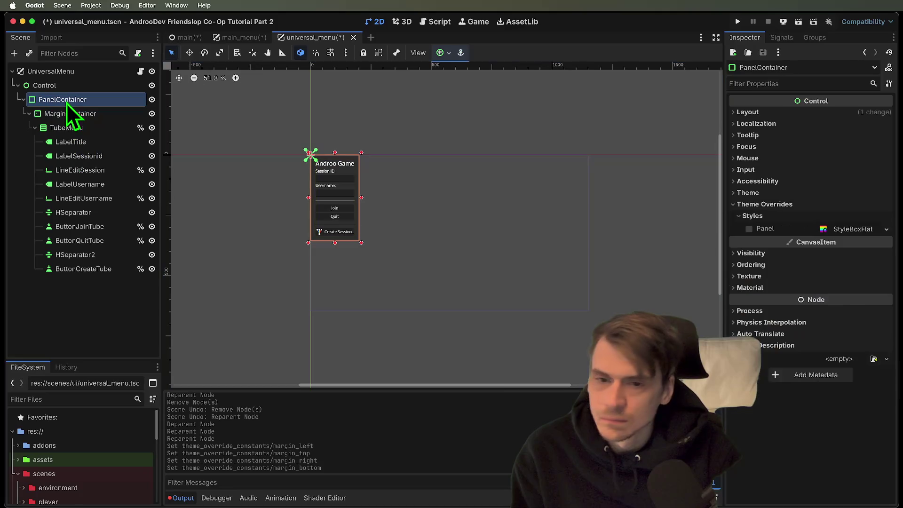
left_click(818, 112)
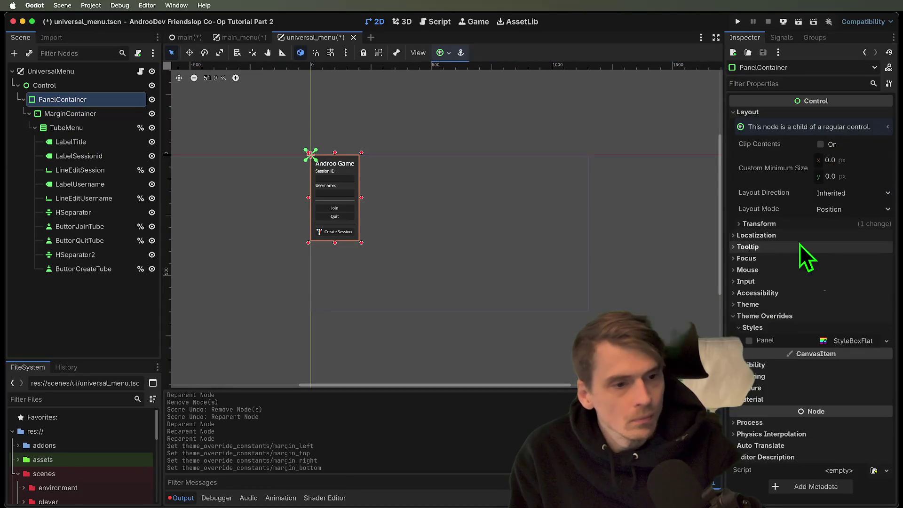
left_click(853, 179)
left_click(841, 161)
type("200")
key("Return")
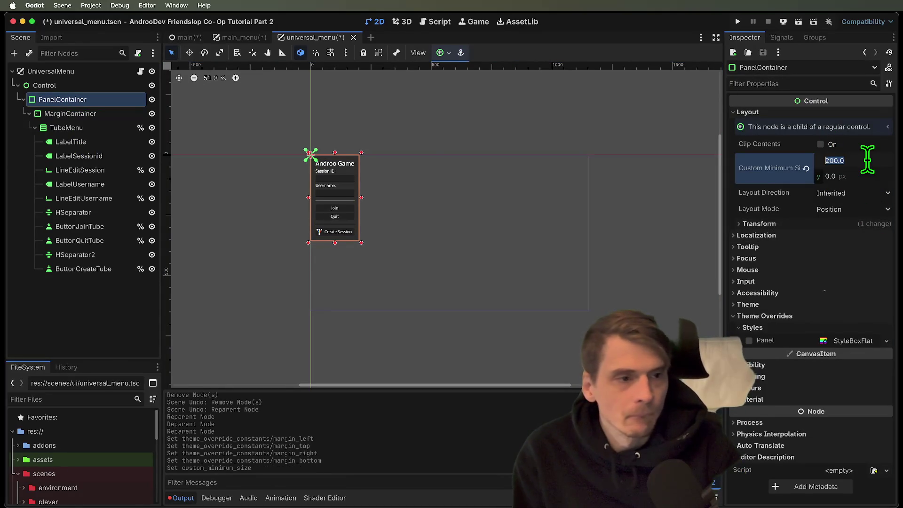
key("Return")
left_click(820, 145)
left_click(864, 158)
type("300")
key("Return")
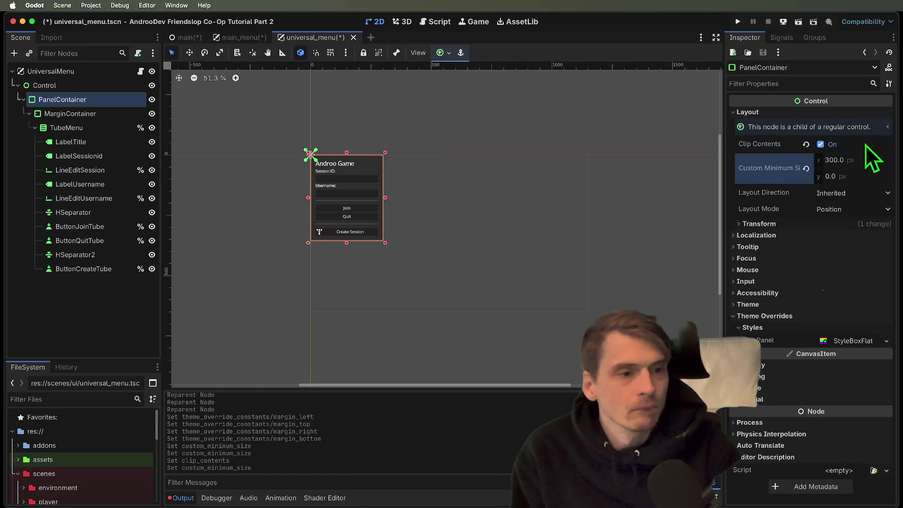
left_click(865, 143)
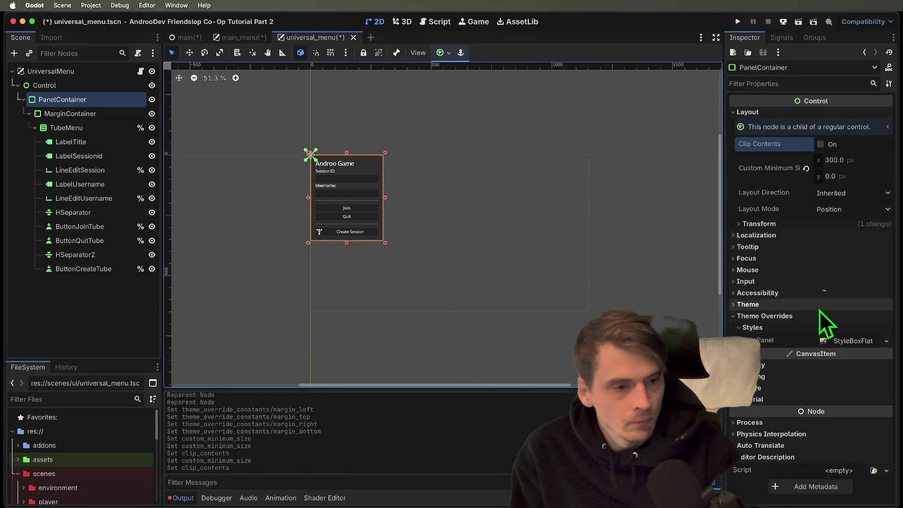
Step: Switch the panel's layout mode to Anchors, apply the Center preset, and save
left_click(844, 223)
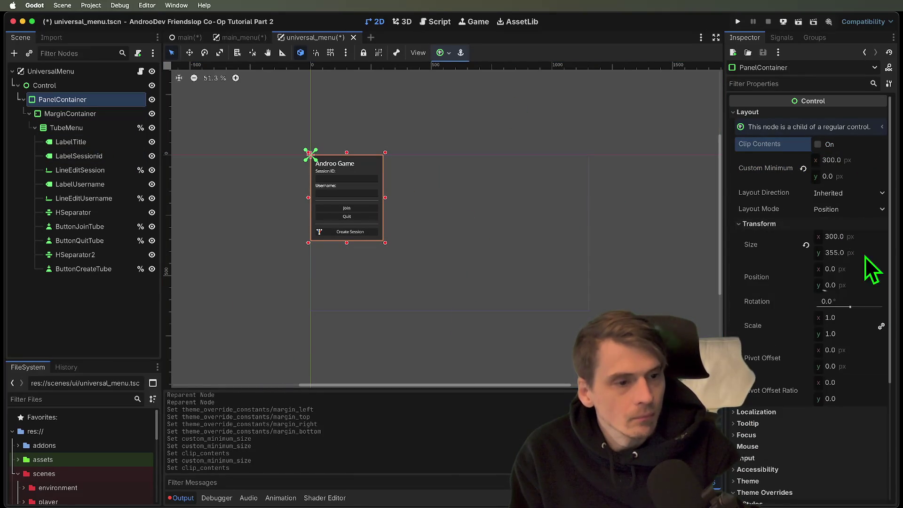
left_click(879, 209)
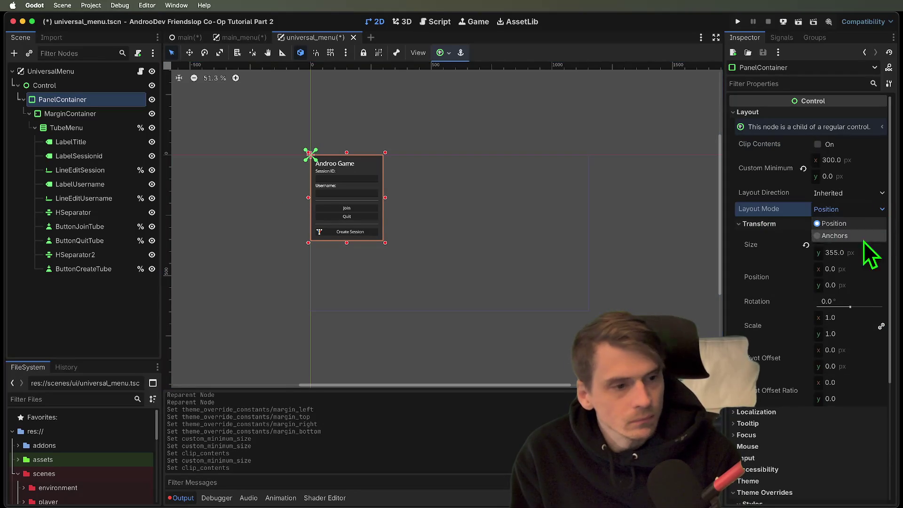
left_click(848, 213)
left_click(848, 213)
left_click(842, 236)
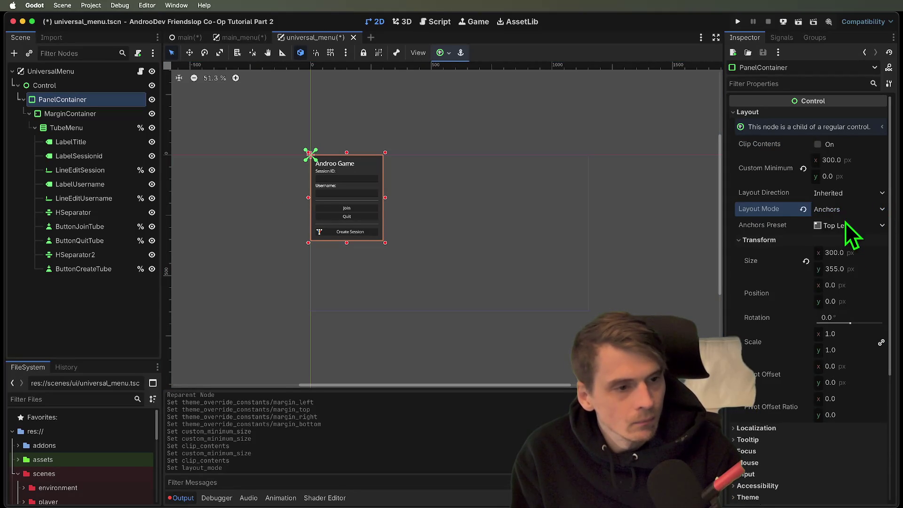
left_click(847, 225)
left_click(846, 378)
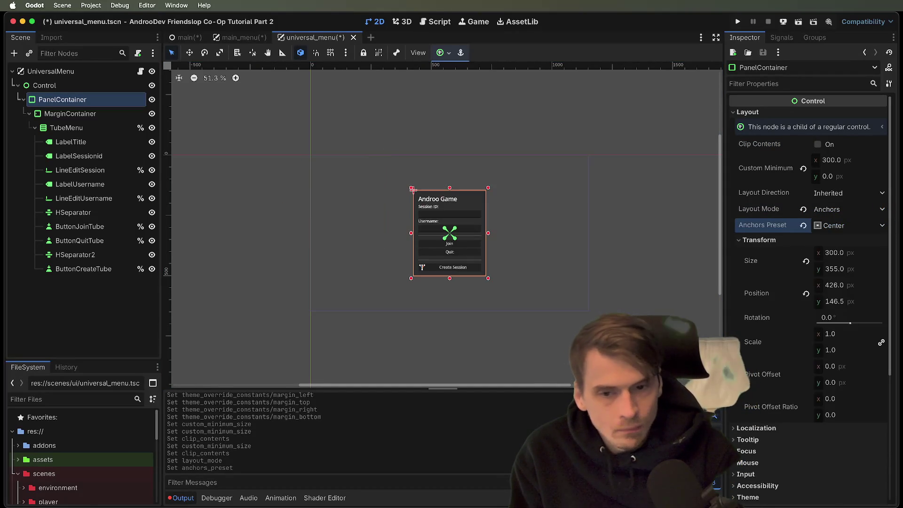
left_click(513, 369)
key("ctrl+s")
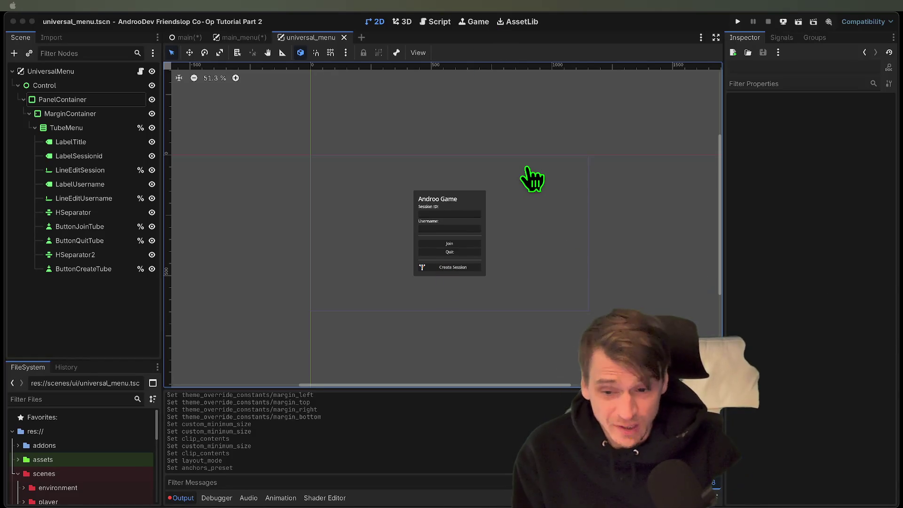
Step: Scroll up on the canvas to review the centred menu panel
scroll(468, 292, "up", 3)
Step: Load the success_icon star texture into the Create Session button's Icon property
left_click(441, 268)
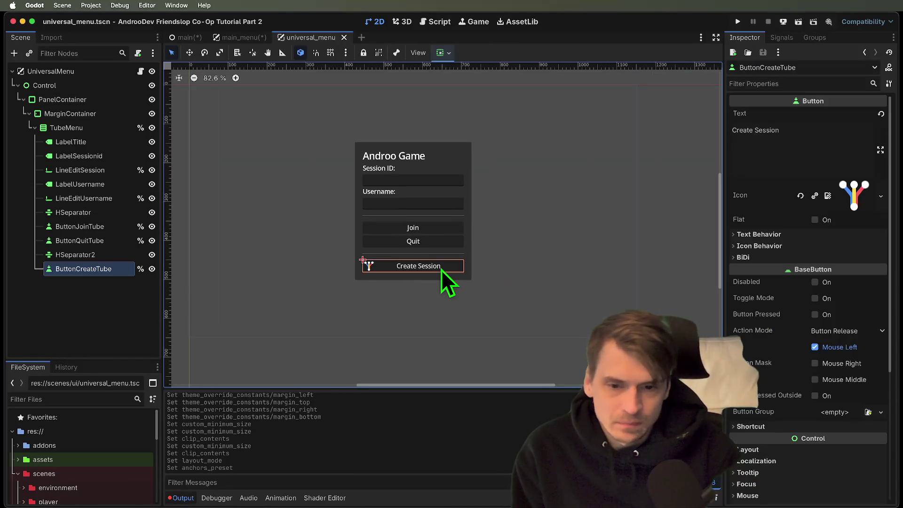
left_click(861, 191)
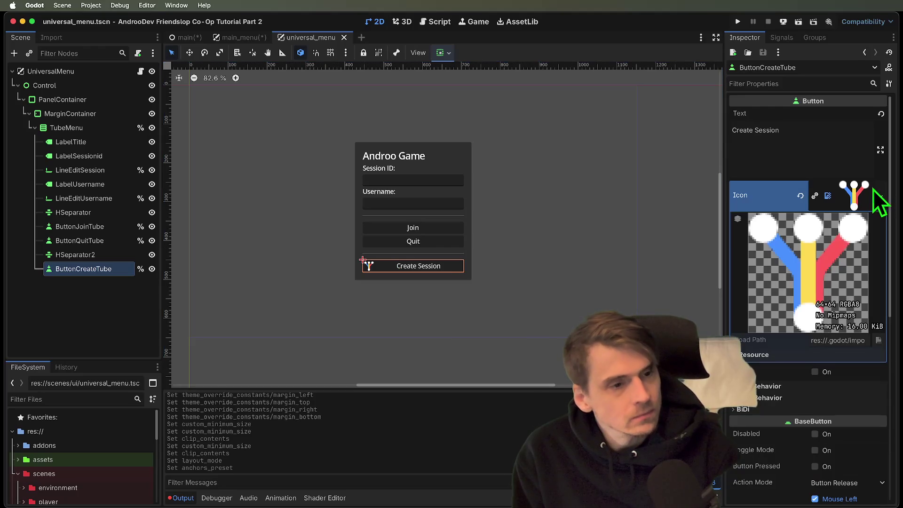
left_click(878, 195)
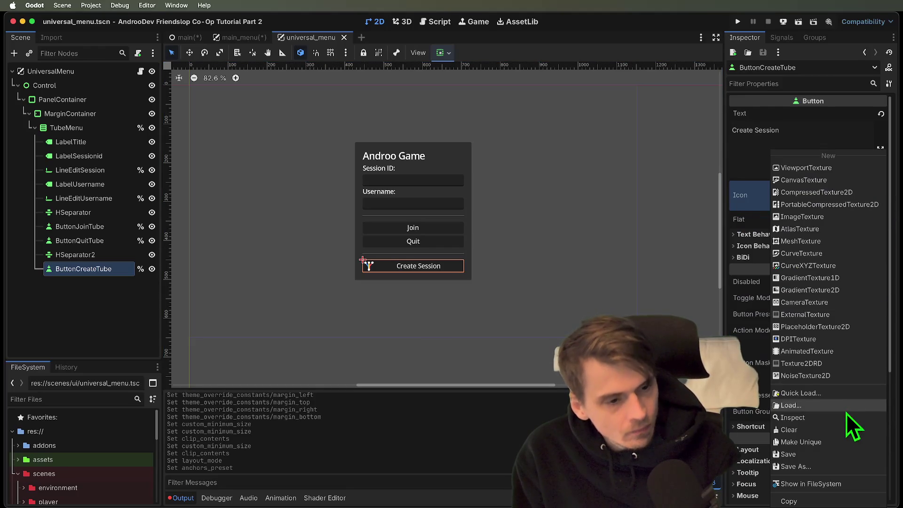
left_click(847, 398)
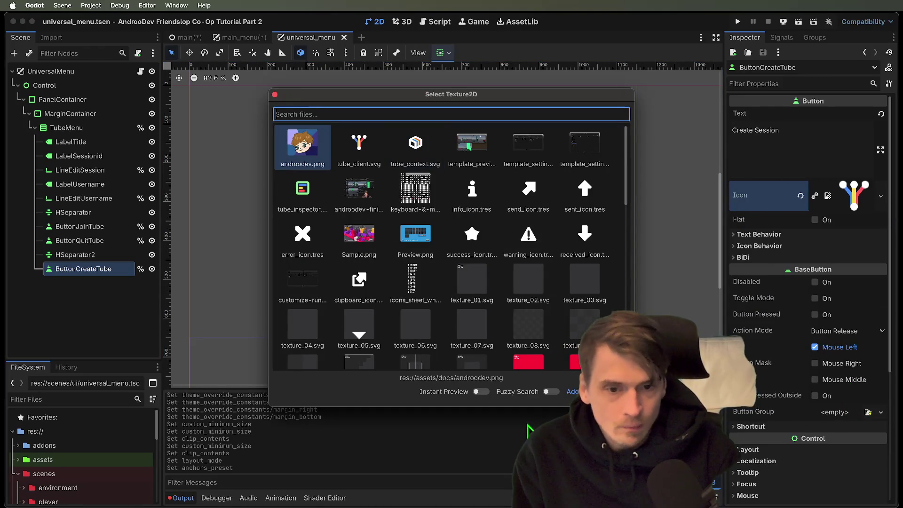
scroll(528, 264, "down", 5)
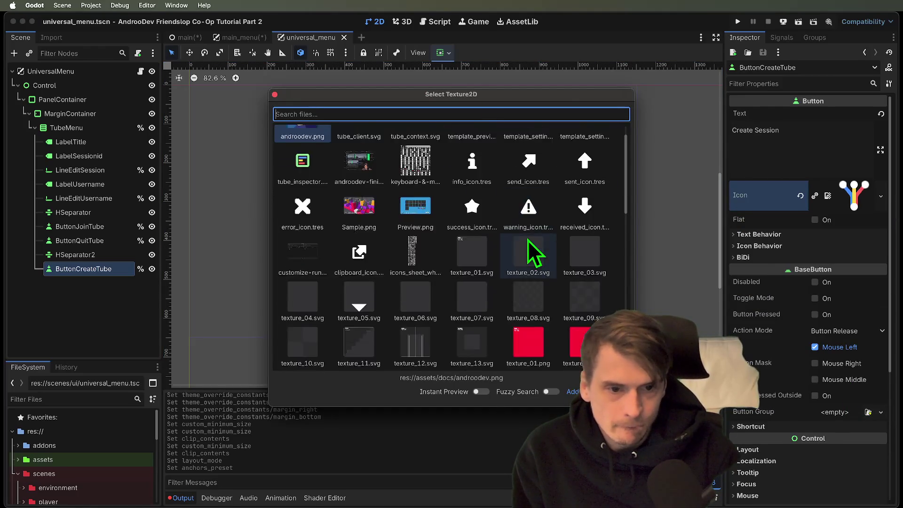
scroll(587, 257, "up", 5)
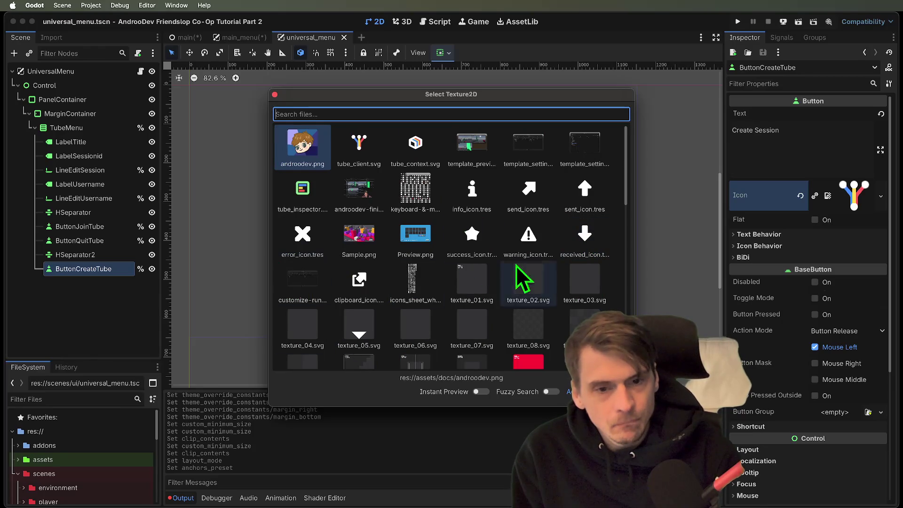
double_click(472, 243)
left_click(551, 356)
key("Escape")
Step: Load the send_icon arrow texture into the Join button's Icon property
scroll(437, 235, "up", 4)
left_click(424, 224)
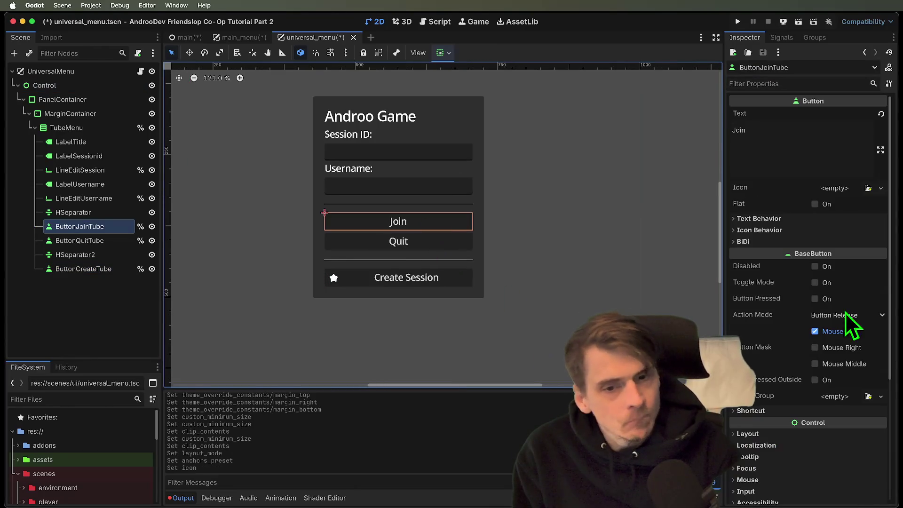
left_click(881, 188)
left_click(841, 193)
left_click(841, 193)
left_click(867, 188)
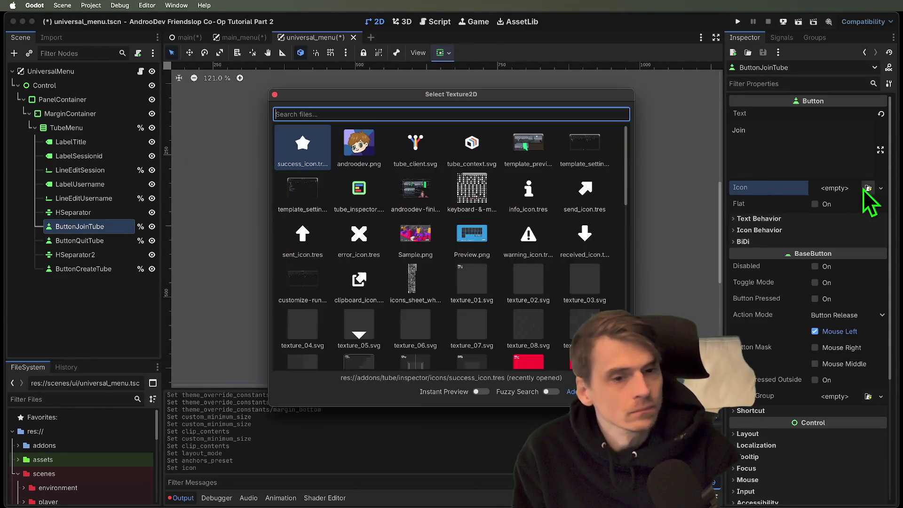
double_click(588, 201)
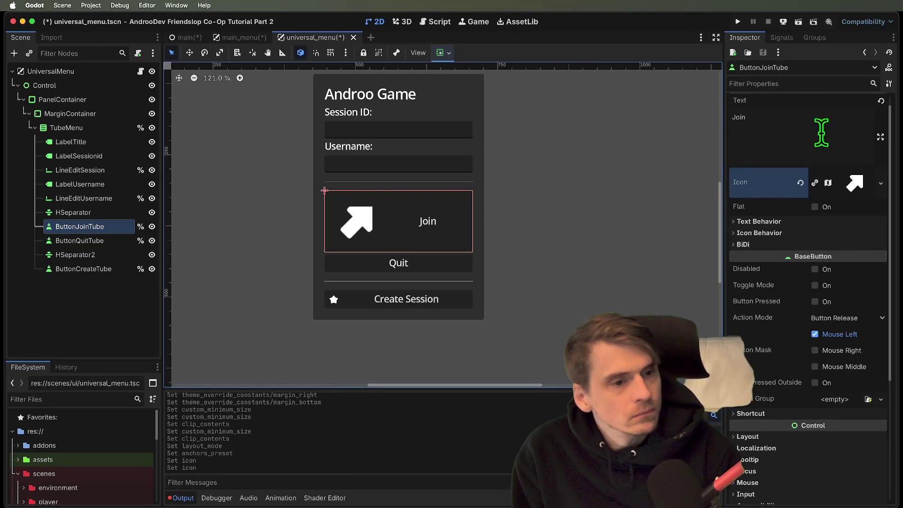
scroll(797, 374, "down", 5)
left_click(814, 350)
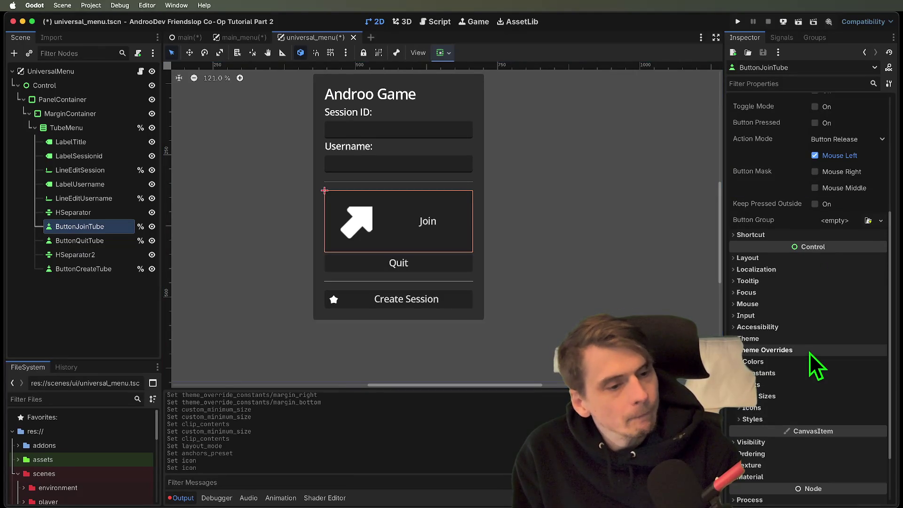
Step: Expand the Join button's Theme Overrides and inspect its Icon override slot
left_click(811, 401)
left_click(777, 422)
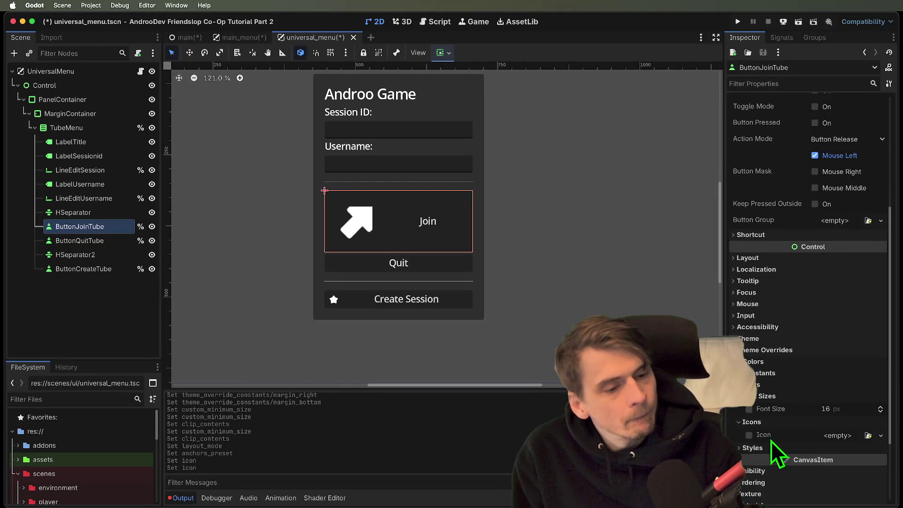
left_click(850, 439)
key("Escape")
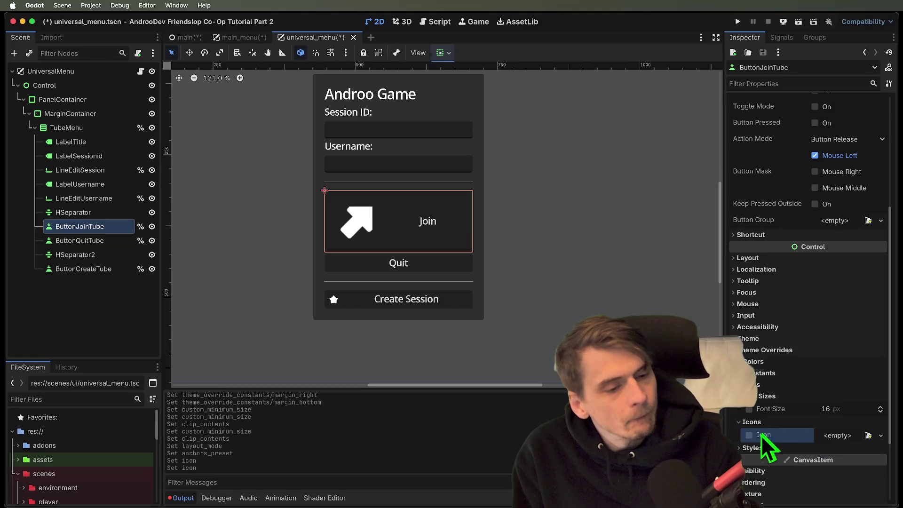
left_click(842, 435)
key("Escape")
scroll(837, 345, "down", 3)
left_click(791, 356)
Step: Set the Join button's Icon Max Width constant override to 24
left_click(794, 319)
left_click(794, 324)
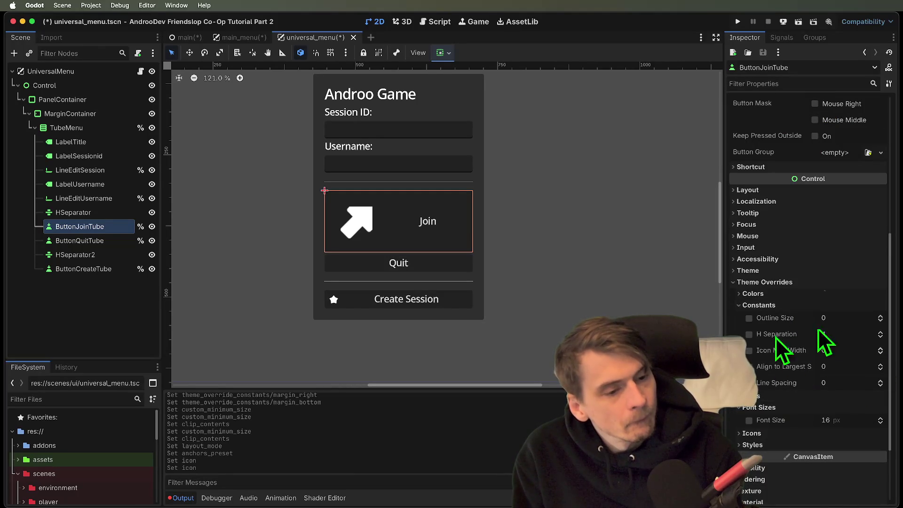
left_click(847, 356)
type("24")
key("Return")
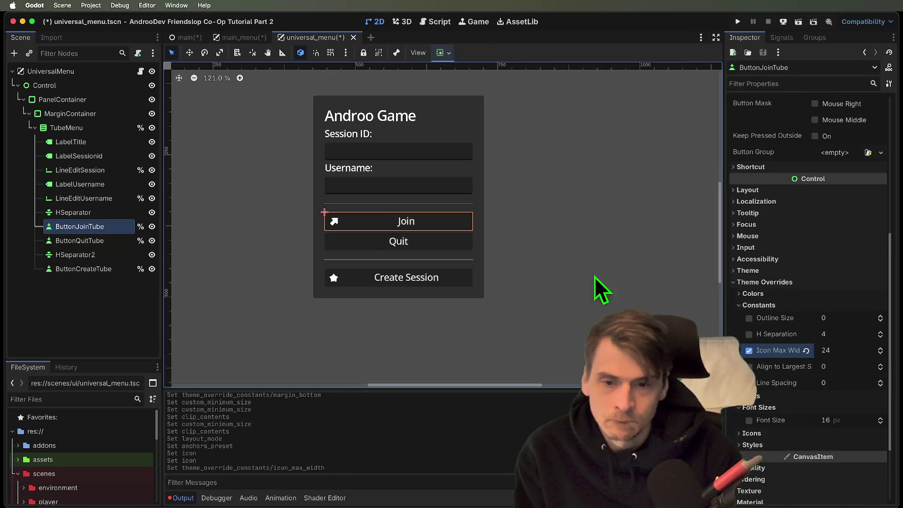
left_click(609, 269)
left_click(407, 272)
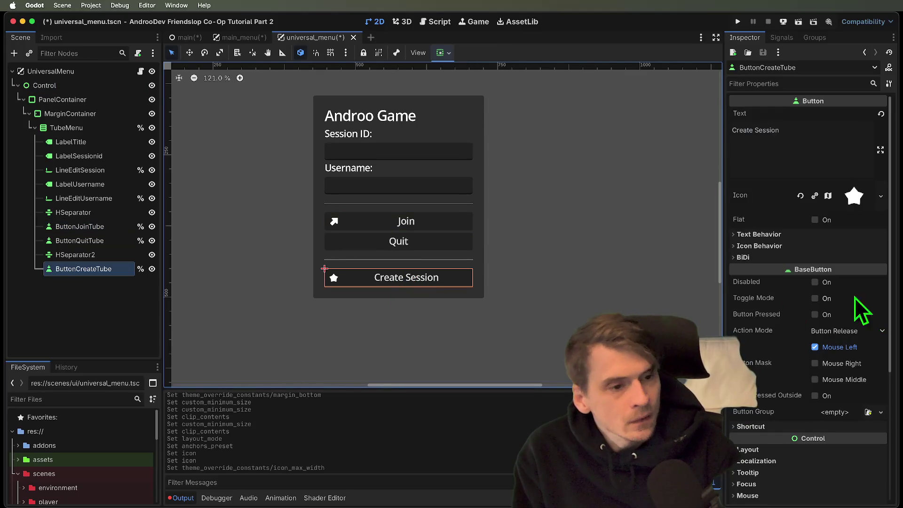
Step: Set Icon Alignment to Right on the Create Session and Join buttons
left_click(849, 245)
left_click(857, 259)
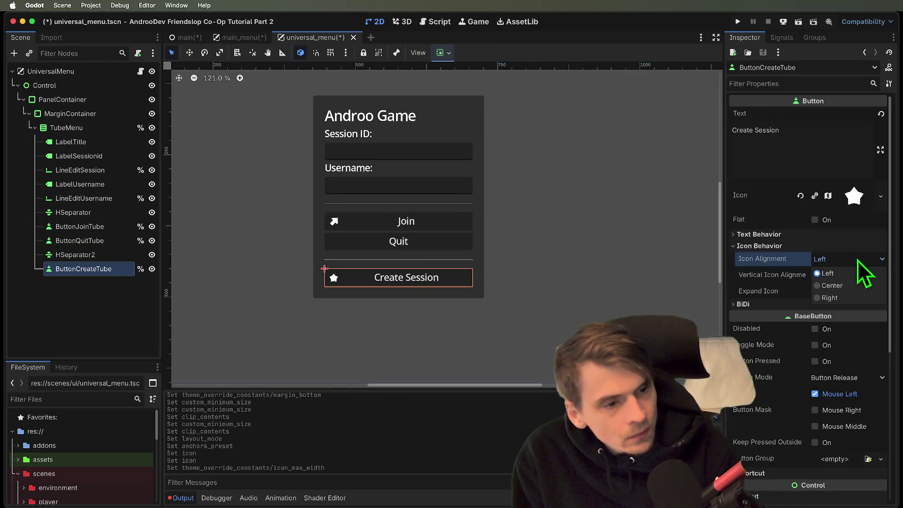
left_click(830, 297)
left_click(446, 221)
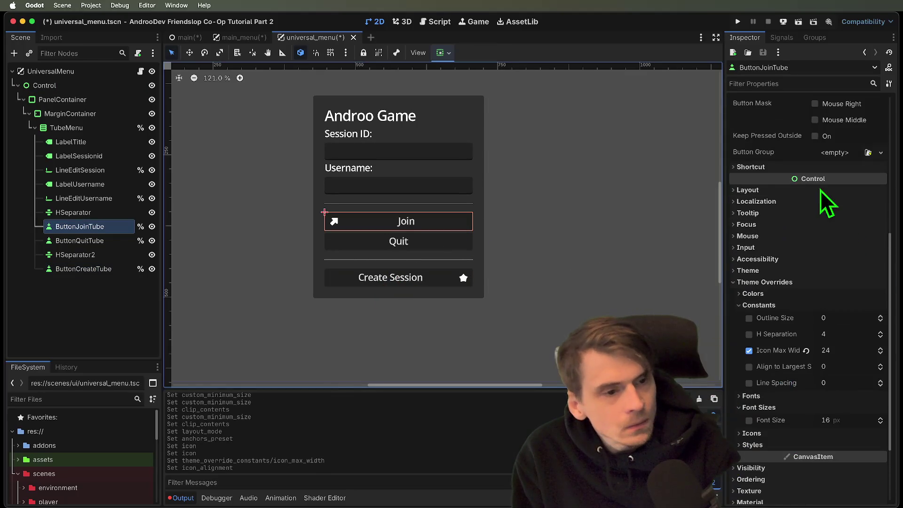
scroll(802, 258, "up", 10)
left_click(871, 199)
left_click(872, 199)
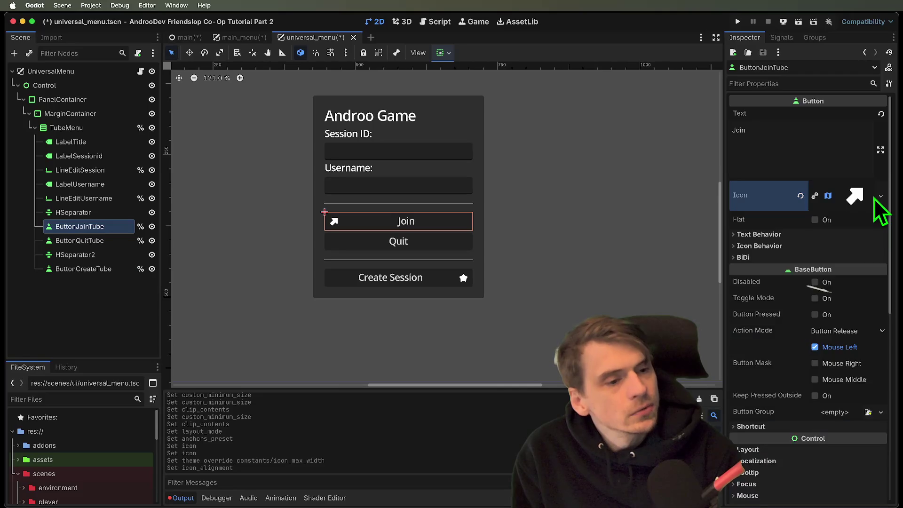
left_click(819, 245)
left_click(844, 259)
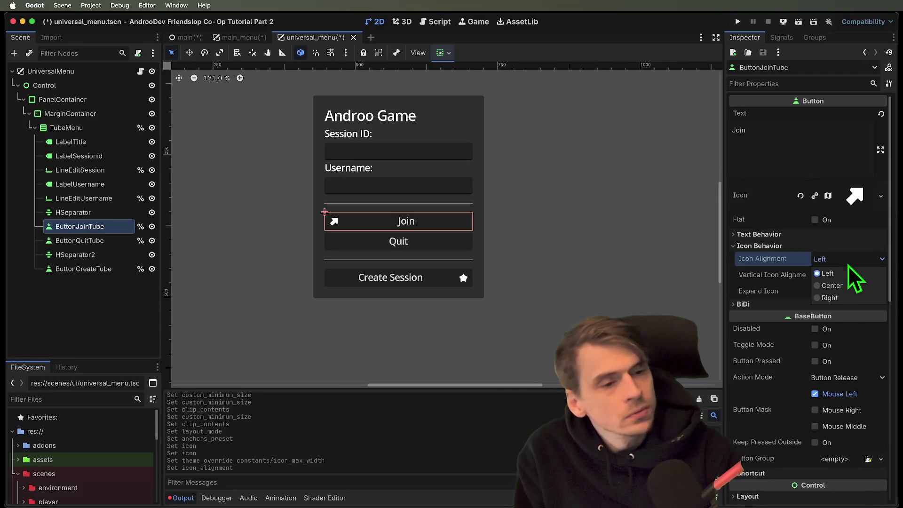
left_click(843, 298)
Step: Load the error_icon X texture into the Quit button's Icon property
left_click(618, 249)
scroll(617, 247, "down", 3)
left_click(481, 244)
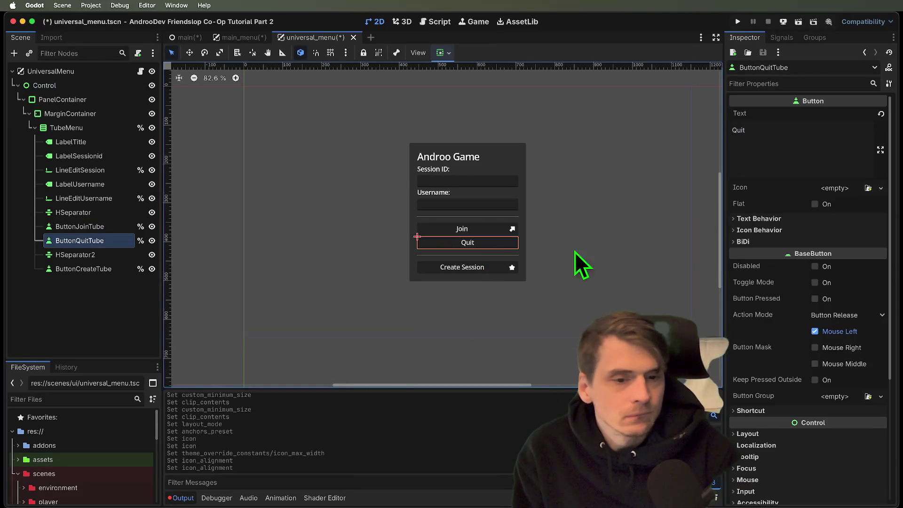
scroll(515, 283, "up", 2)
scroll(541, 278, "up", 4)
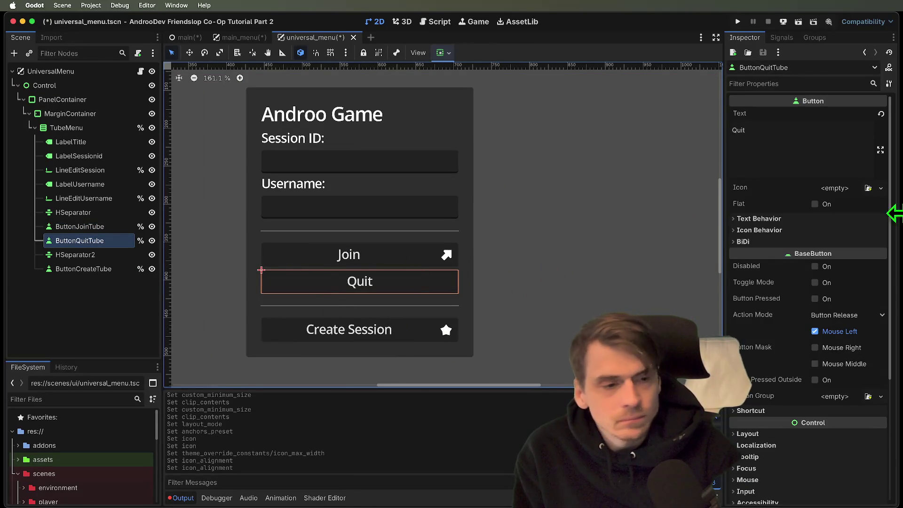
left_click(860, 189)
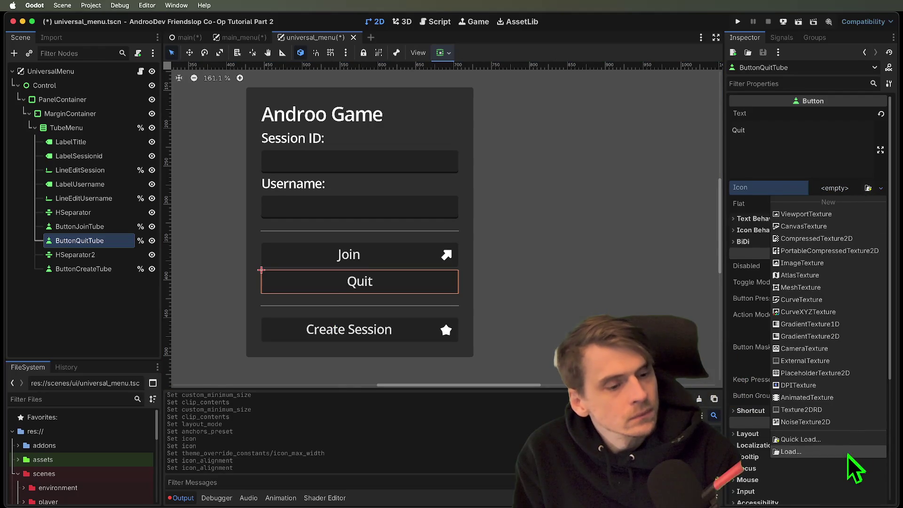
left_click(849, 440)
double_click(380, 245)
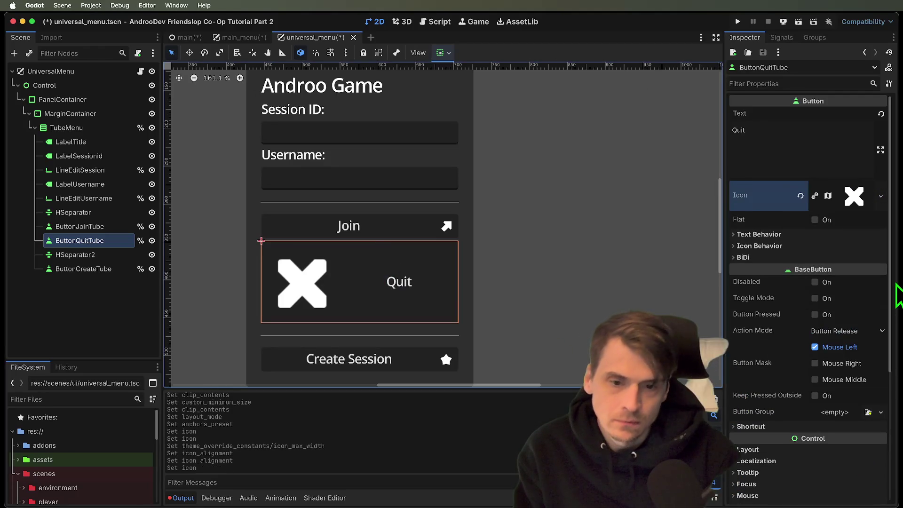
left_click(883, 205)
left_click(741, 261)
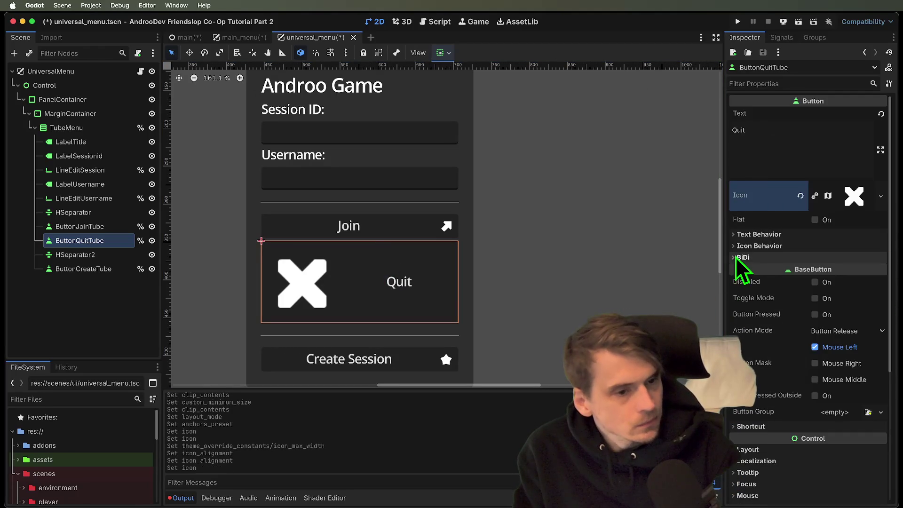
Step: Set the Quit button's Icon Alignment to Right
left_click(771, 245)
left_click(830, 276)
left_click(830, 277)
left_click(837, 259)
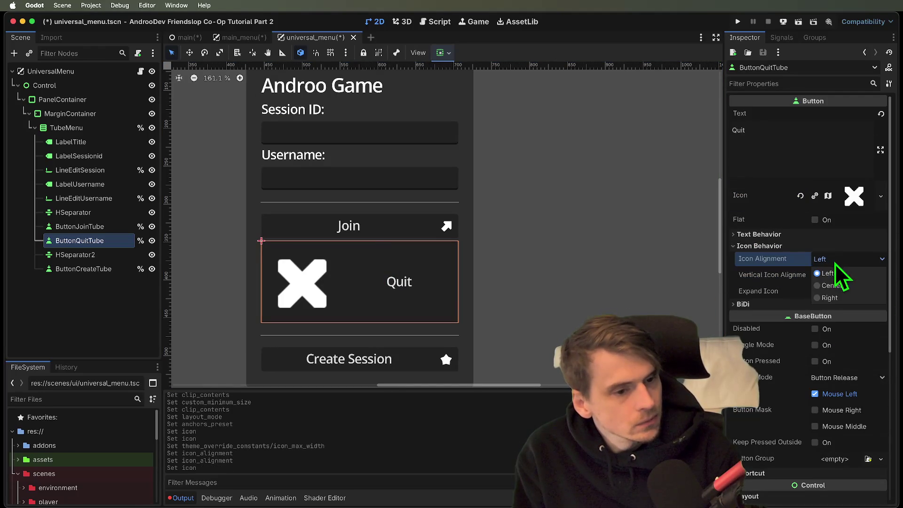
left_click(849, 298)
Step: Give the Quit button an Icon Max Width constant override of 24
scroll(847, 346, "down", 5)
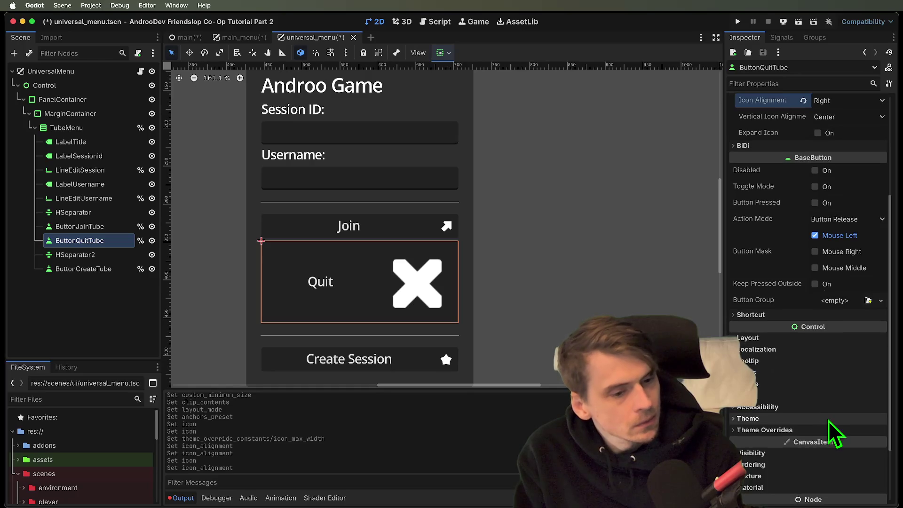
left_click(832, 431)
scroll(833, 435, "down", 3)
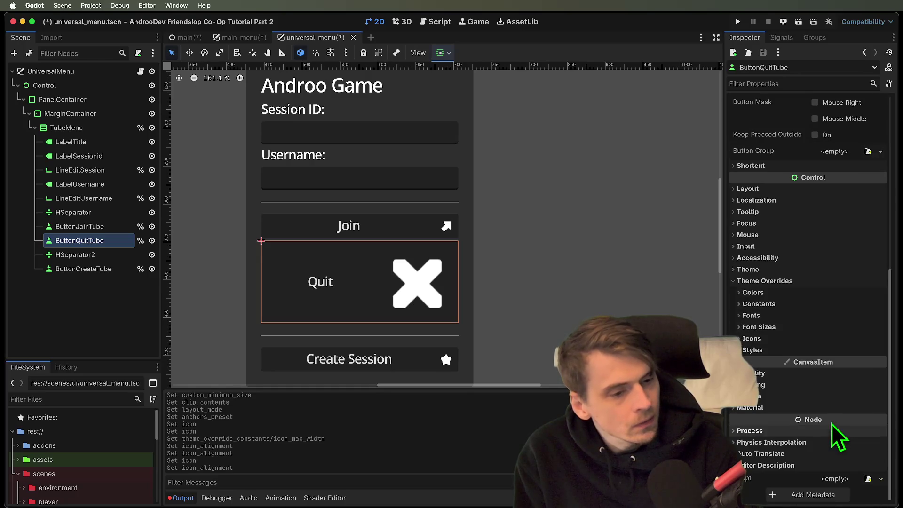
left_click(786, 326)
left_click(790, 304)
left_click(847, 348)
type("2")
key("Return")
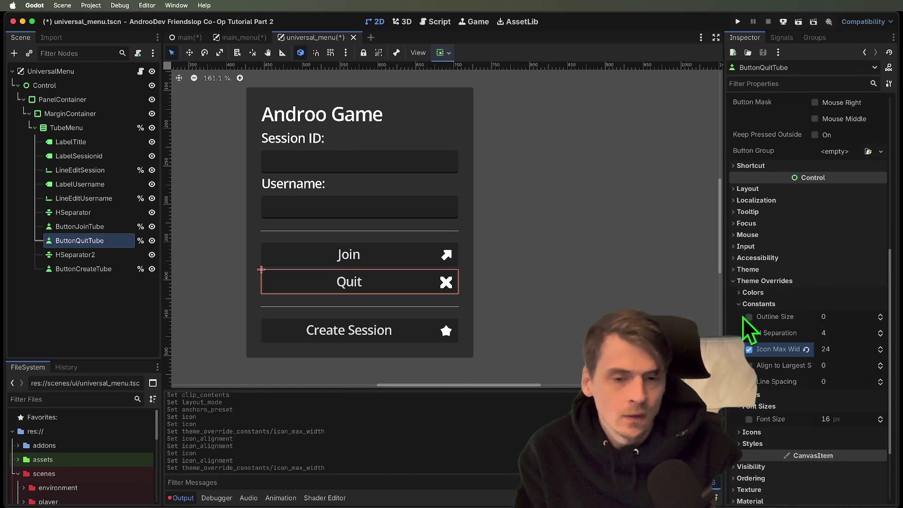
left_click(708, 324)
scroll(682, 320, "down", 3)
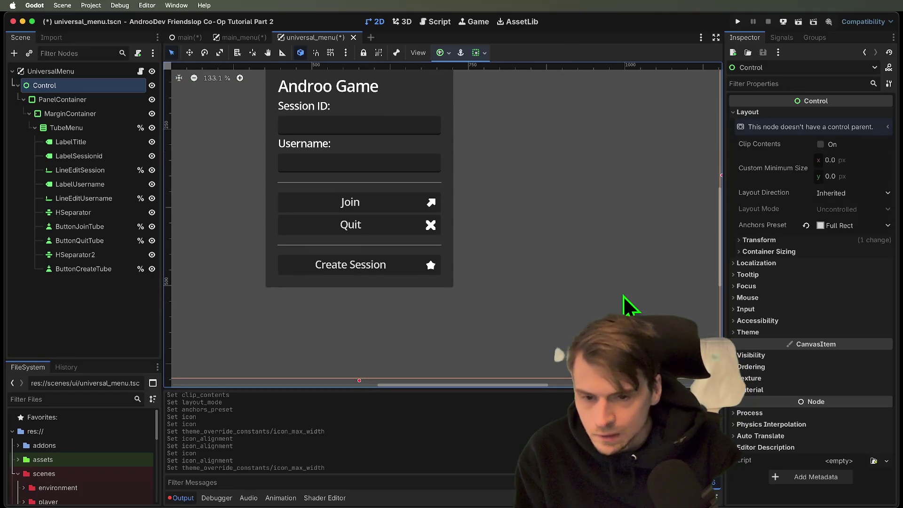
Step: Hide the Username label and username input field in the Scene dock
left_click(99, 271)
left_click(101, 245)
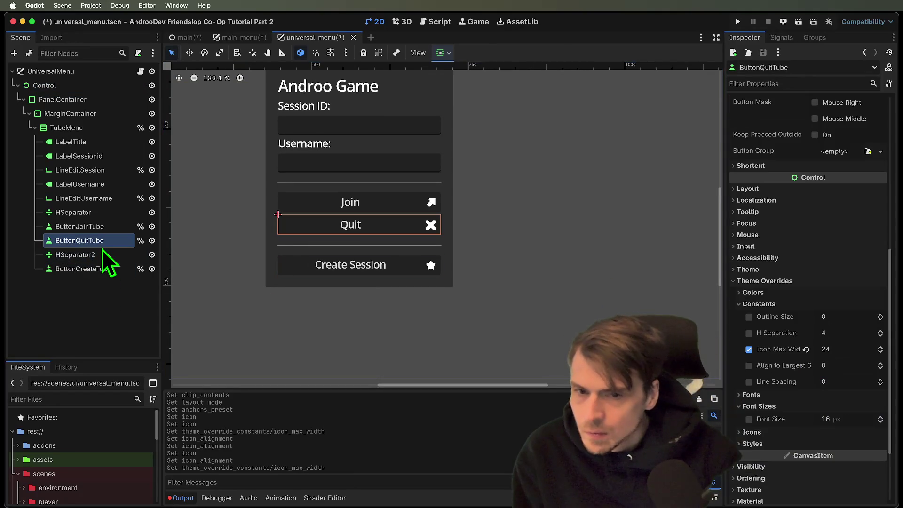
left_click(309, 115)
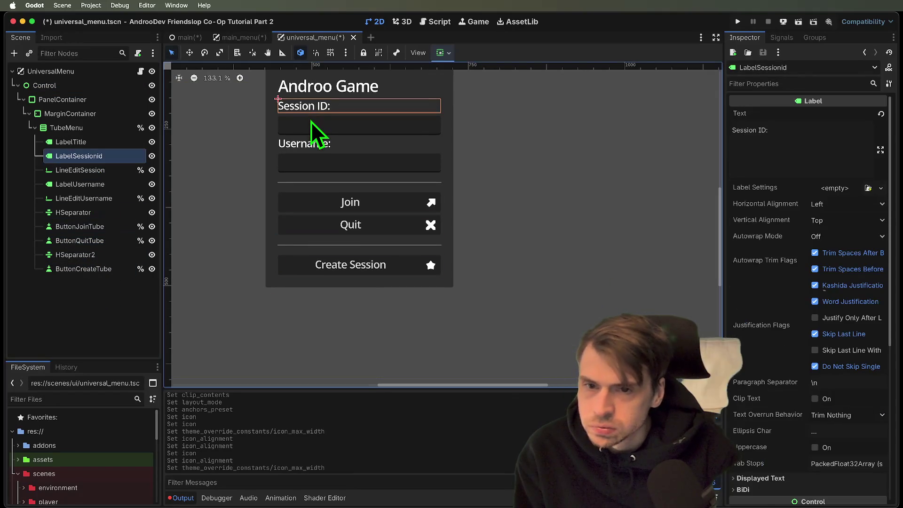
left_click(311, 121, "shift")
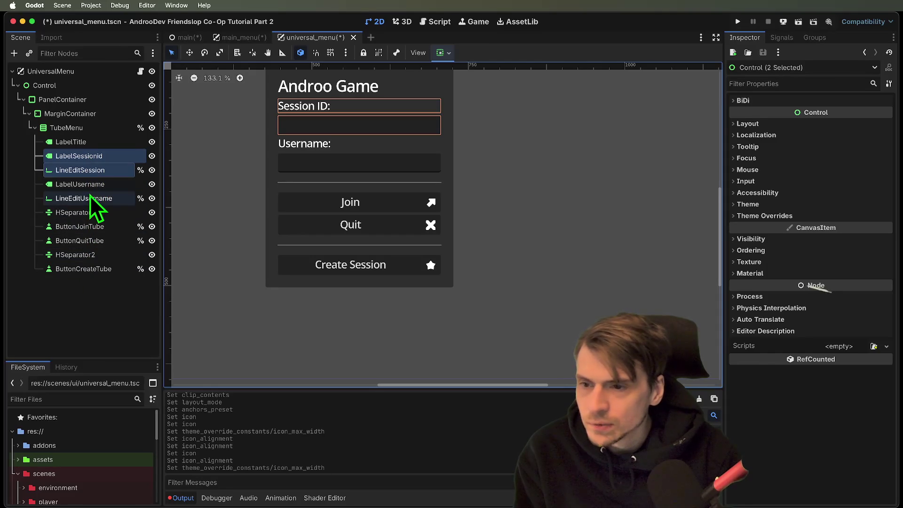
left_click(91, 195)
left_click(89, 190)
left_click(152, 185)
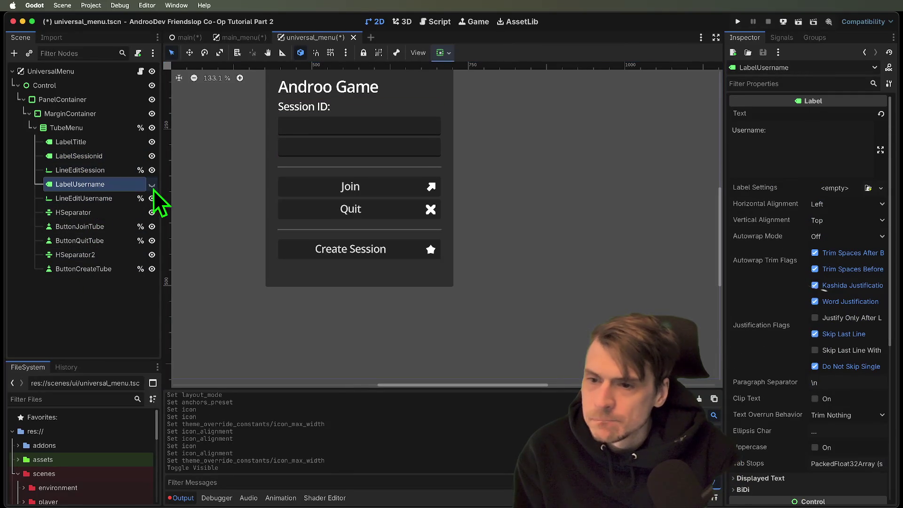
left_click(152, 198)
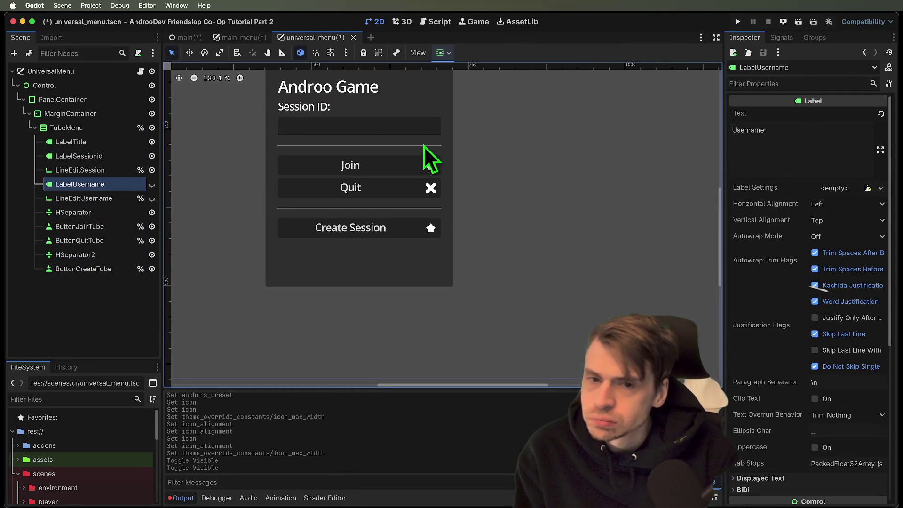
Step: Move LabelSessionid and LineEditSession below the first HSeparator
scroll(336, 175, "up", 3)
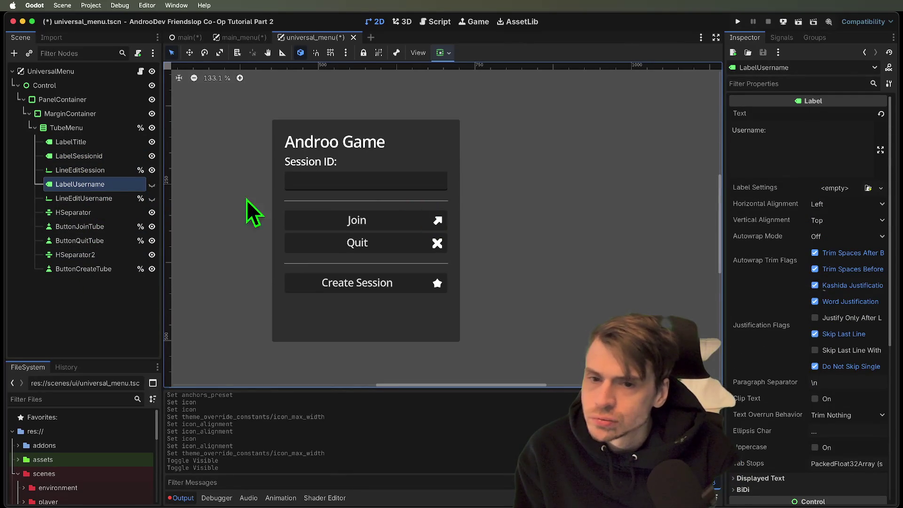
left_click(79, 198)
left_click(80, 172)
left_click(83, 159)
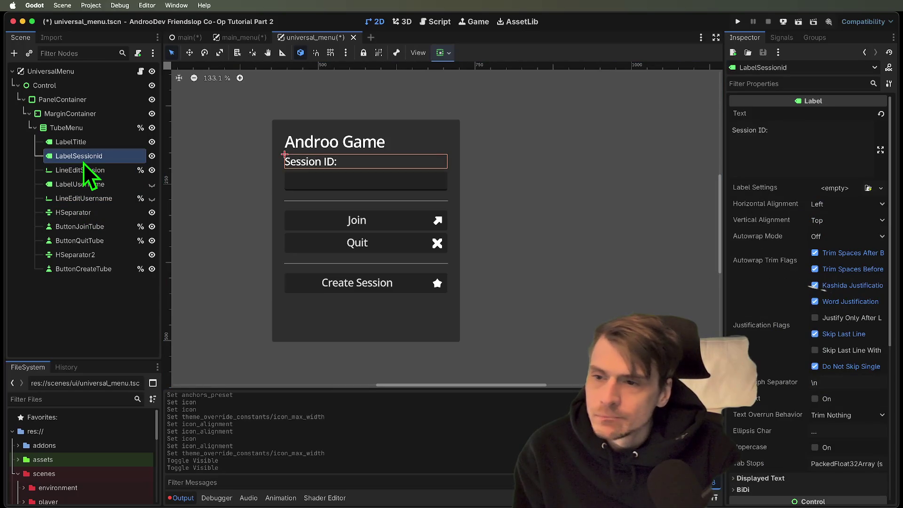
left_click(83, 165, "shift")
mouse_move(94, 159)
left_mouse_down()
mouse_move(78, 220)
mouse_move(100, 224)
left_mouse_up()
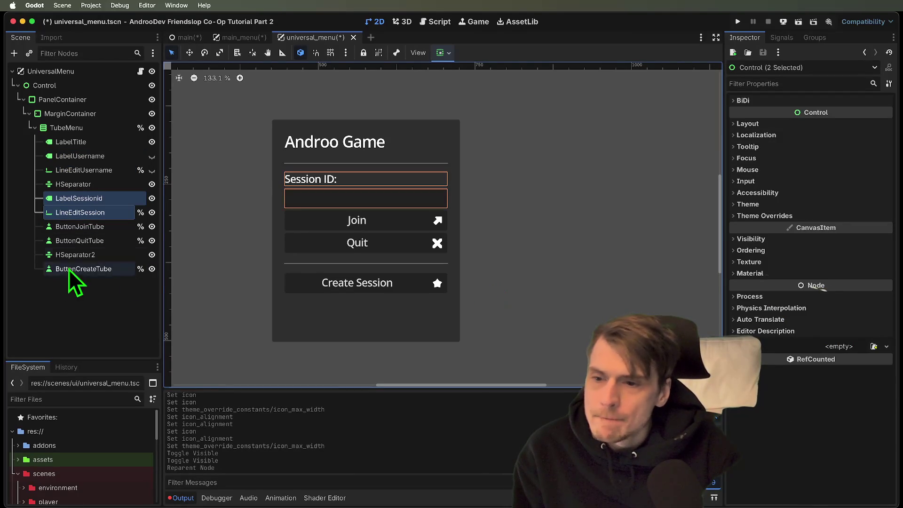
Step: Place the second separator between the Join and Quit buttons
left_click(84, 237)
left_click(94, 256)
left_click(98, 242)
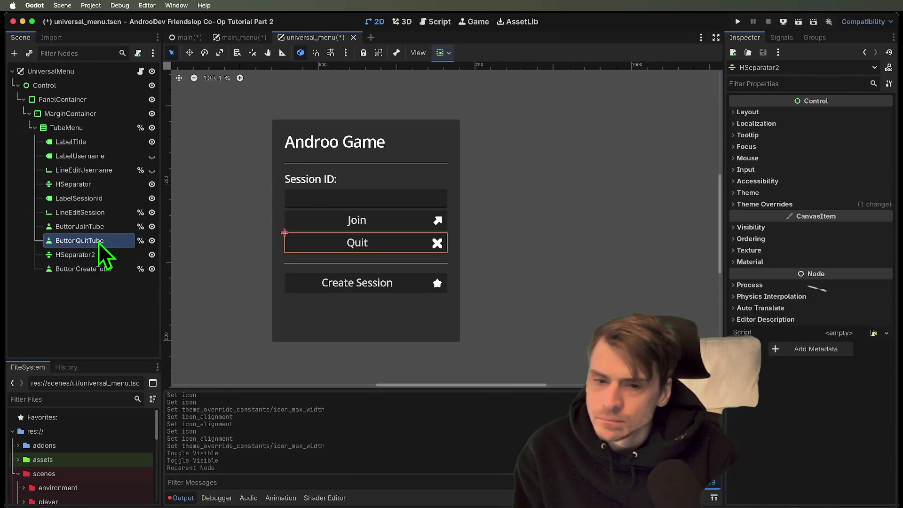
left_click(97, 255)
mouse_move(97, 255)
left_mouse_down()
mouse_move(95, 209)
mouse_move(95, 219)
left_mouse_up()
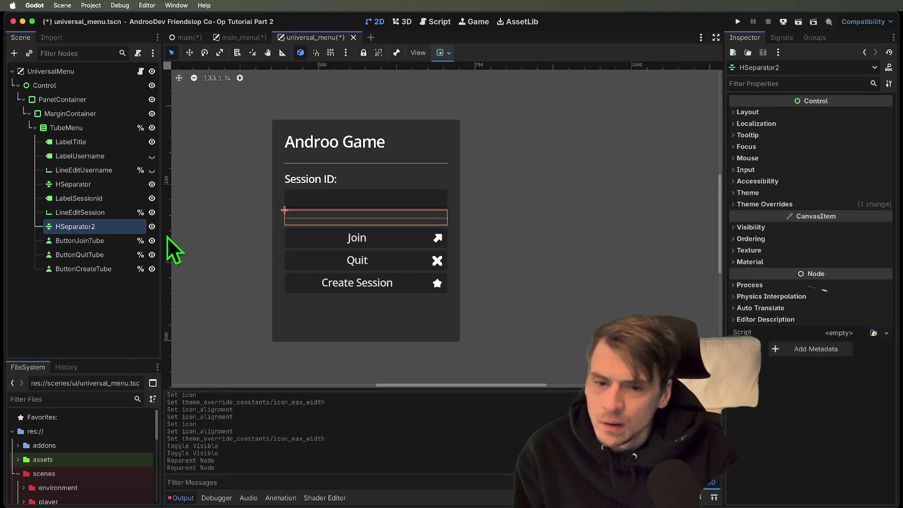
key("ctrl+z")
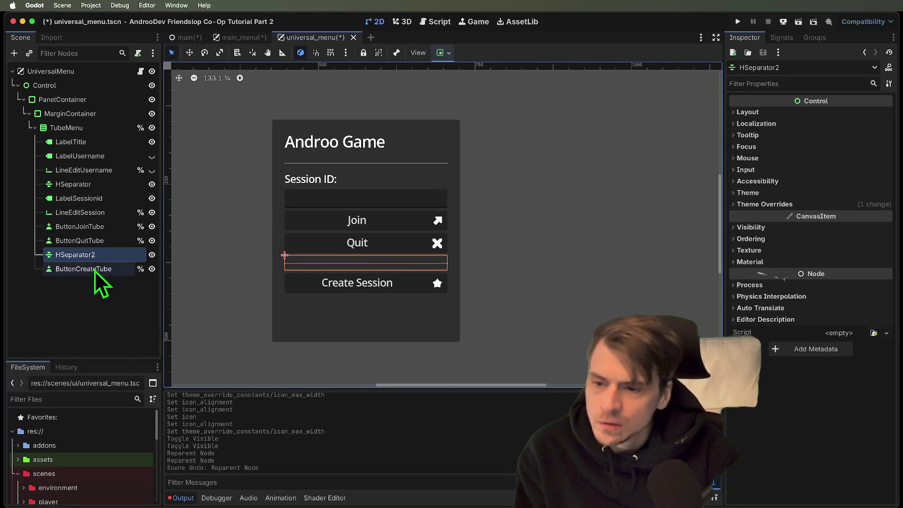
mouse_move(99, 256)
left_mouse_down()
mouse_move(73, 234)
mouse_move(91, 233)
left_mouse_up()
Step: Move Quit below Create Session and paste a new HSeparator3 between them
left_click(98, 255)
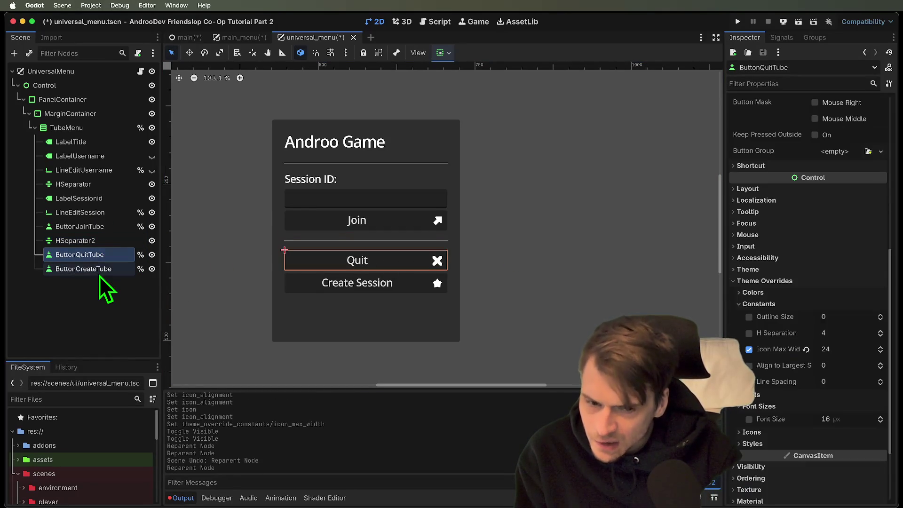
left_click_drag(91, 278, 93, 263)
left_click(96, 245)
key("ctrl+v")
mouse_move(99, 259)
left_mouse_down()
mouse_move(124, 261)
mouse_move(108, 276)
left_mouse_up()
left_click(605, 229)
mouse_move(611, 240)
left_mouse_down()
mouse_move(621, 246)
mouse_move(597, 221)
mouse_move(400, 188)
mouse_move(362, 219)
left_mouse_up()
scroll(362, 219, "down", 3)
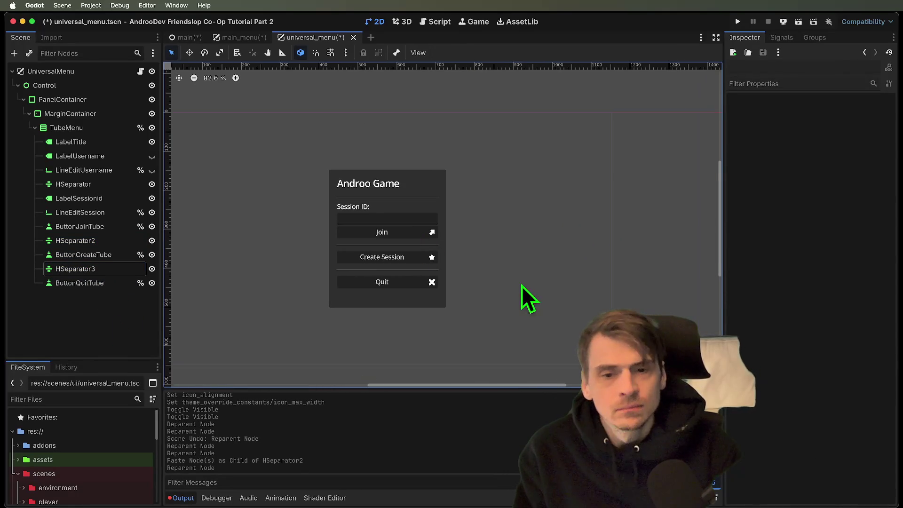
Step: Add a VBoxContainer node above the Session ID field
left_click(385, 215)
left_click(384, 216)
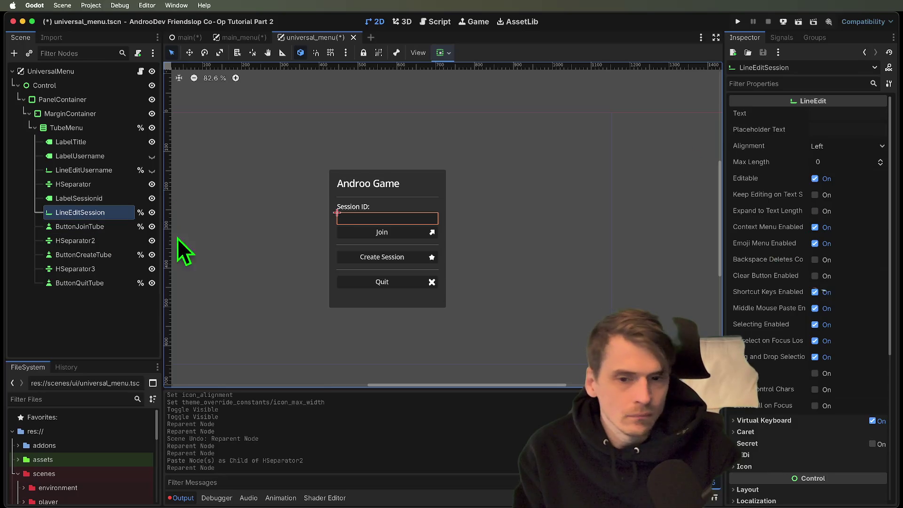
scroll(383, 238, "up", 3)
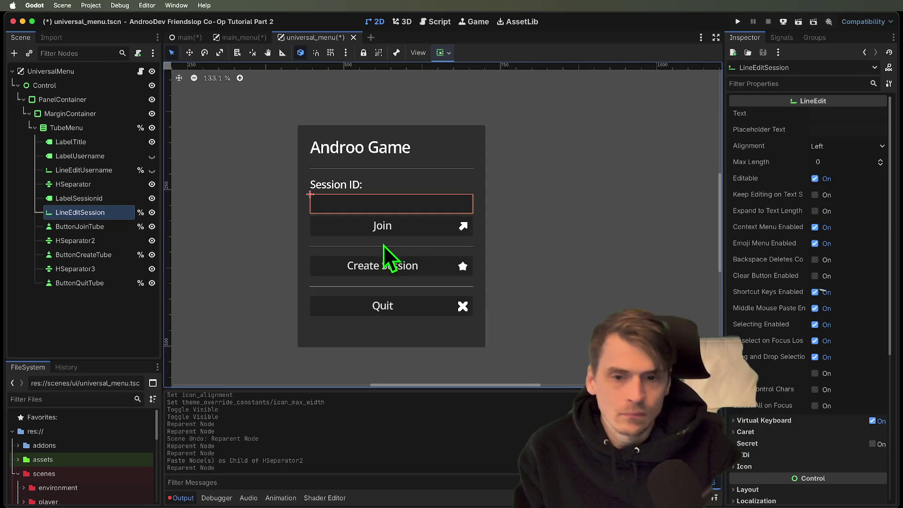
left_click(81, 202)
left_click(83, 211)
key("ctrl+a")
type("vbox")
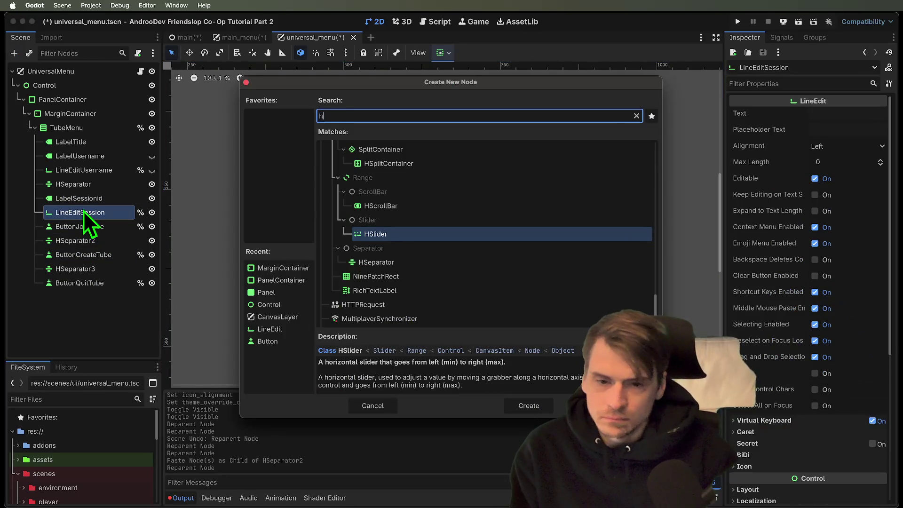
key("Return")
mouse_move(77, 226)
left_mouse_down()
mouse_move(60, 203)
mouse_move(86, 213)
left_mouse_up()
Step: Change the new container's type to HBoxContainer
left_click(74, 229)
left_click(84, 240, "shift")
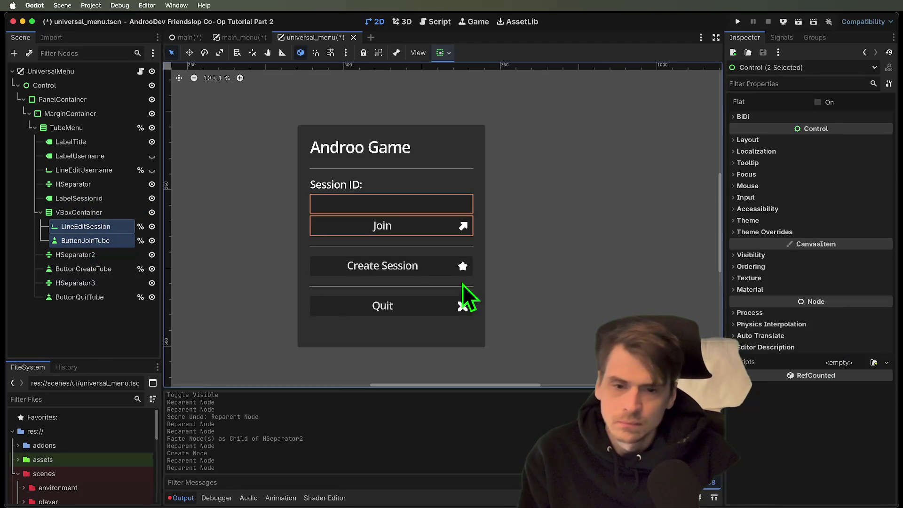
key("super+z")
left_click(72, 213)
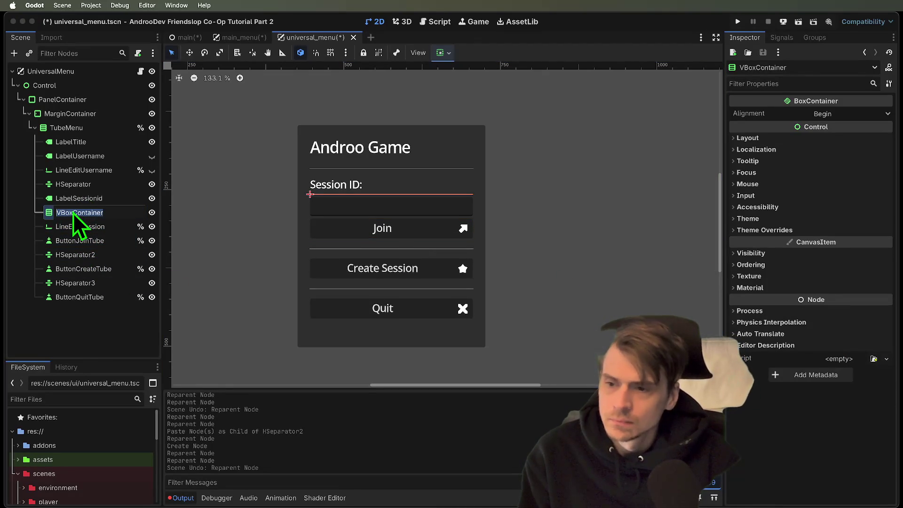
right_click(81, 196)
left_click(77, 208)
right_click(76, 209)
left_click(149, 340)
type("hbox")
key("Return")
Step: Reparent LineEditSession and ButtonJoinTube into the HBoxContainer side by side
left_click(101, 230)
left_click(101, 237, "shift")
left_click_drag(96, 227, 72, 212)
left_click(78, 212)
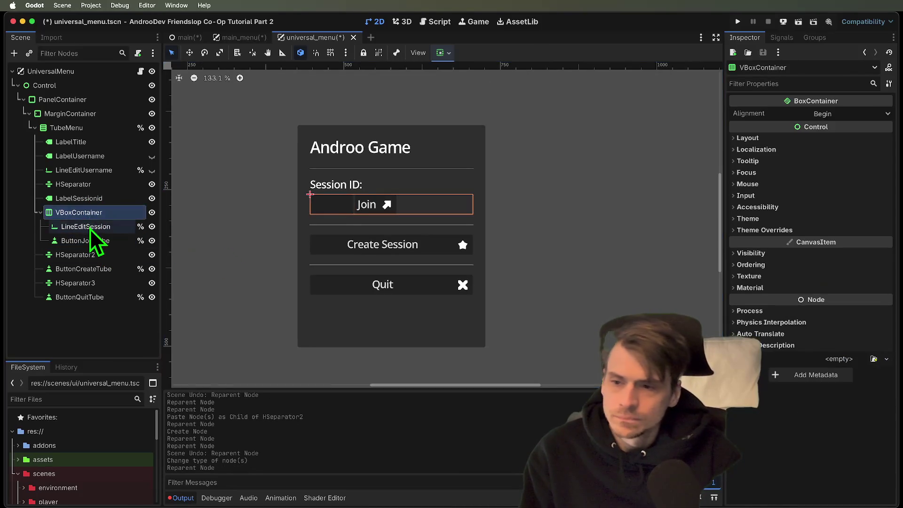
left_click(84, 226)
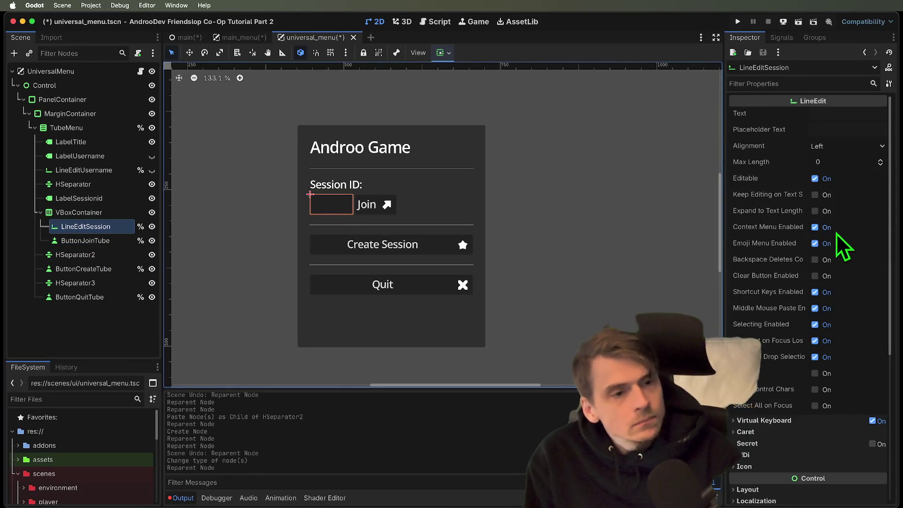
Step: Enable horizontal Expand sizing on both the Session ID field and the Join button
scroll(836, 227, "down", 1)
scroll(830, 439, "down", 5)
left_click(816, 417)
scroll(837, 460, "down", 4)
left_click(830, 450)
scroll(836, 450, "down", 3)
left_click(845, 318)
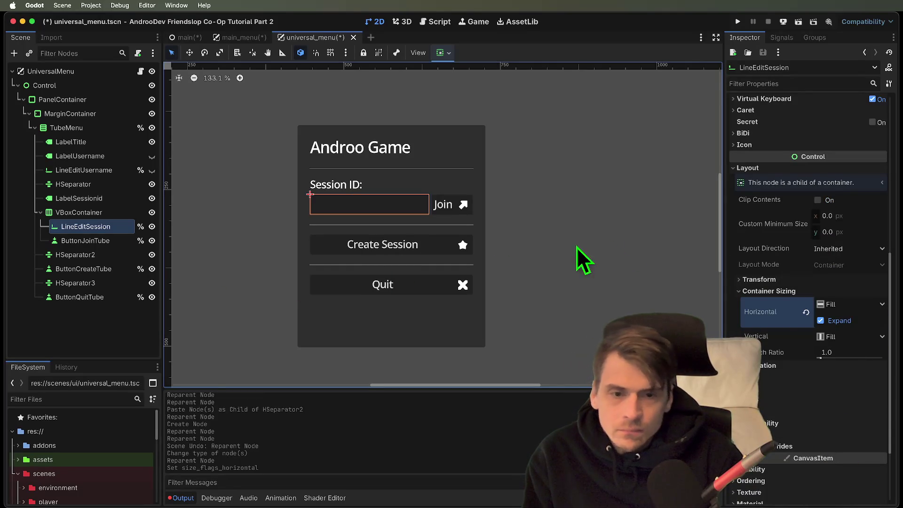
left_click(86, 241)
scroll(846, 423, "down", 4)
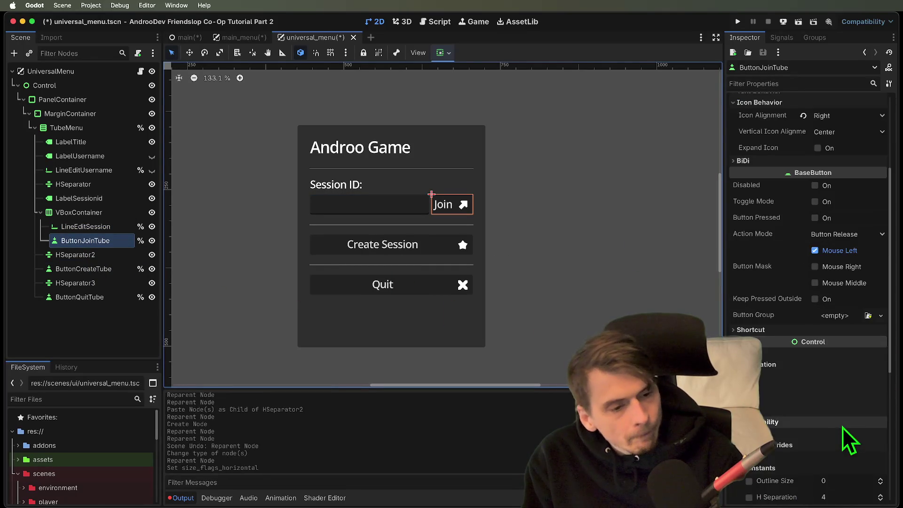
left_click(831, 357)
scroll(837, 405, "down", 3)
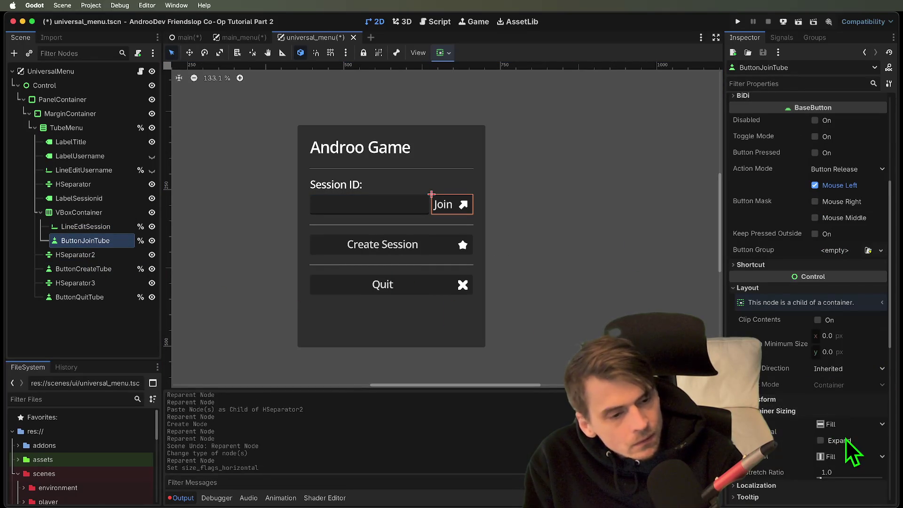
left_click(842, 439)
Step: Undo the horizontal expand changes, restoring the stacked full-width layout
left_click(639, 315)
left_click_drag(629, 299, 568, 226)
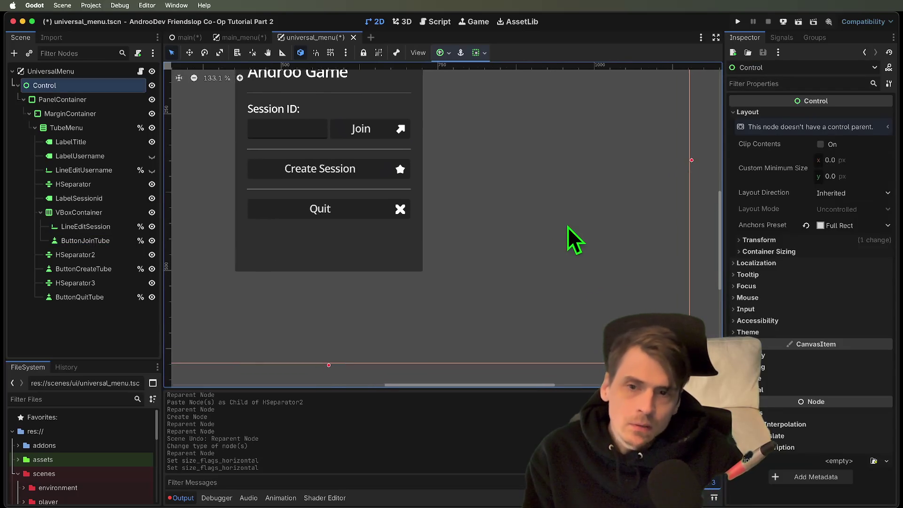
scroll(574, 240, "down", 7)
left_click(583, 263)
scroll(542, 252, "up", 6)
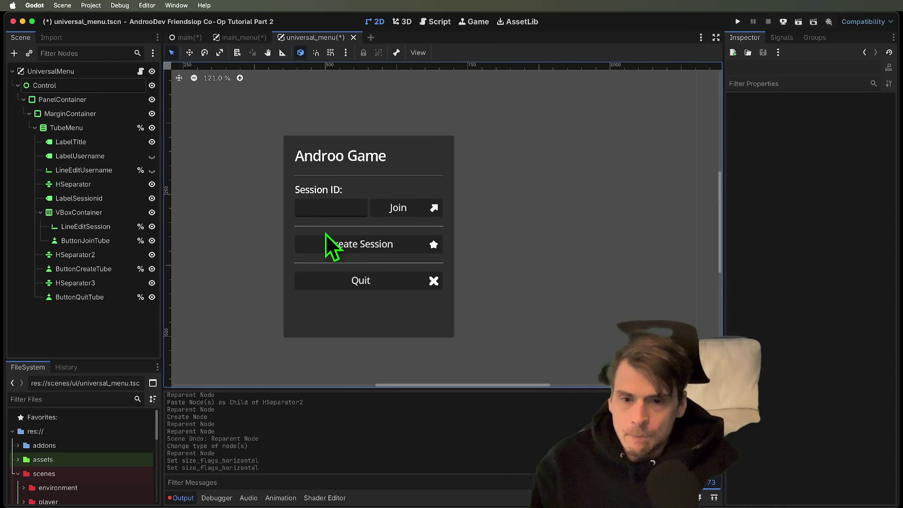
mouse_move(495, 267)
left_mouse_down()
mouse_move(520, 293)
mouse_move(523, 272)
left_mouse_up()
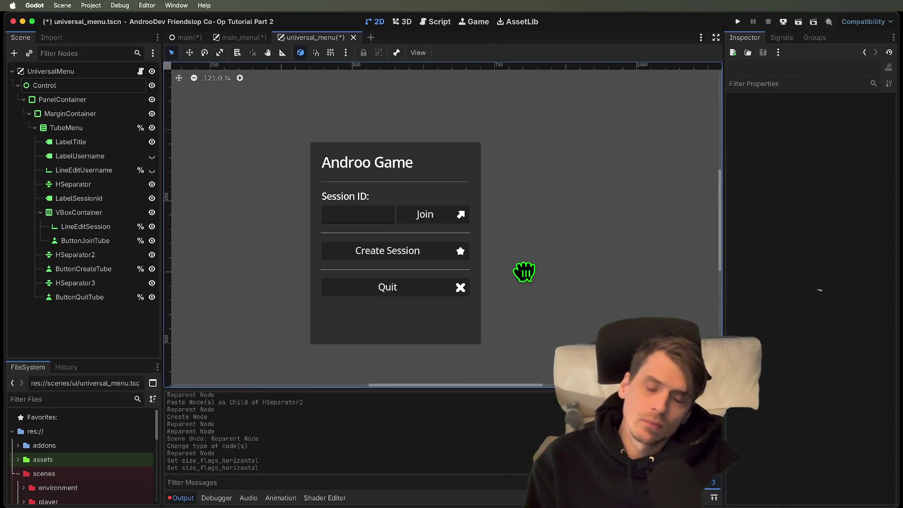
key("super+z")
key("super+z")
key("super+z")
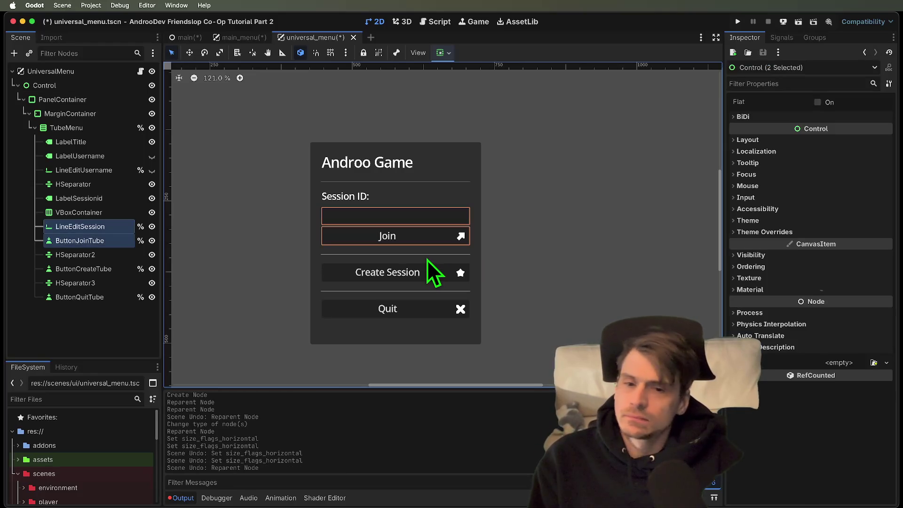
Step: Give the PanelContainer a minimum width of 250
left_click(68, 228)
left_click(100, 156)
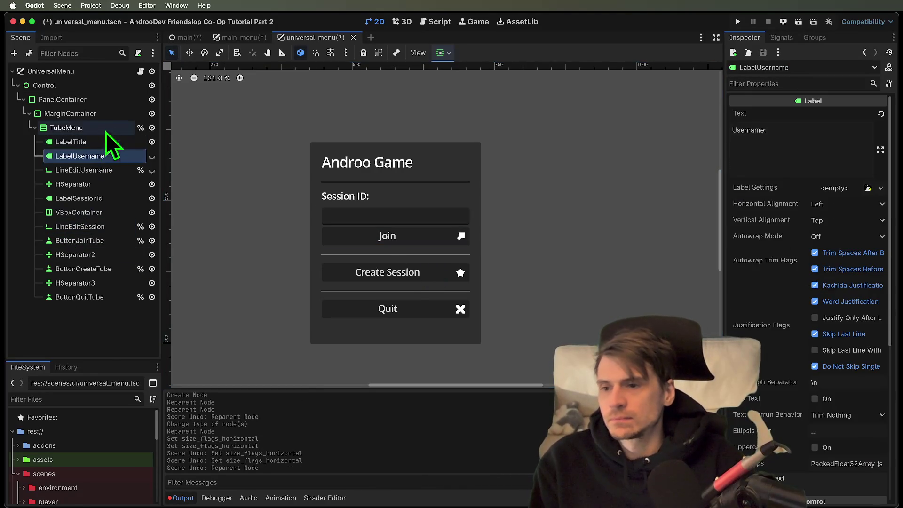
left_click(114, 102)
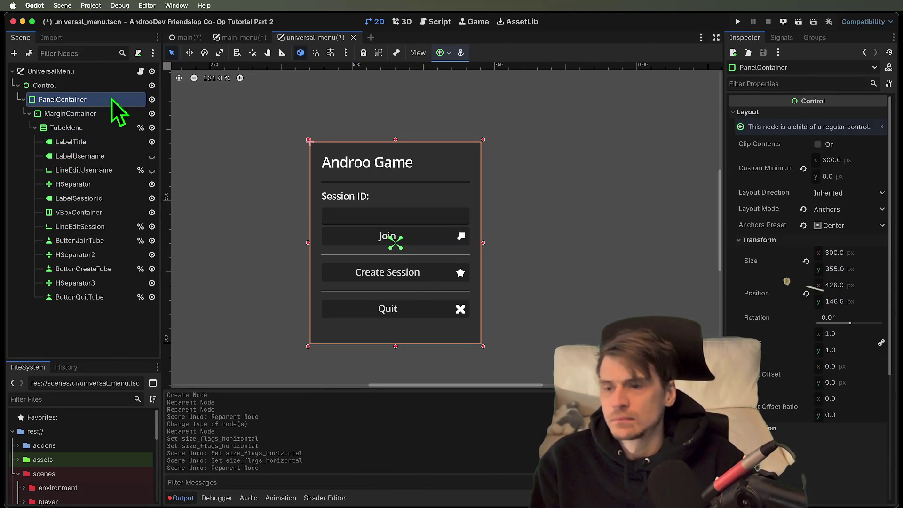
left_click(834, 159)
type("250")
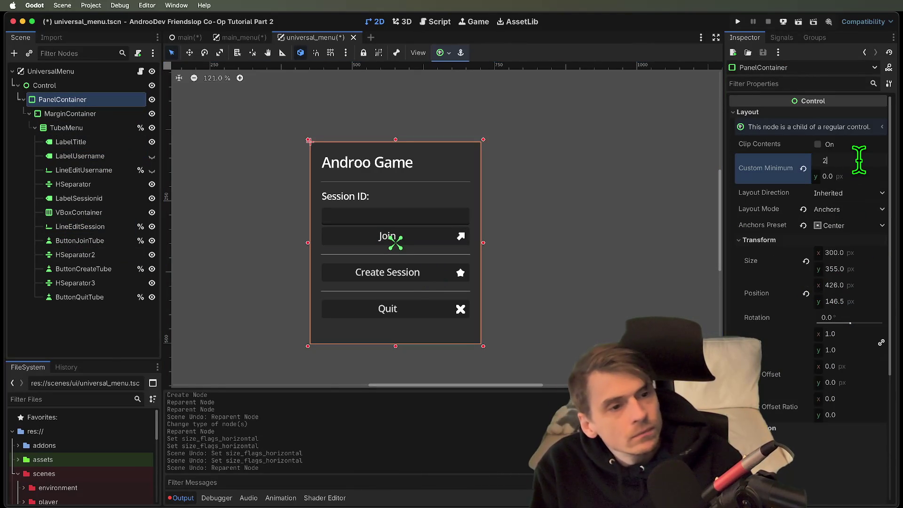
key("Return")
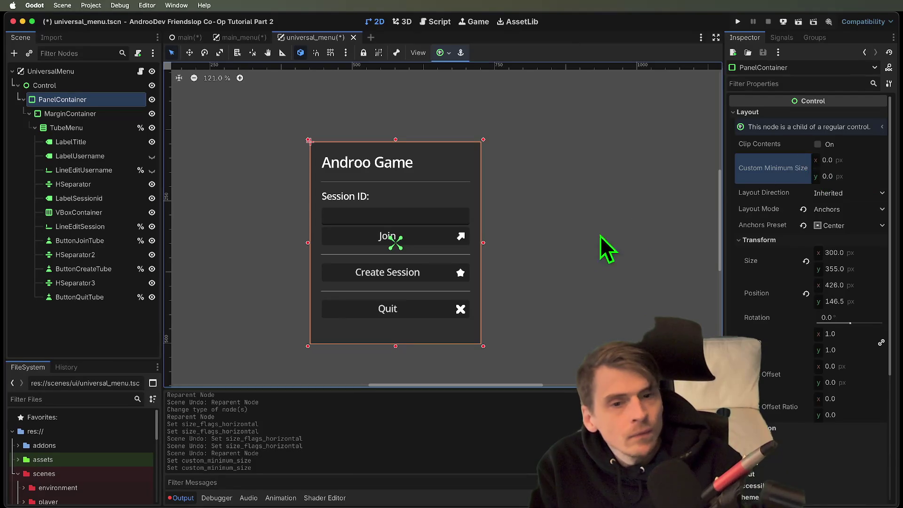
left_click(635, 232)
Step: Reselect the PanelContainer and anchor it to the bottom right
left_click(104, 110)
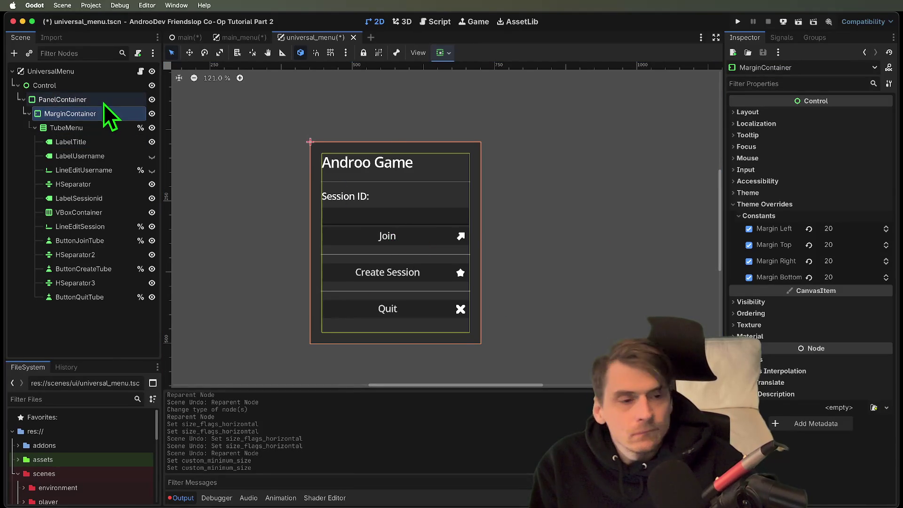
left_click(103, 101)
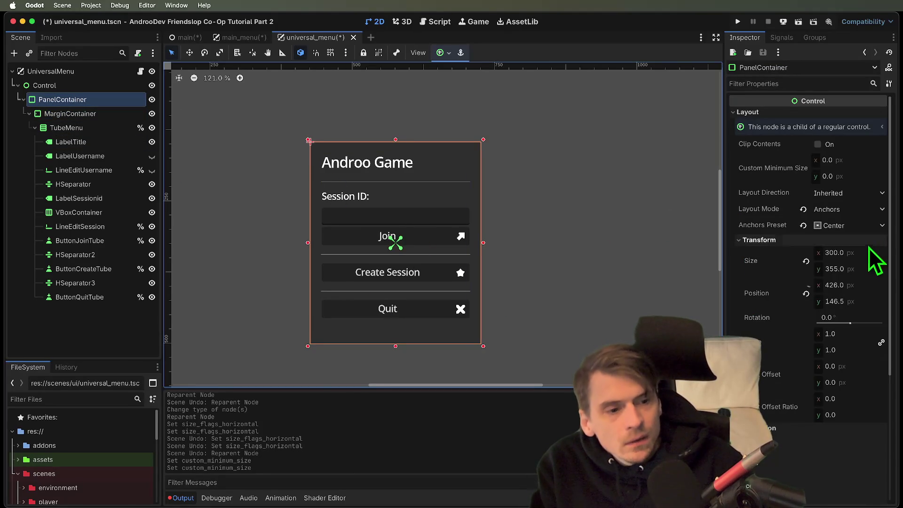
left_click(805, 260)
left_click(830, 225)
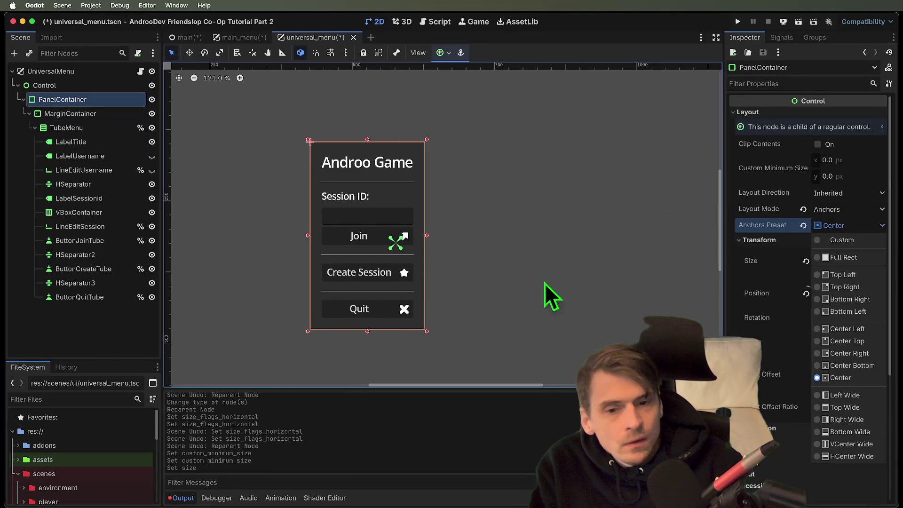
left_click(531, 284)
left_click(818, 224)
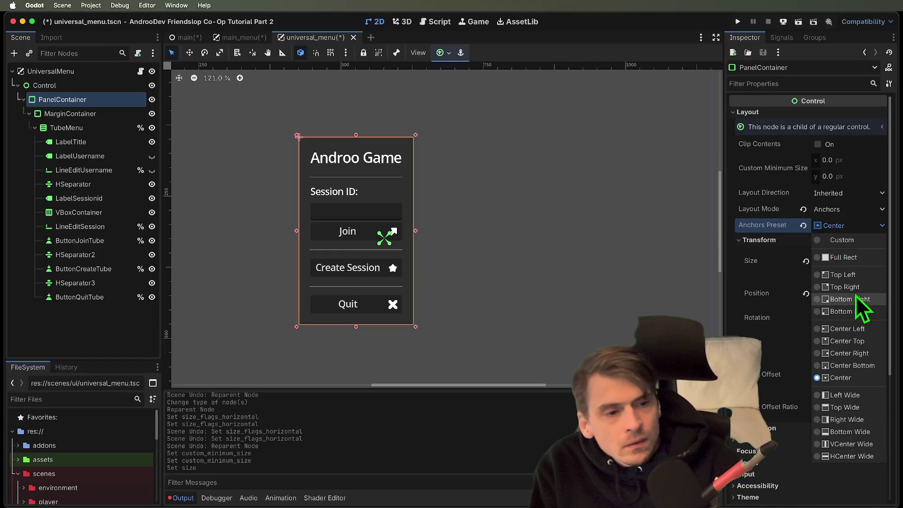
left_click(856, 296)
left_click_drag(550, 221, 408, 177)
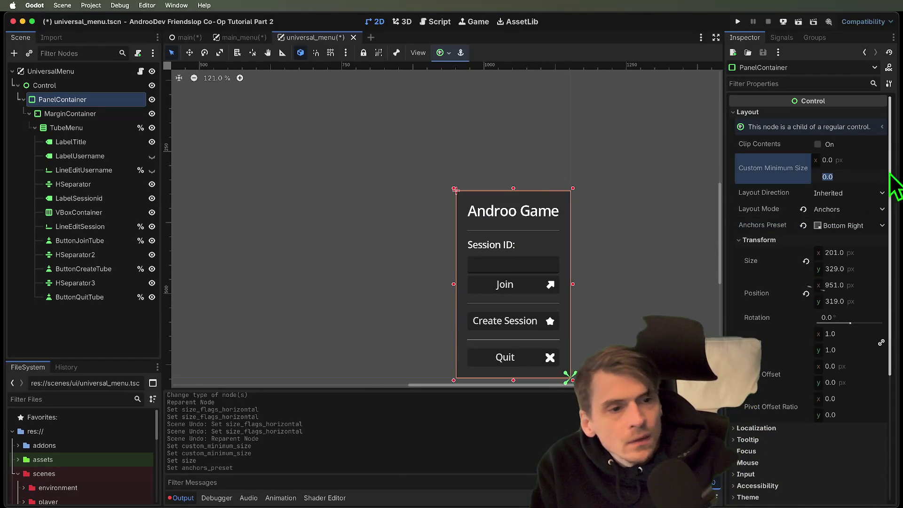
Step: Re-enter the 250 minimum width and anchor the panel to the centre
left_click(859, 160)
type("250")
key("Return")
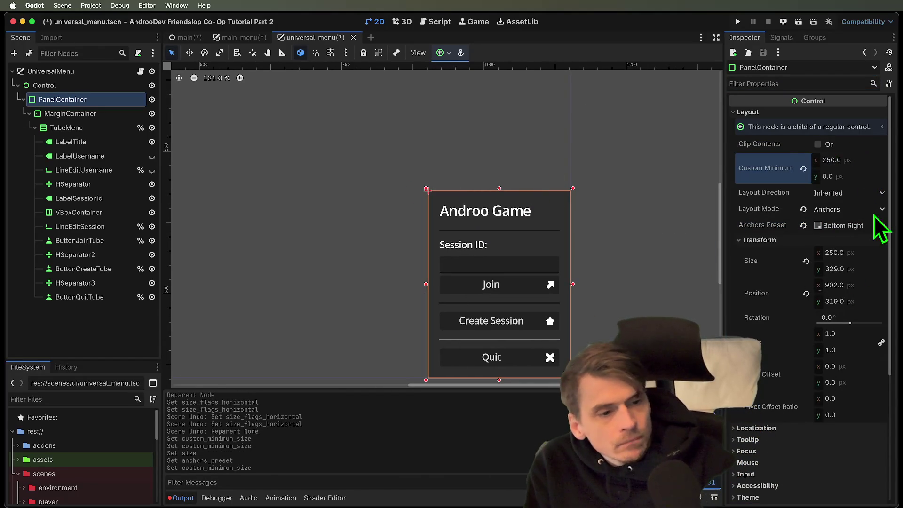
left_click(868, 226)
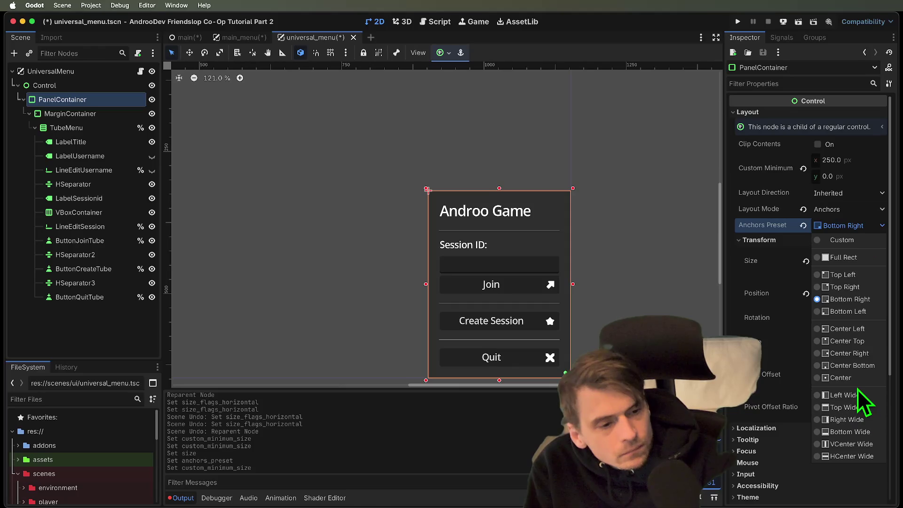
left_click(846, 378)
key("f")
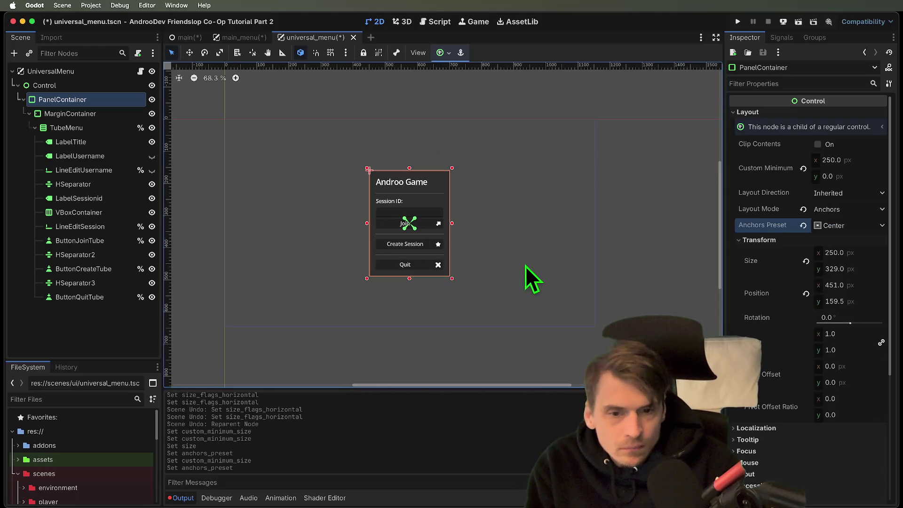
left_click(524, 265)
left_click(413, 207)
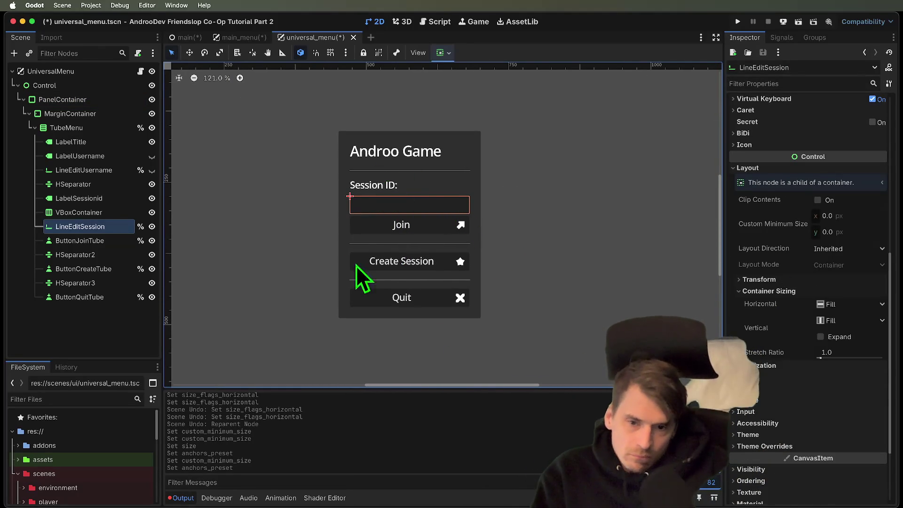
Step: Change the title label's text to 'Androo Peers'
left_click(598, 242)
left_click_drag(597, 243, 613, 288)
left_click(455, 203)
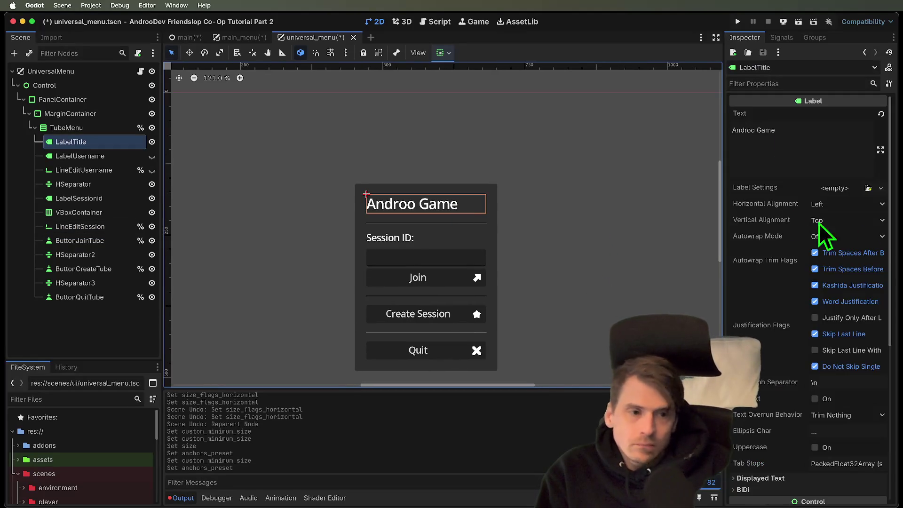
double_click(800, 139)
key("ctrl+a")
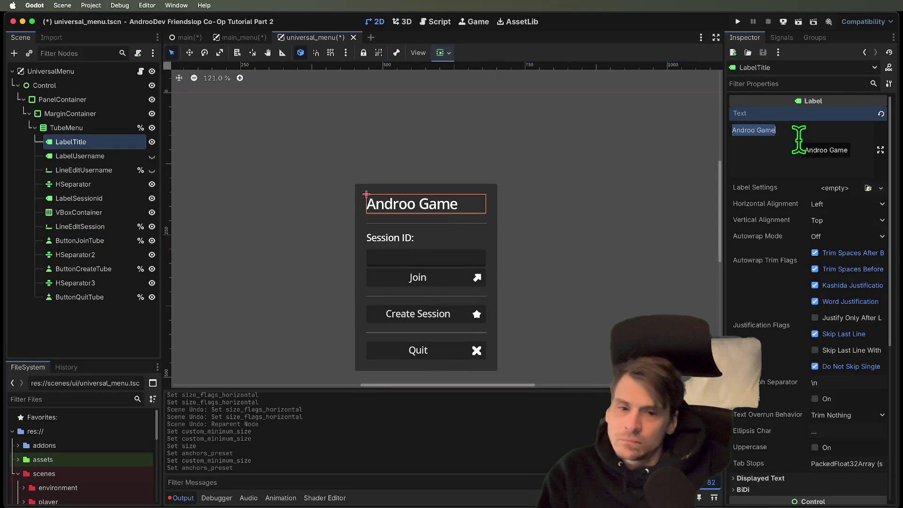
type("unver")
key("ctrl+a")
type("Androo Universal")
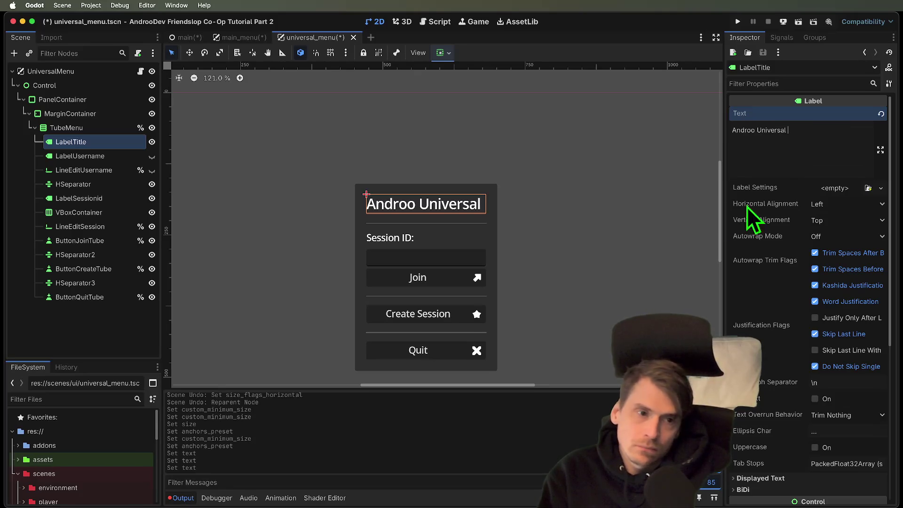
scroll(451, 202, "right", 3)
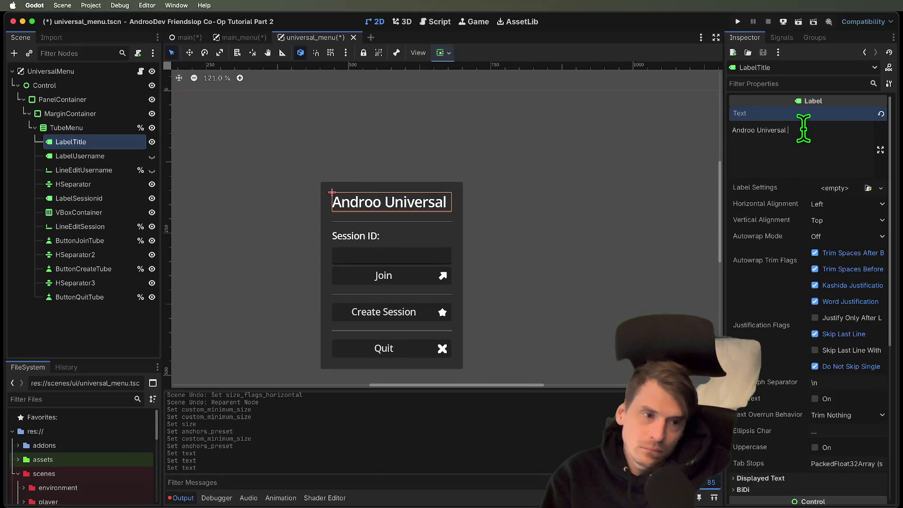
key("alt+BackSpace")
type("Peers")
Step: Compare with the main scene, then finish the title as 'Androo Peer Test'
key("ctrl+Tab")
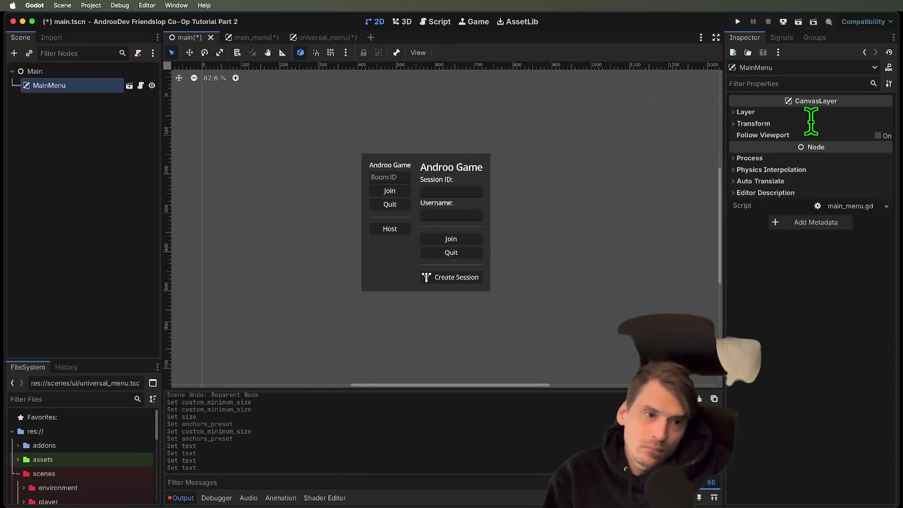
key("ctrl+shift+Tab")
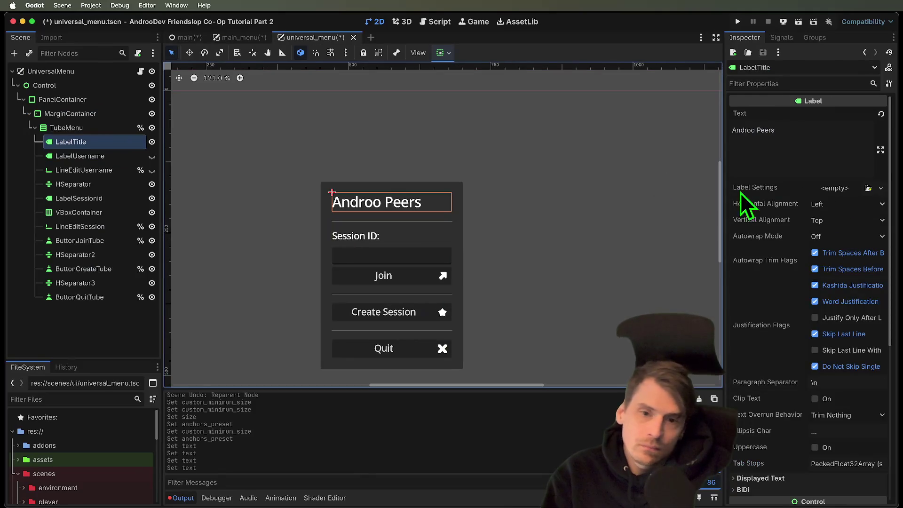
left_click(810, 136)
key("BackSpace")
type("Test")
Step: Recentre the view on the menu panel and save the universal_menu scene
scroll(578, 209, "right", 3)
scroll(579, 210, "down", 2)
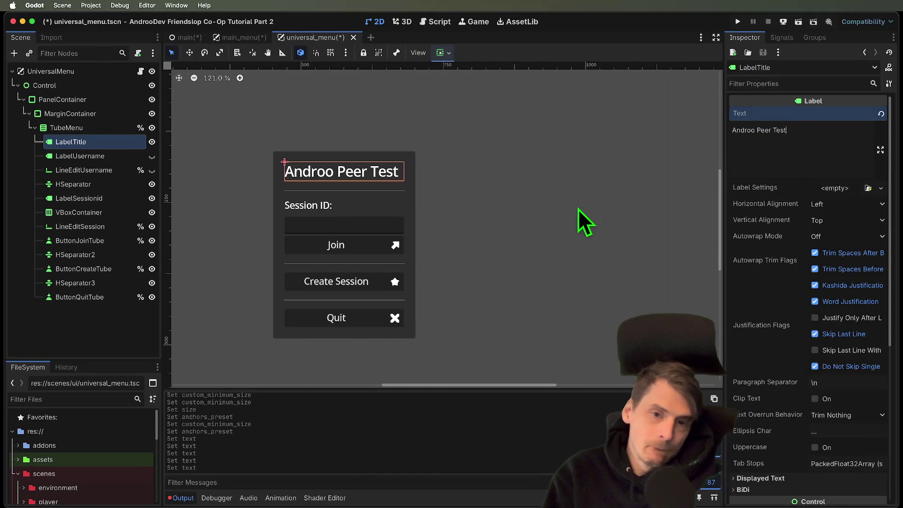
left_click(577, 210)
scroll(588, 291, "down", 6)
key("Escape")
scroll(493, 260, "up", 7)
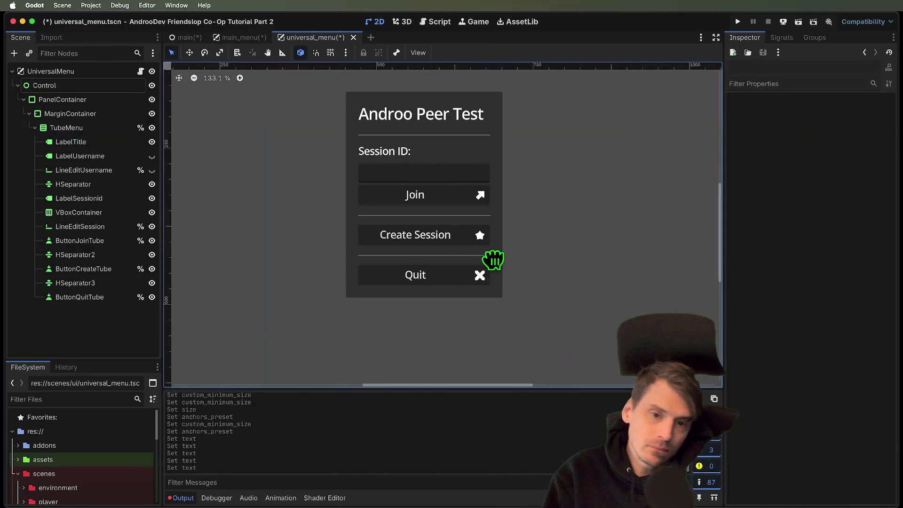
left_click_drag(493, 260, 520, 238)
scroll(646, 205, "down", 5)
mouse_move(648, 245)
left_mouse_down()
mouse_move(633, 291)
mouse_move(625, 270)
left_mouse_up()
left_click(524, 207)
left_click(529, 213)
key("ctrl+s")
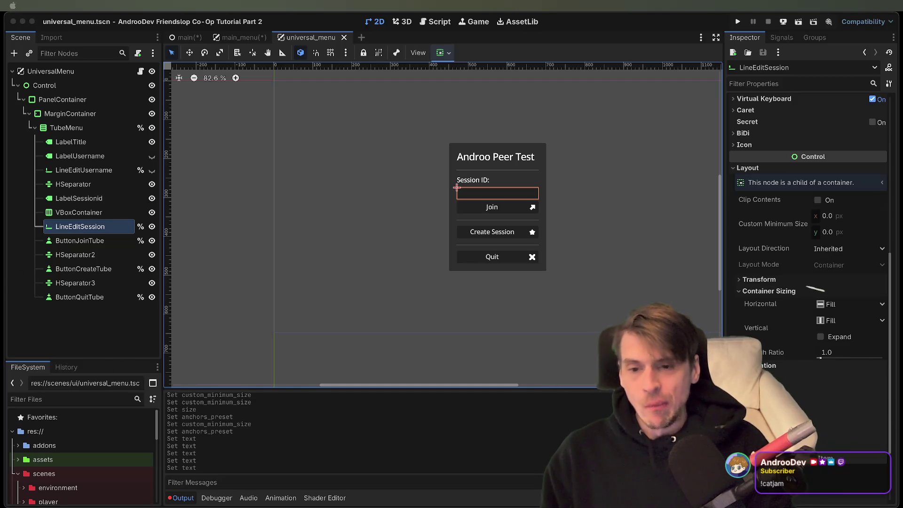
scroll(393, 188, "right", 3)
left_click(574, 218)
scroll(564, 367, "down", 2)
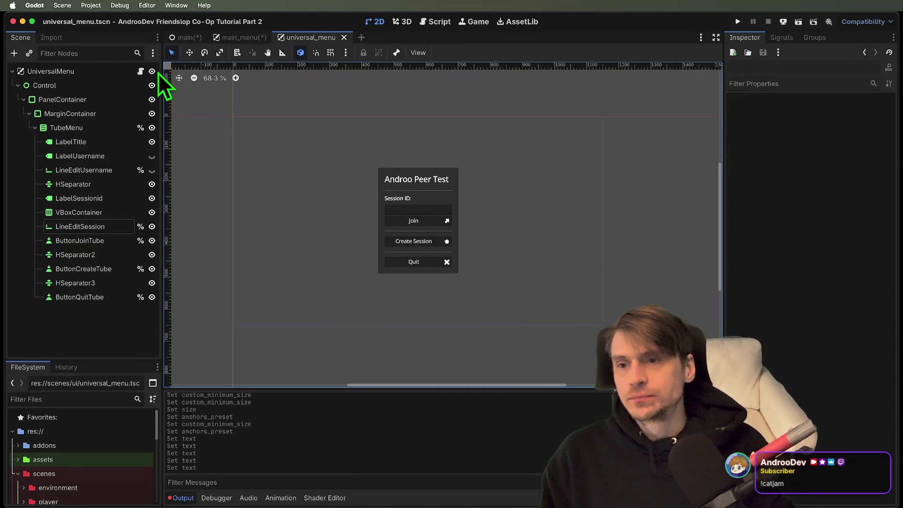
Step: Look through network.gd and main_menu.gd, then open universal_menu.gd for editing
left_click(140, 71)
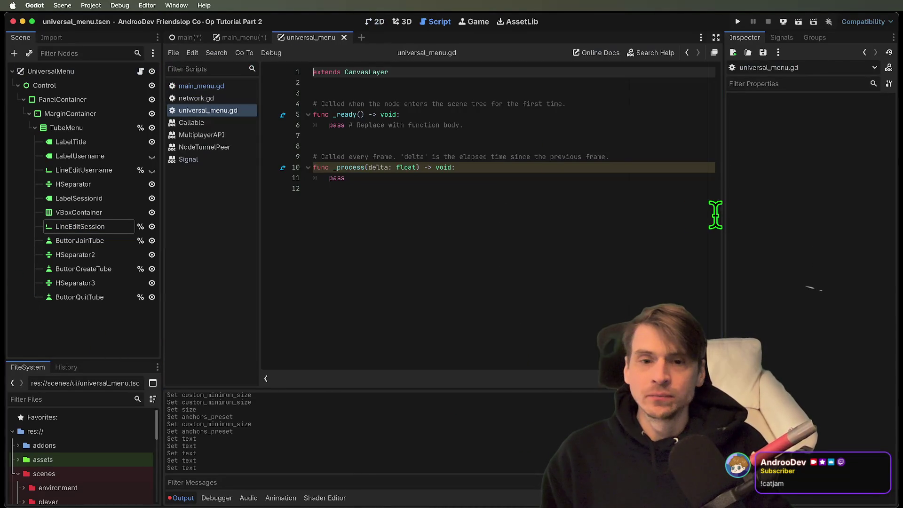
left_click(210, 97)
left_click(211, 87)
scroll(348, 183, "up", 2)
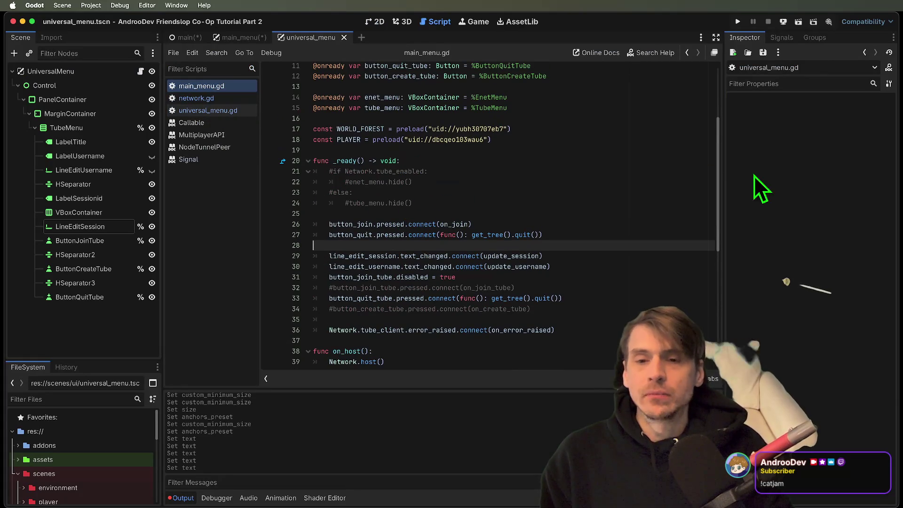
left_click(220, 99)
left_click(222, 109)
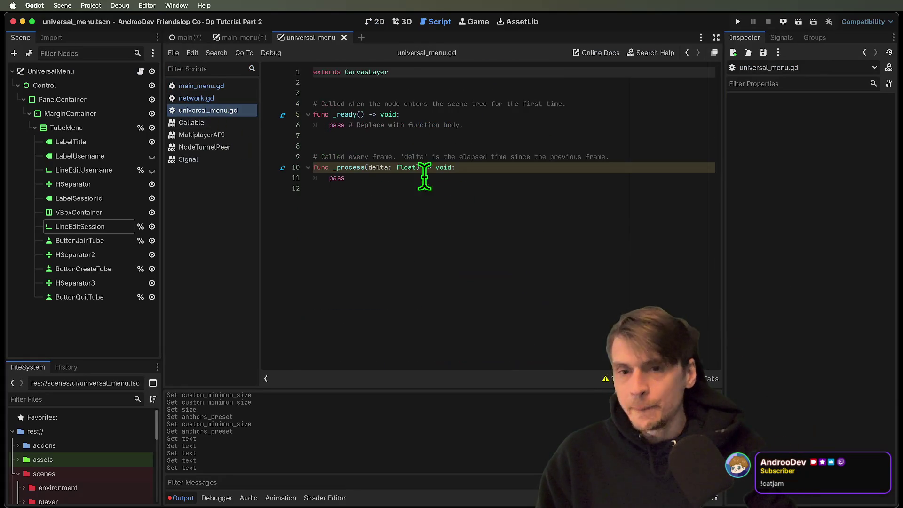
left_click(507, 197)
left_click(215, 85)
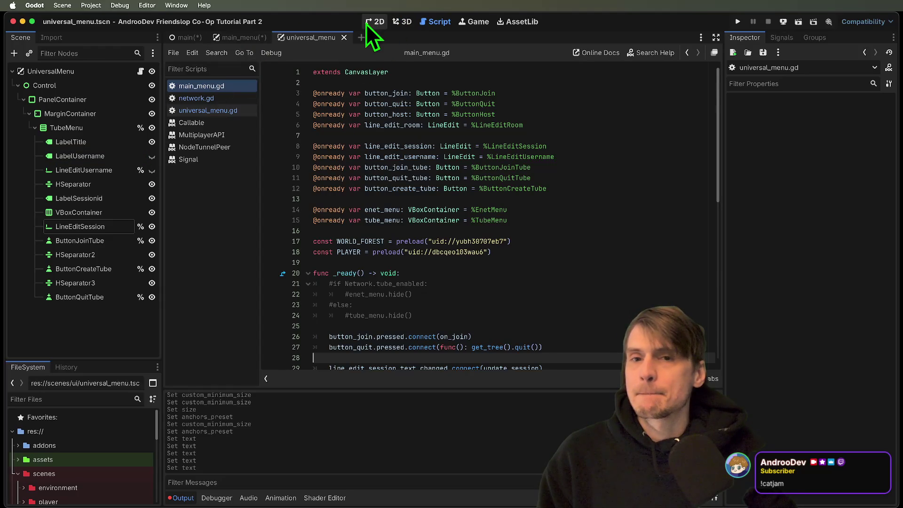
left_click(203, 108)
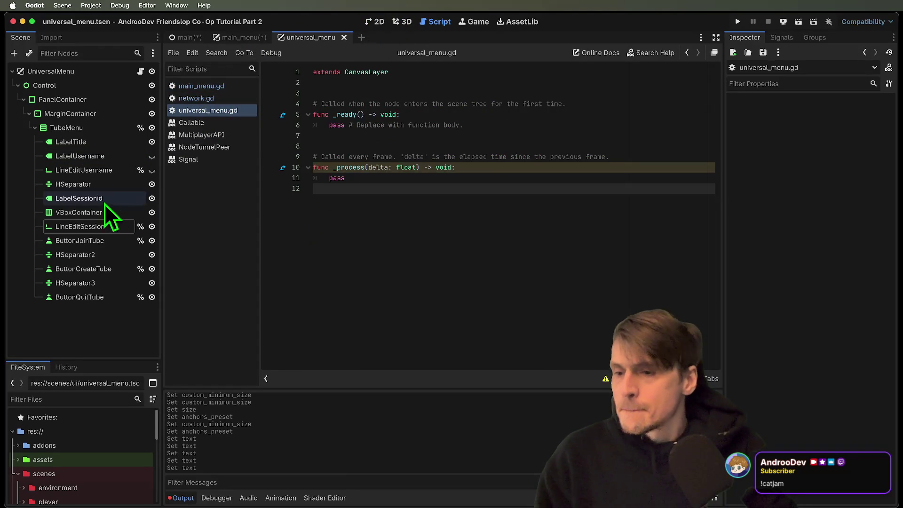
Step: Inspect the TubeMenu nodes, ending on ButtonJoinTube
left_click(77, 240)
left_click(81, 228)
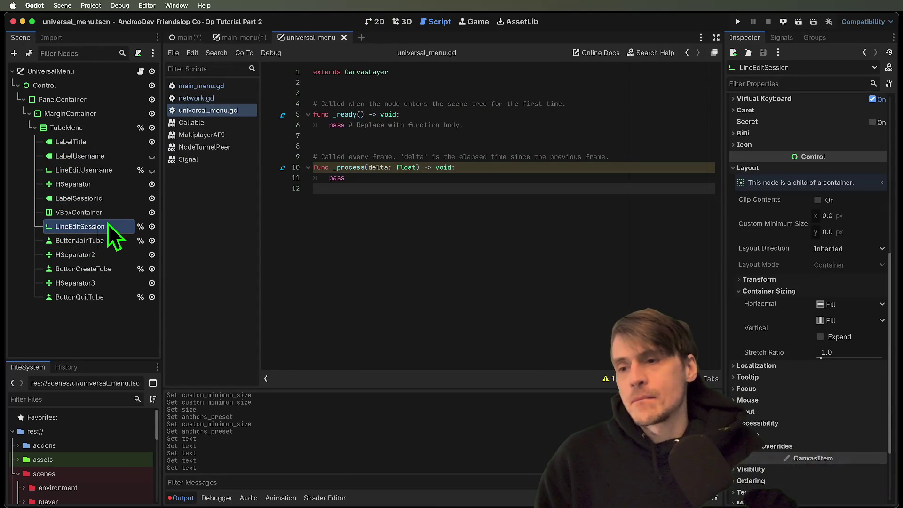
left_click(110, 158)
left_click(113, 130)
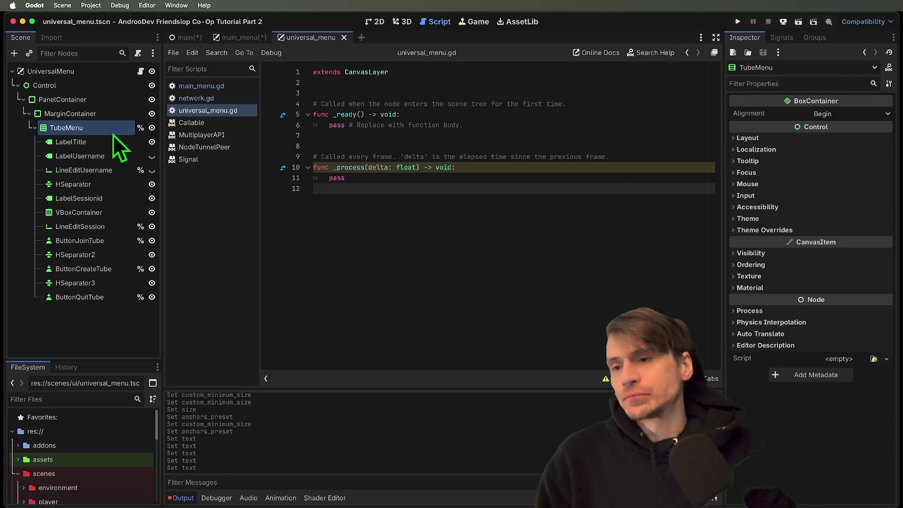
left_click(93, 225)
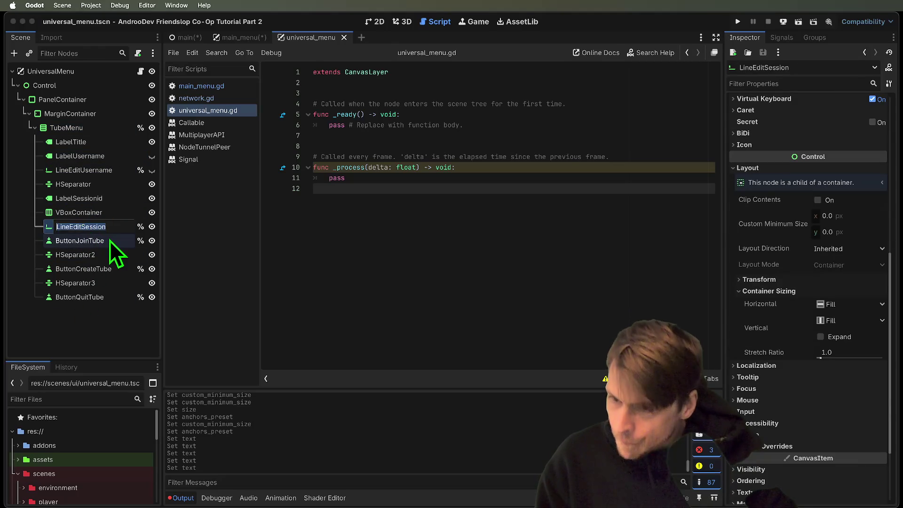
left_click(110, 241)
Step: Rename the menu buttons to ButtonJoin, ButtonHost and ButtonQuit
left_click(116, 241)
left_click(124, 240)
key("BackSpace")
key("Return")
left_click(117, 272)
left_click(76, 268)
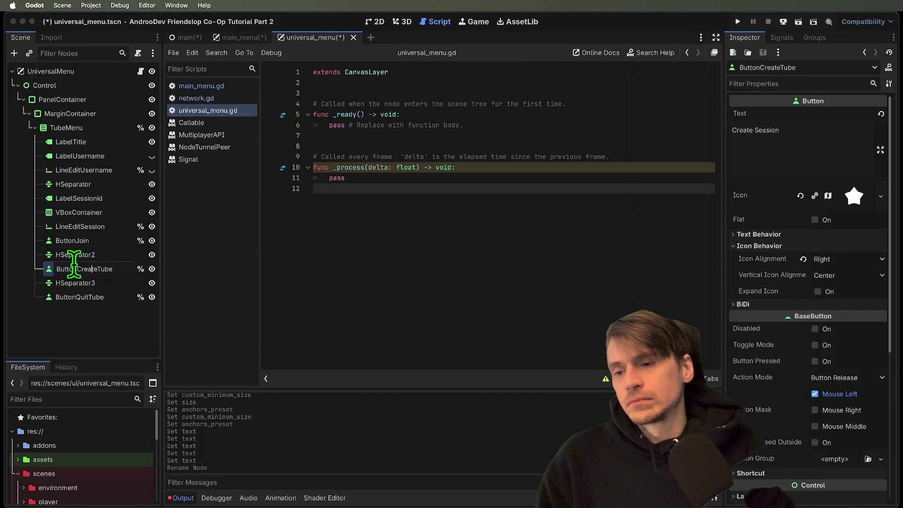
left_click_drag(77, 269, 356, 294)
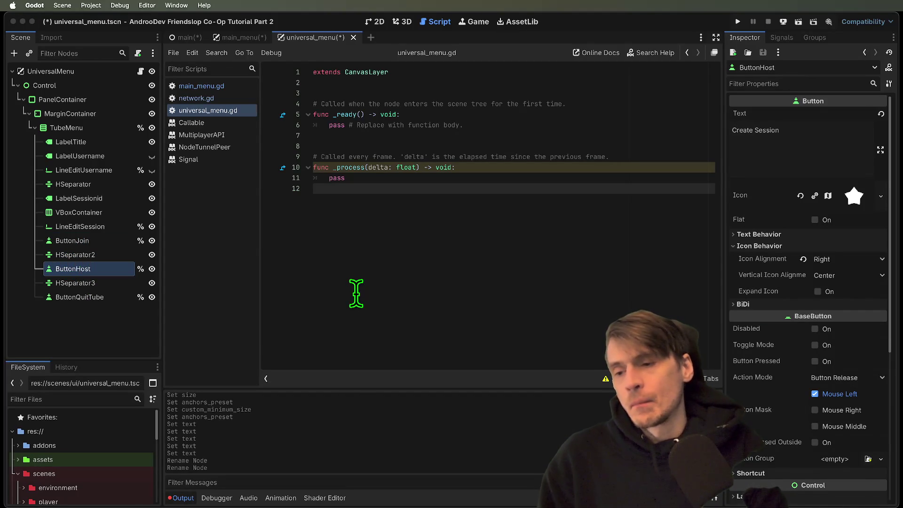
key("Return")
left_click(97, 300)
left_click(90, 300)
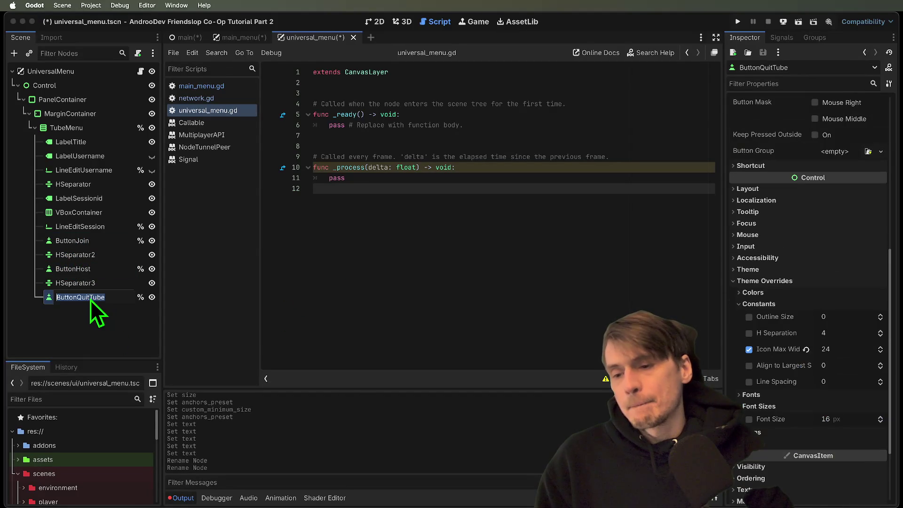
key("BackSpace")
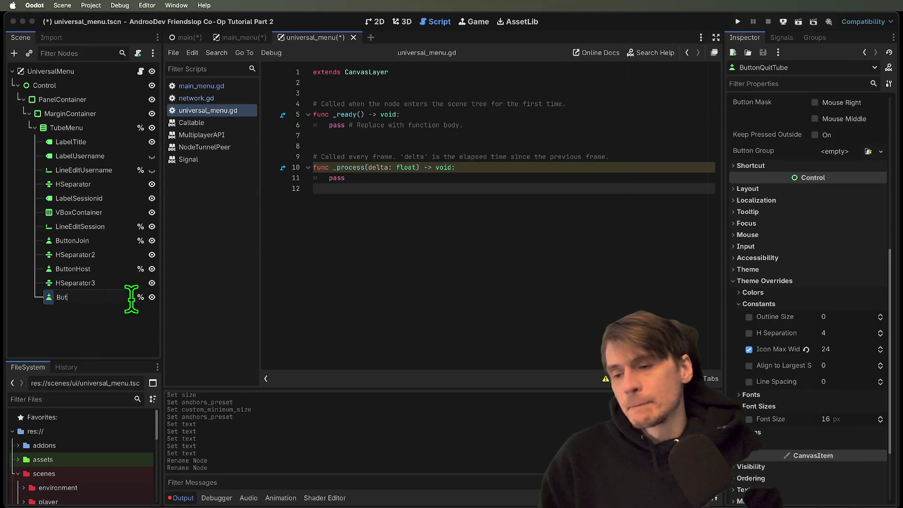
key("Return")
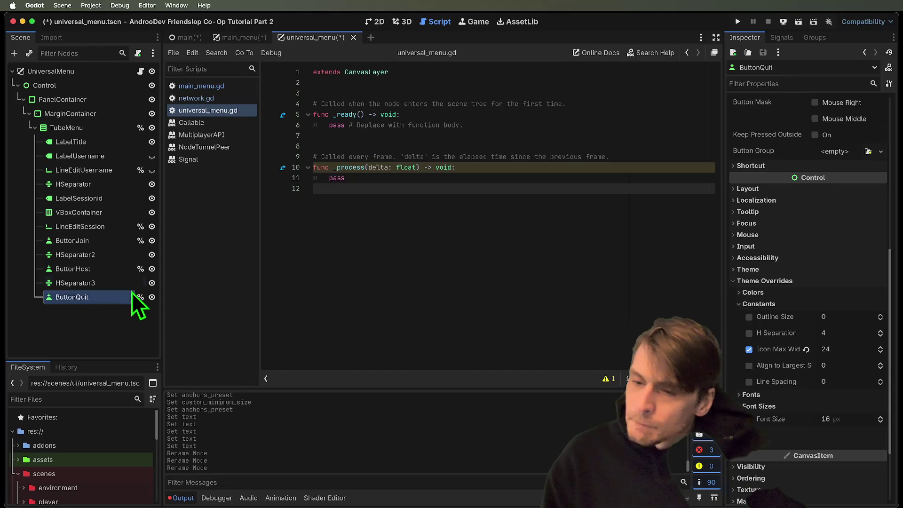
Step: Rename the bottom separator to H and the middle separator to H2
left_click(120, 288)
left_click(119, 288)
type("S")
key("BackSpace")
type("H")
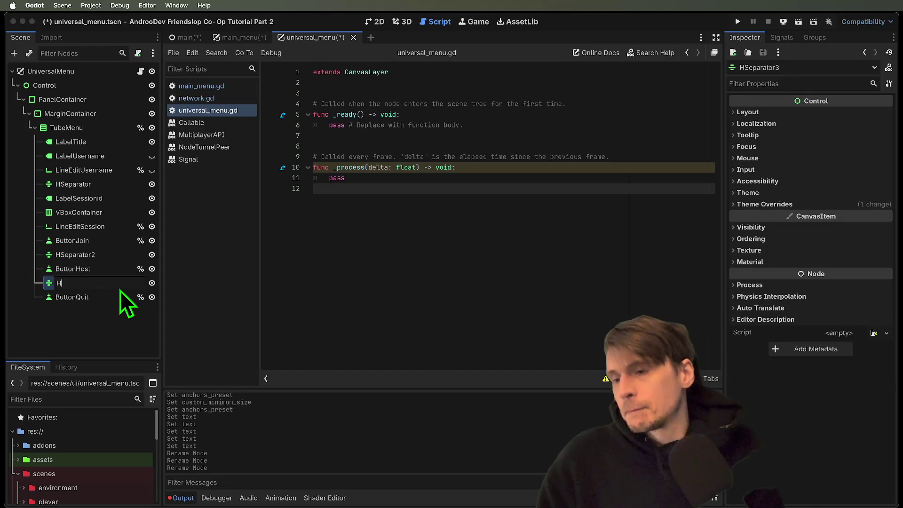
key("Return")
left_click(109, 257)
left_click(93, 255)
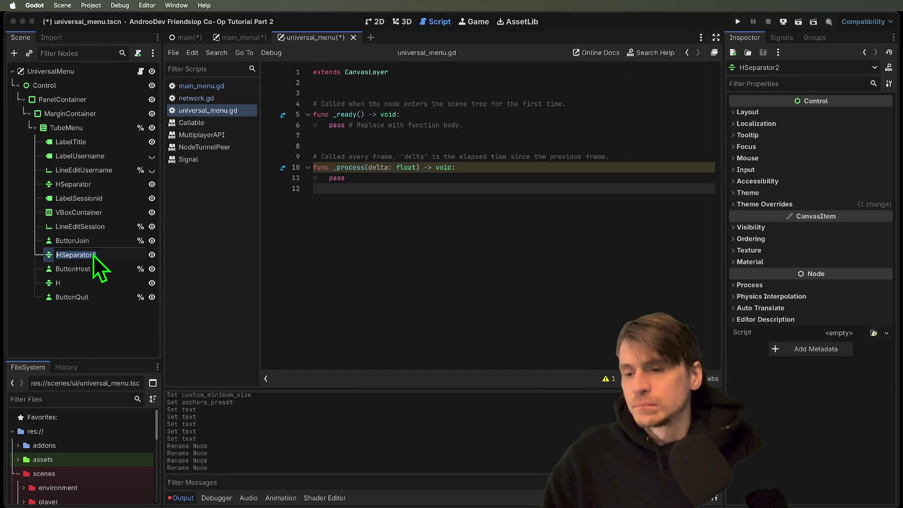
type("H2")
key("Return")
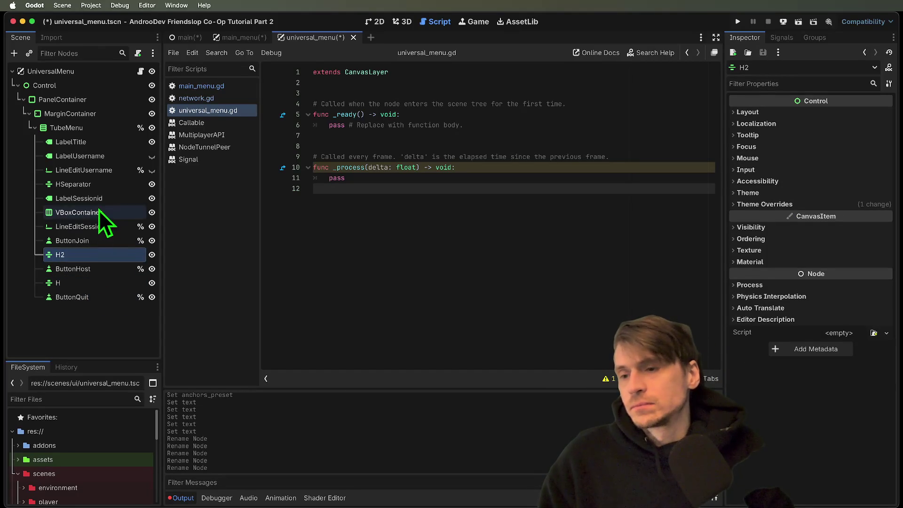
Step: Rename the top separator, below LineEditUsername, to H3
left_click(98, 175)
left_click(58, 184)
left_click(58, 184)
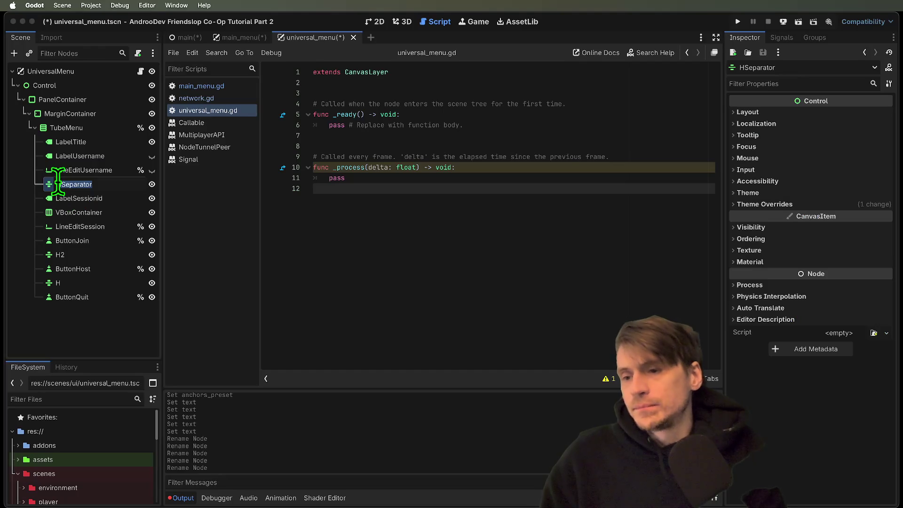
type("H3")
key("Return")
Step: Review the separators and rename the bottom one to H4
left_click(111, 174)
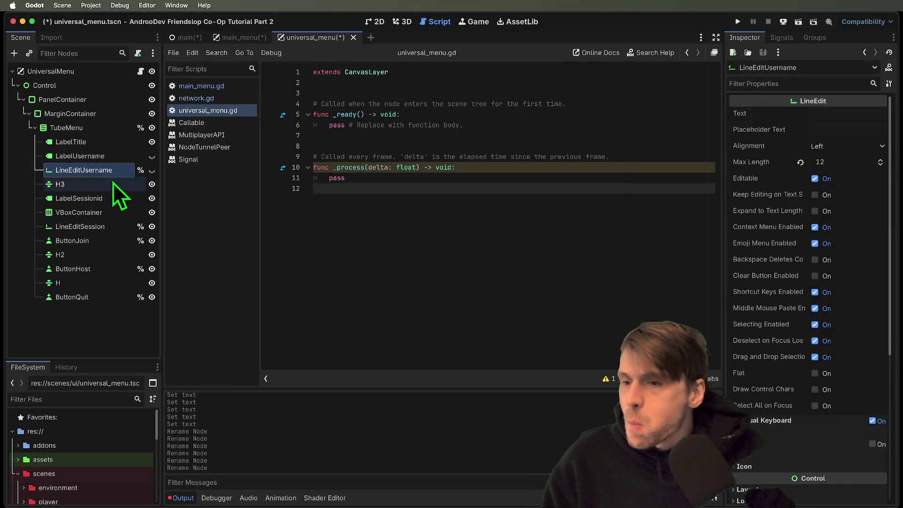
left_click(112, 184)
left_click(72, 185)
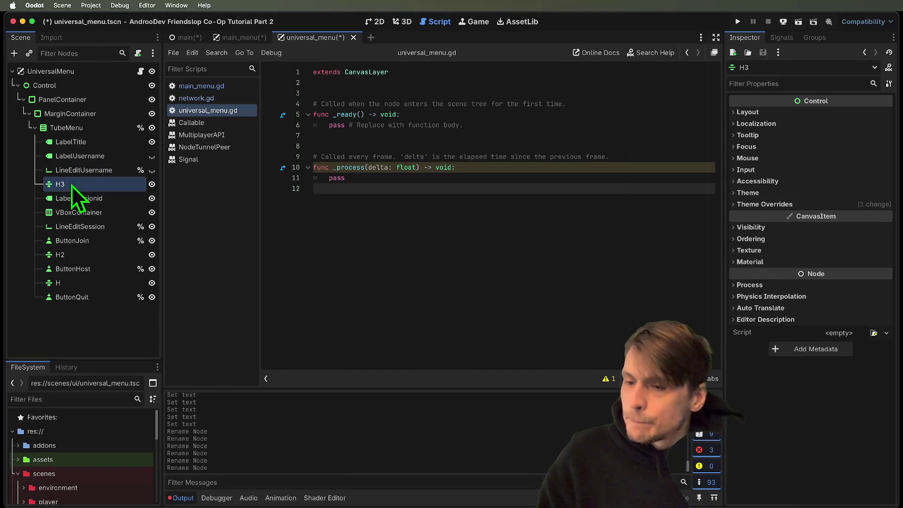
left_click(114, 255)
left_click(104, 285)
left_click(97, 255)
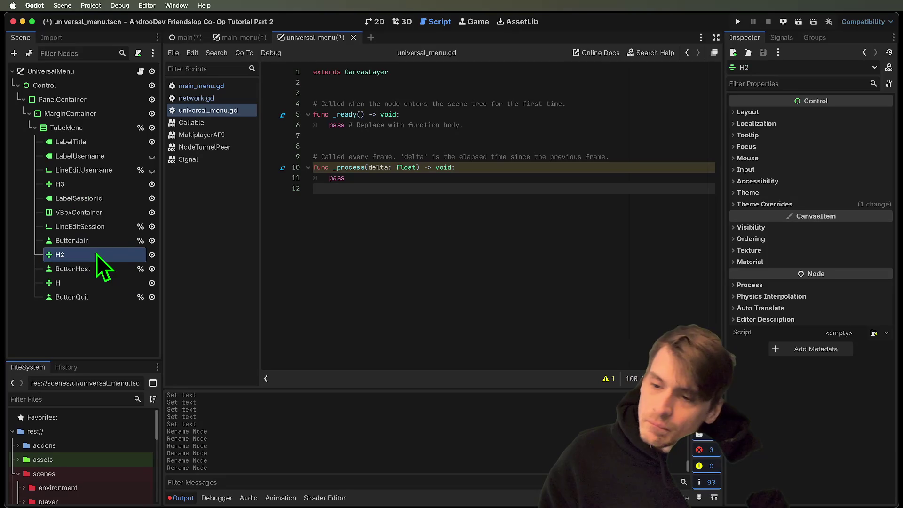
left_click(92, 185)
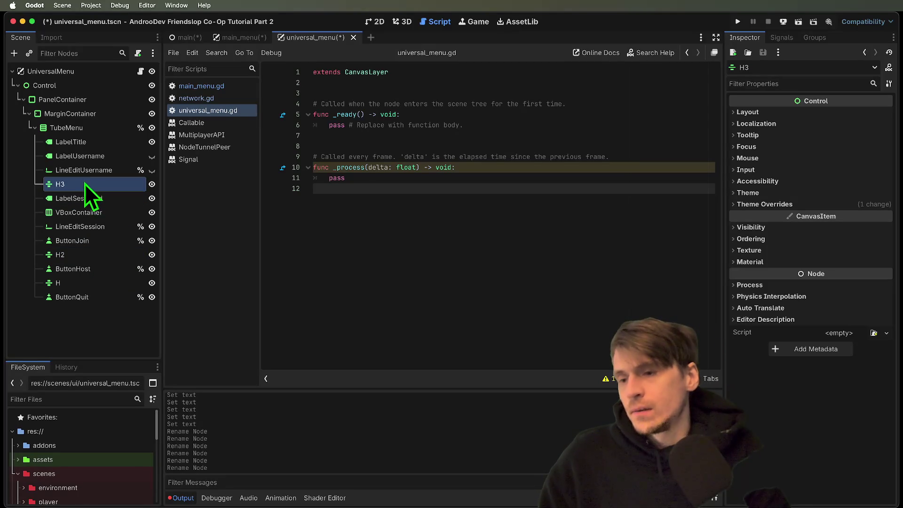
left_click(89, 283)
left_click(88, 281)
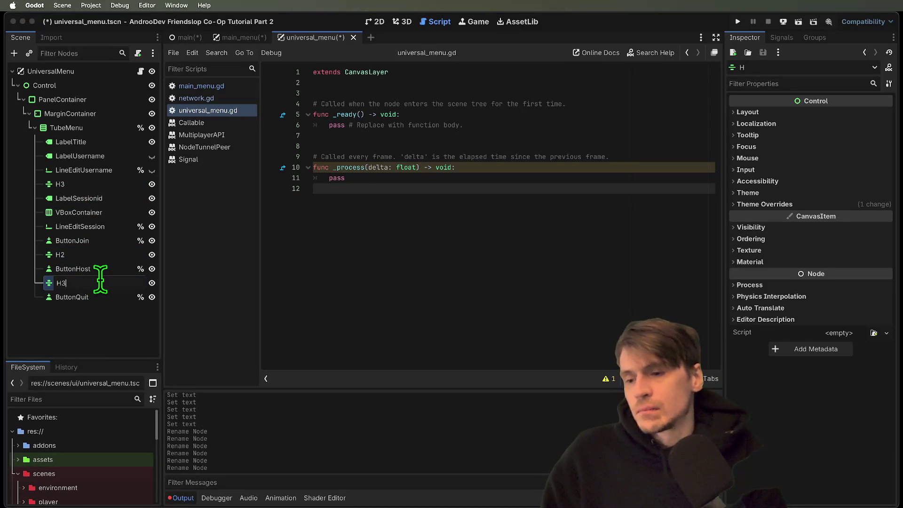
left_click(94, 187)
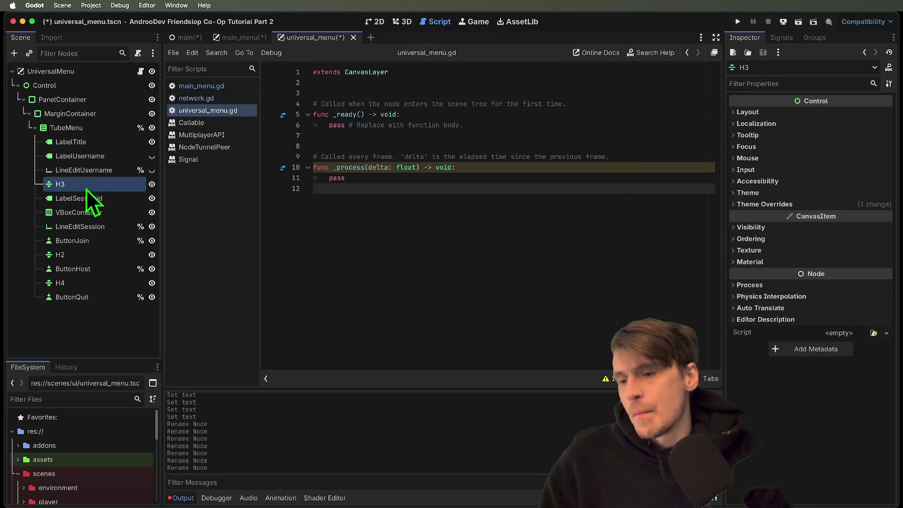
Step: Rename the top separator to H1 and the bottom separator to H3
left_click(86, 188)
type("H1")
key("Return")
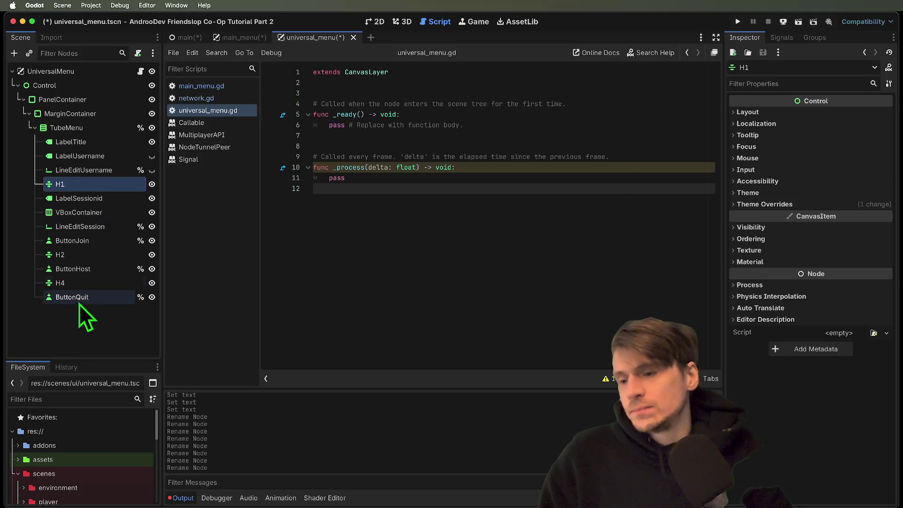
left_click(89, 282)
left_click(88, 281)
type("H3")
key("Return")
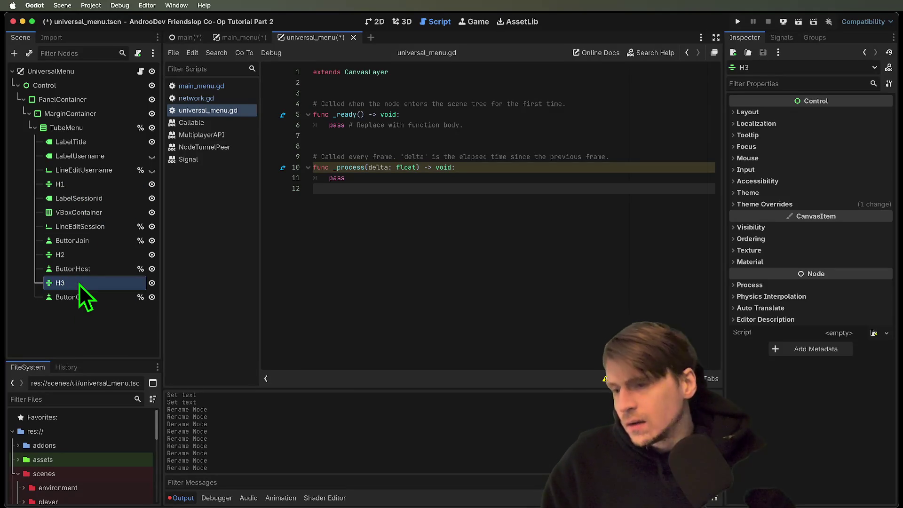
left_click(42, 127)
Step: Save the universal_menu scene and review its node tree in the 2D view
key("super+s")
left_click(56, 114)
left_click(75, 128)
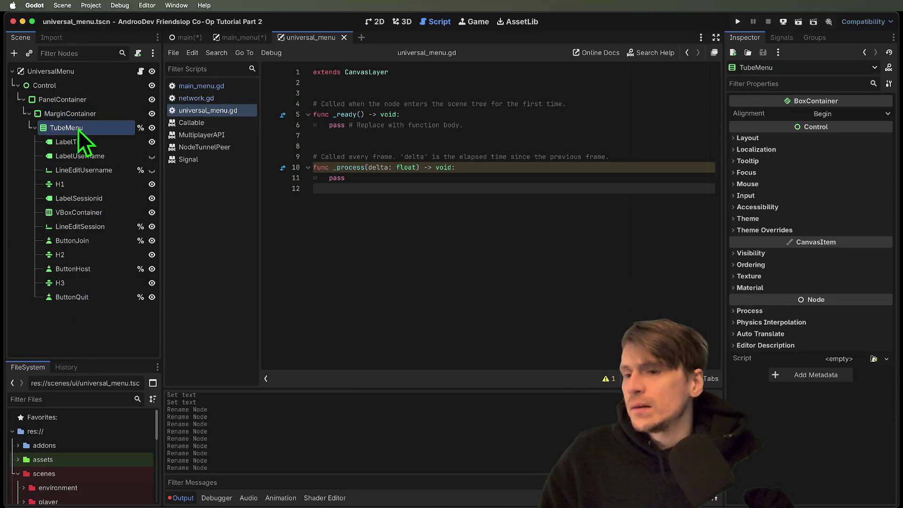
left_click(377, 22)
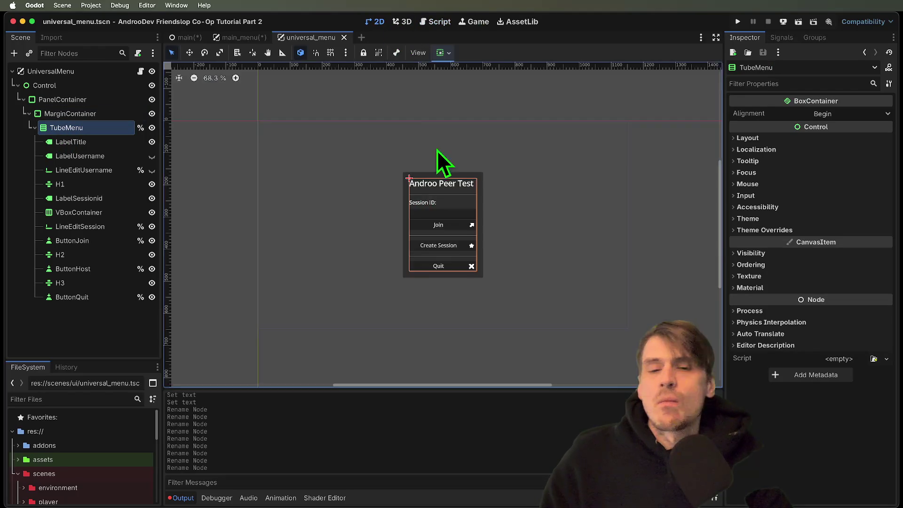
left_click(614, 284)
scroll(456, 249, "up", 6)
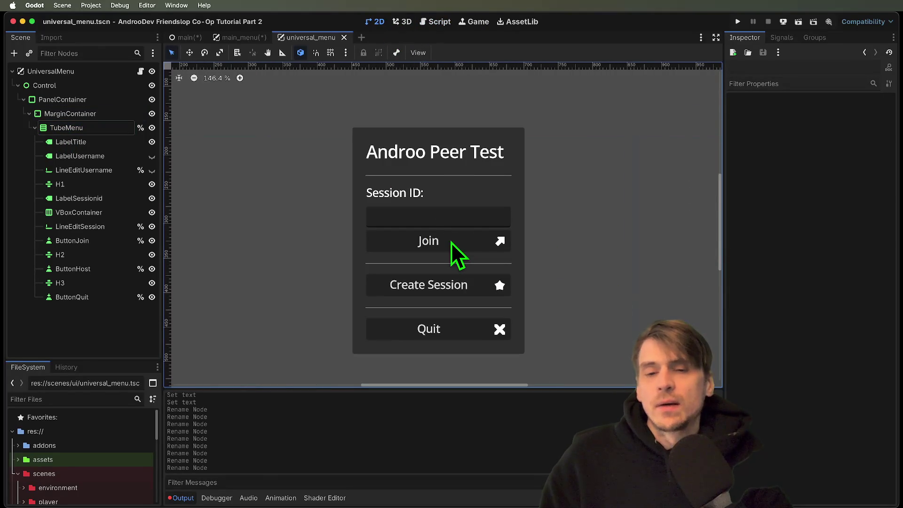
scroll(450, 234, "down", 5)
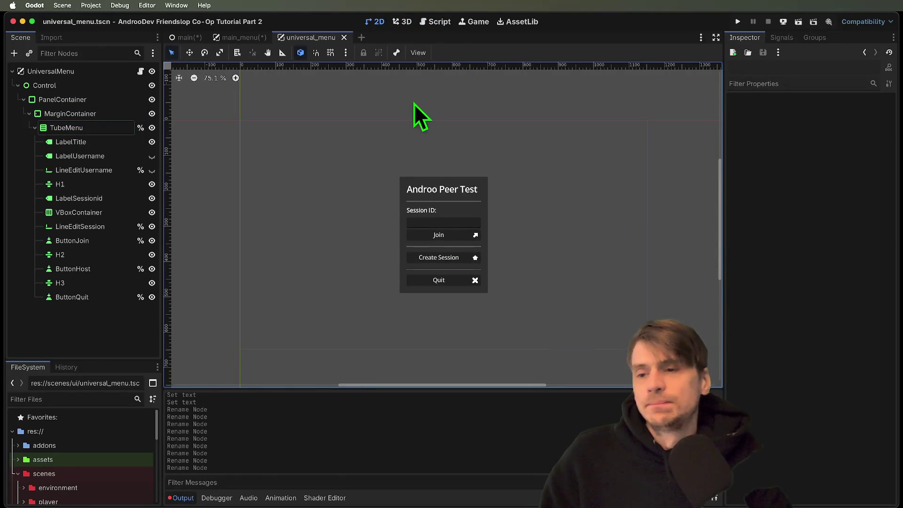
left_click(444, 28)
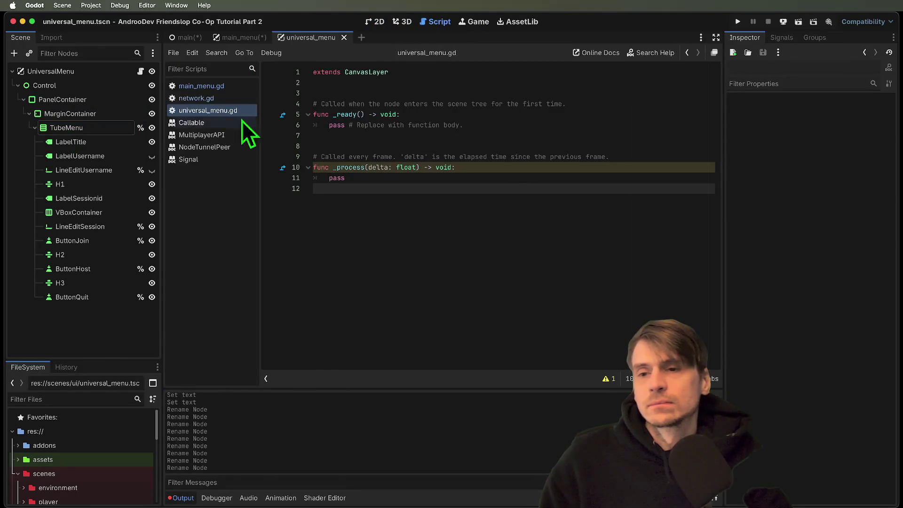
left_click(214, 87)
mouse_move(371, 93)
left_mouse_down()
mouse_move(394, 135)
mouse_move(398, 125)
left_mouse_up()
key("ctrl+c")
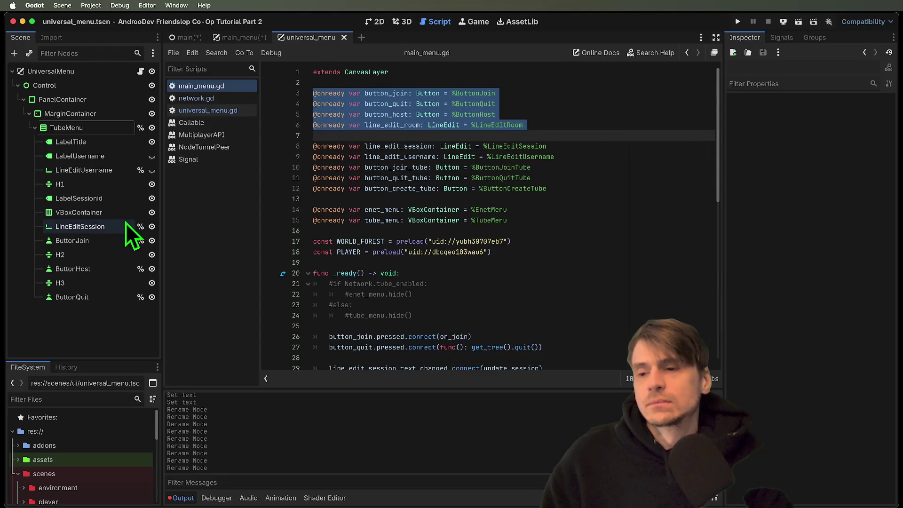
left_click(111, 201)
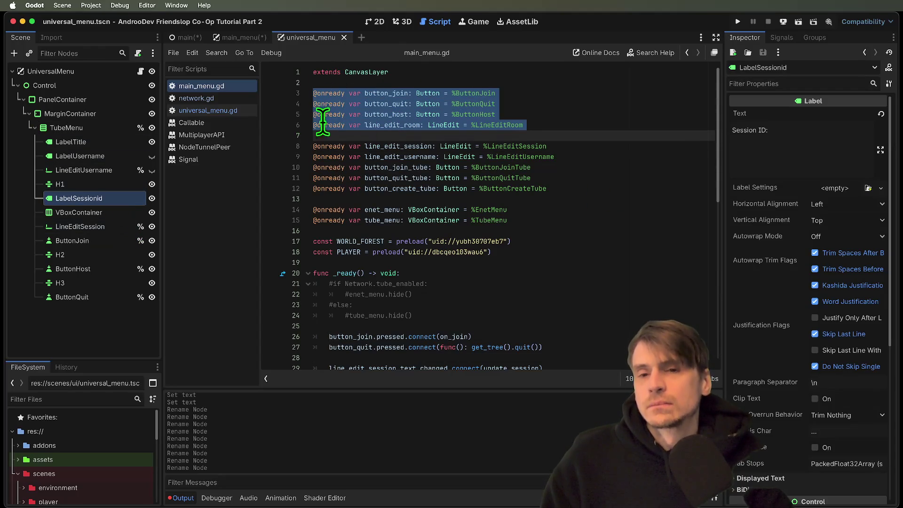
left_click(253, 39)
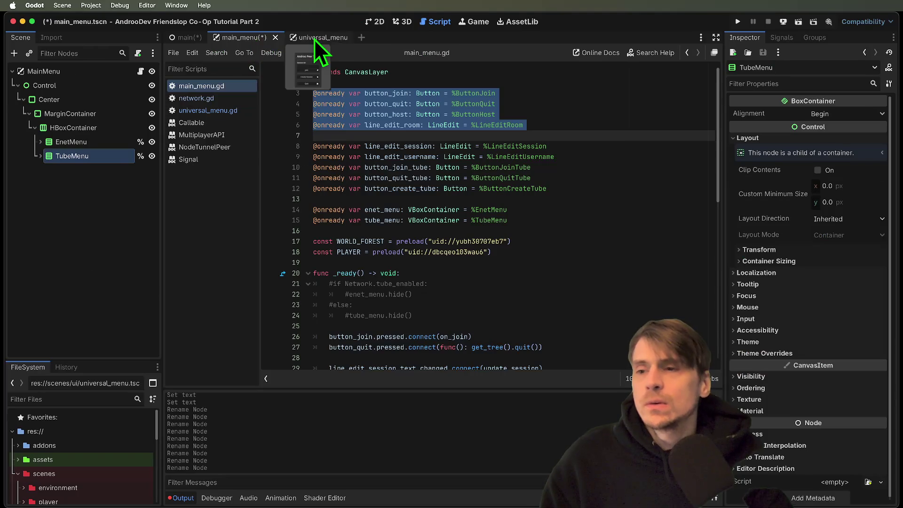
left_click(314, 39)
mouse_move(437, 246)
left_mouse_down()
mouse_move(306, 141)
mouse_move(289, 104)
left_mouse_up()
key("ctrl+v")
key("cmd+z")
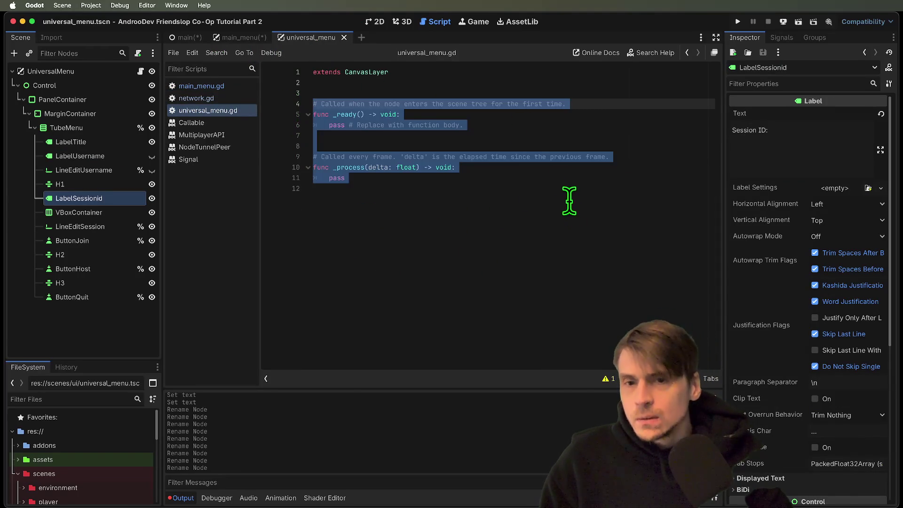
left_click(517, 93)
key("ctrl+v")
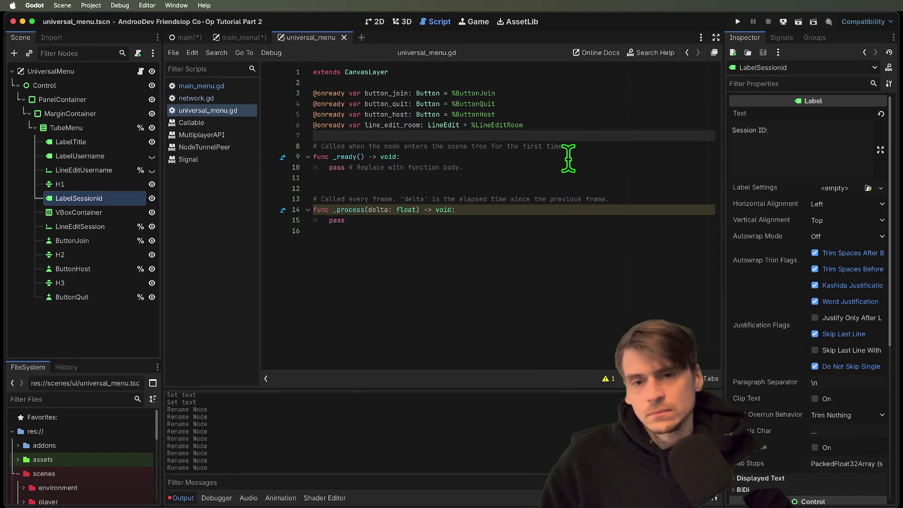
Step: Strip the template comments, pass line and _process function, then save universal_menu.gd
key("Down")
key("ctrl+shift+k")
key("Down")
key("ctrl+shift+k")
key("Down")
key("Down")
key("ctrl+shift+k")
mouse_move(346, 188)
left_mouse_down()
mouse_move(302, 131)
mouse_move(312, 165)
mouse_move(314, 157)
left_mouse_up()
key("BackSpace")
key("ctrl+s")
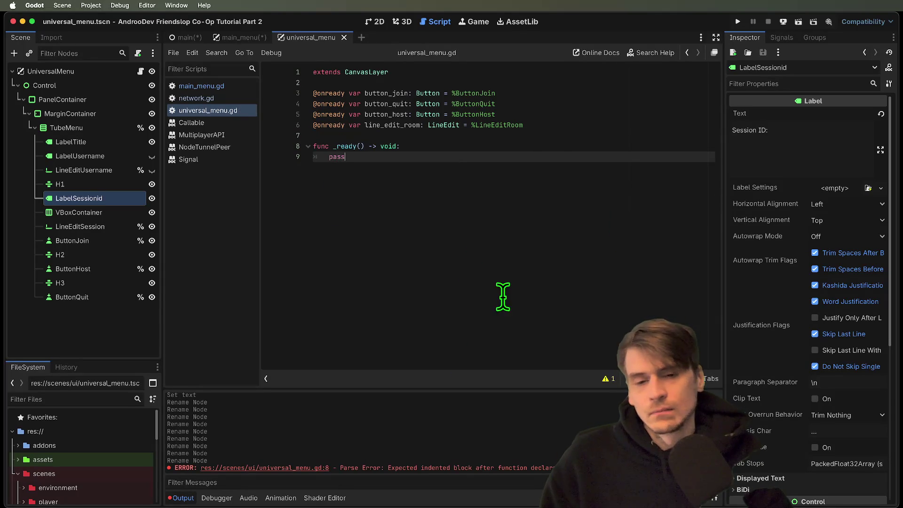
Step: Copy the line_edit_session and line_edit_username declarations from main_menu.gd
left_click(200, 86)
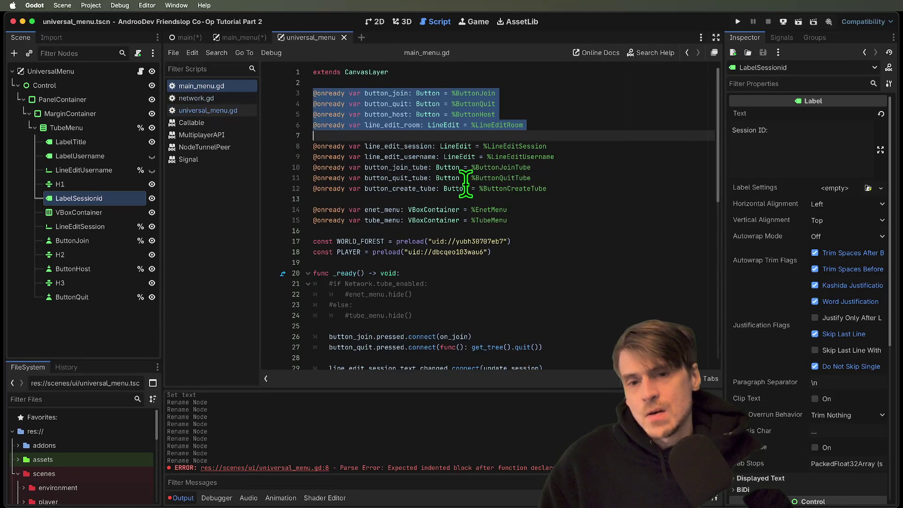
left_click_drag(570, 156, 571, 147)
left_click(570, 148)
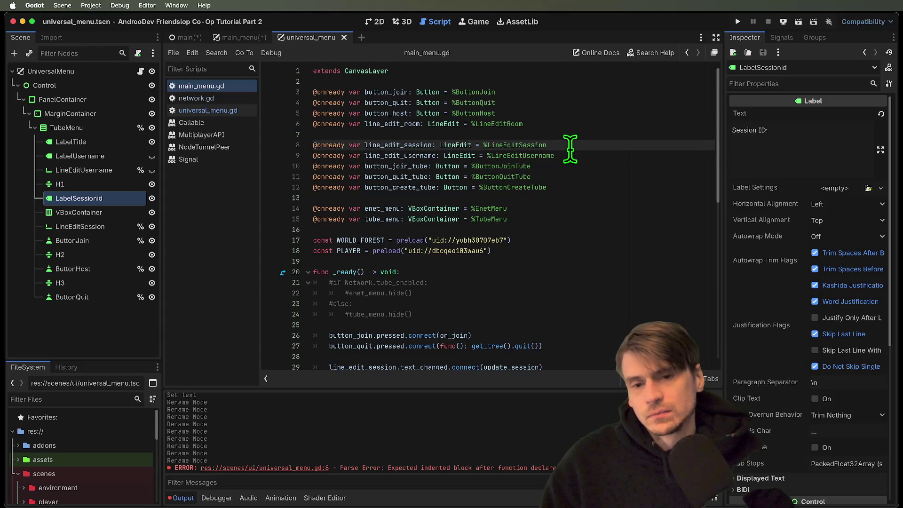
triple_click(570, 148)
key("shift+Down")
key("ctrl+c")
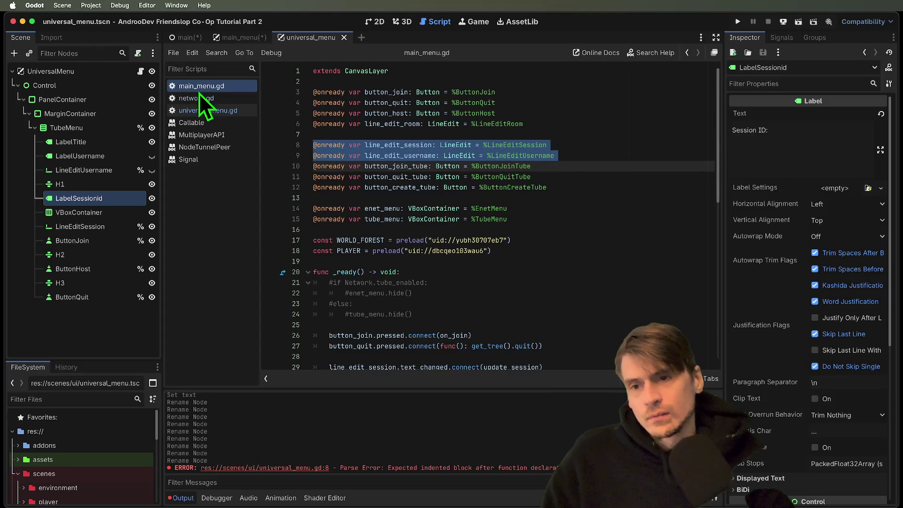
left_click(196, 97)
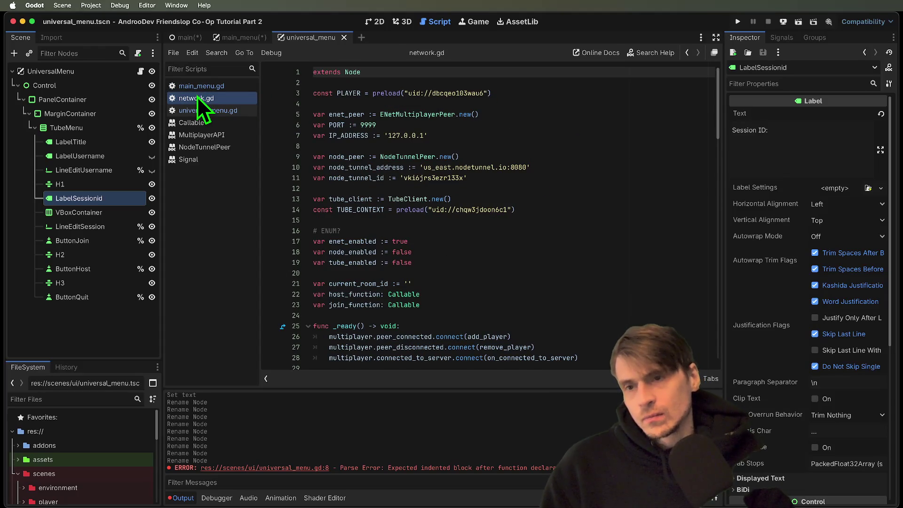
left_click(199, 91)
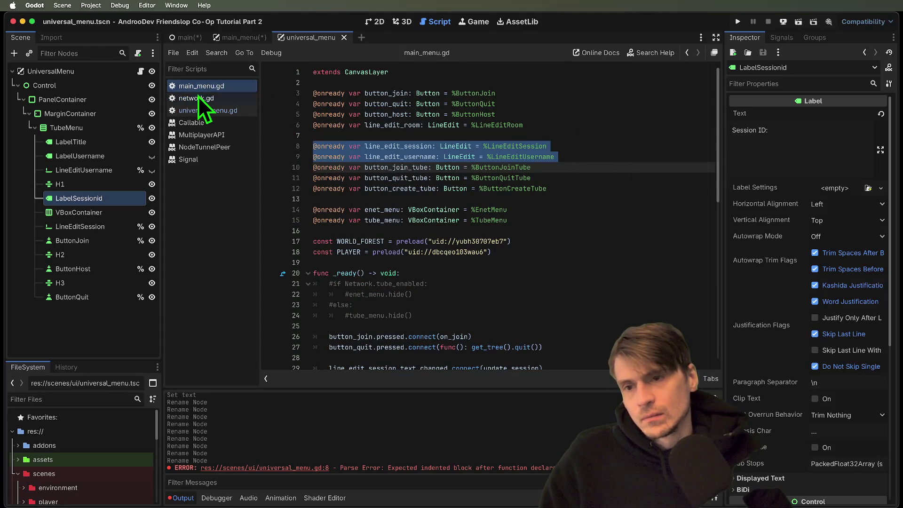
left_click(199, 97)
left_click(199, 112)
left_click(471, 144)
Step: Paste the LineEditSession and LineEditUsername references into universal_menu.gd and tidy the blank lines
key("Up")
key("Return")
key("Return")
key("ctrl+v")
key("Up")
key("Up")
key("Up")
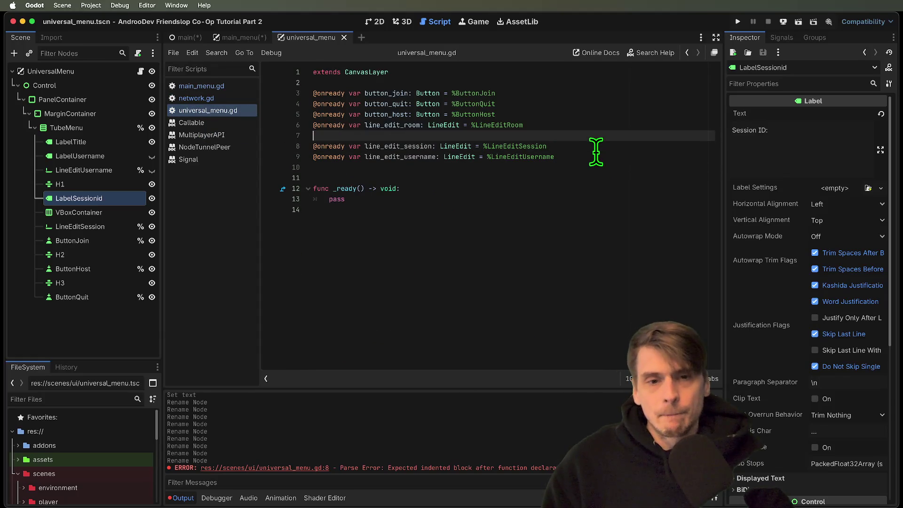
key("Down")
key("Down")
key("Down")
key("Delete")
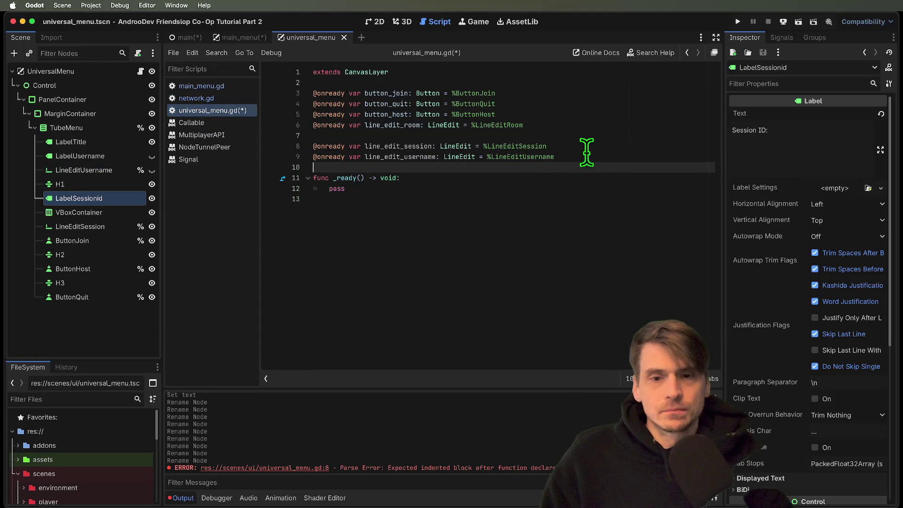
Step: Remove the line_edit_room declaration and its leftover blank line
left_click(585, 119)
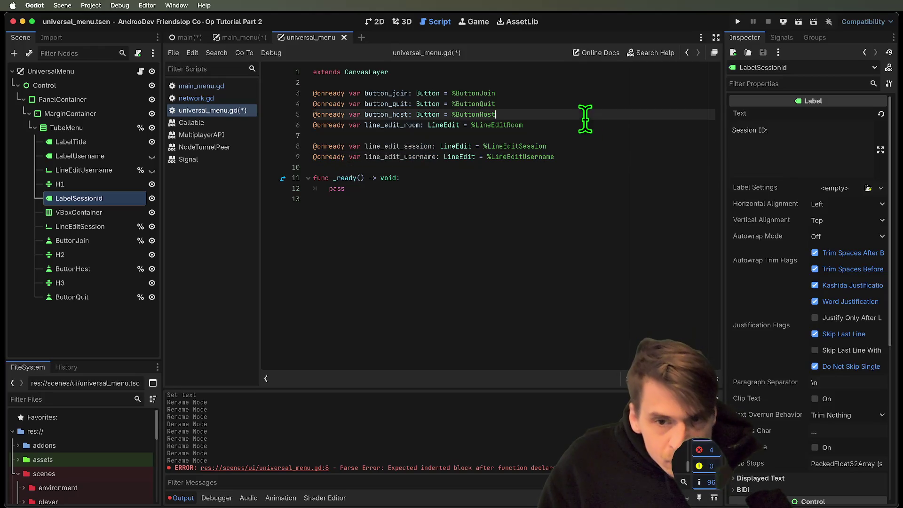
left_click(591, 97)
left_click(582, 132)
left_click(588, 121)
key("super+x")
key("super+x")
left_click(603, 161)
left_click(616, 146)
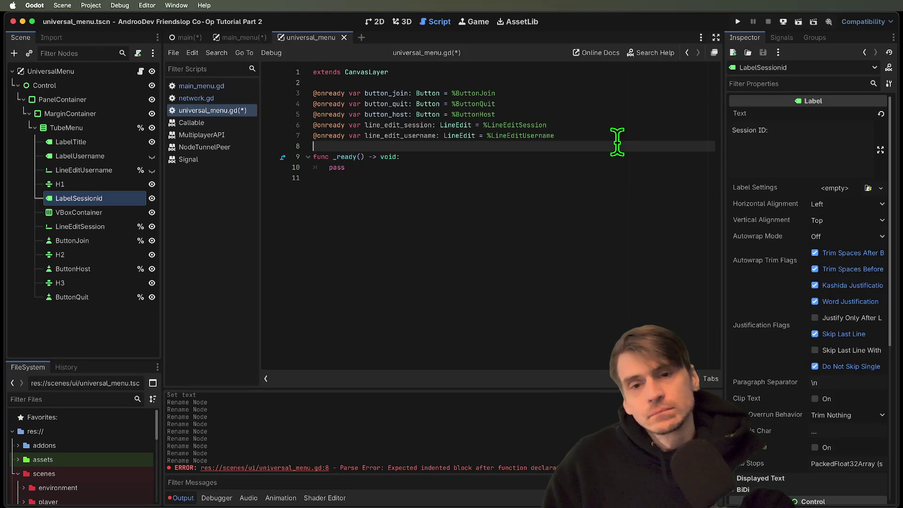
Step: Check the LineEditSession and LineEditUsername nodes in the Scene dock and save universal_menu.gd
left_click(112, 213)
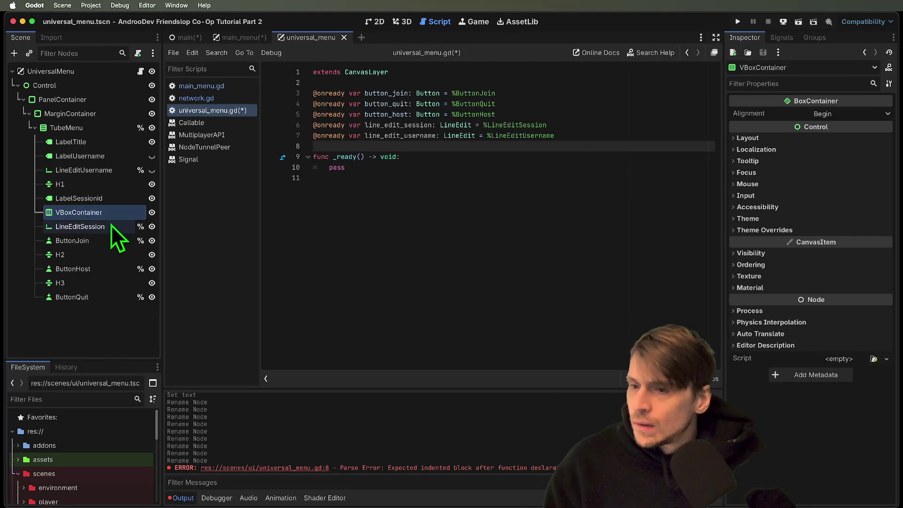
left_click(111, 225)
left_click(101, 178)
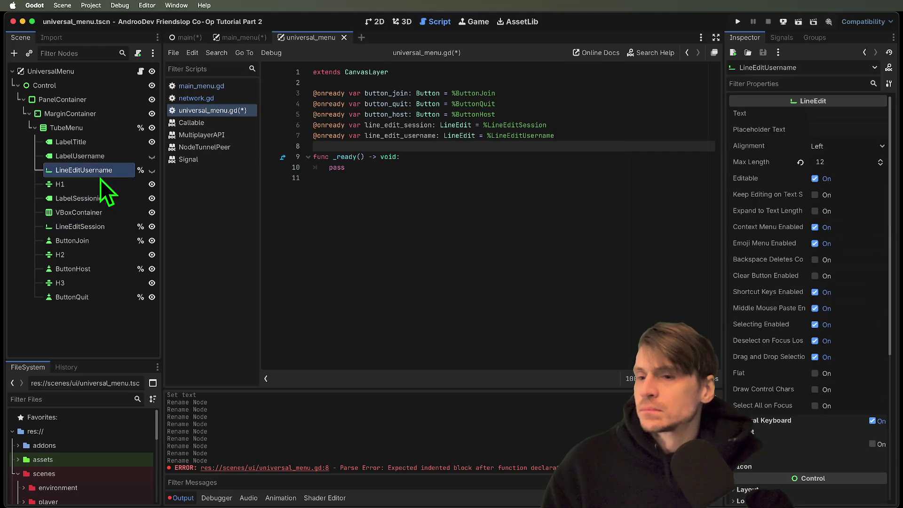
left_click(105, 227)
left_click(610, 257)
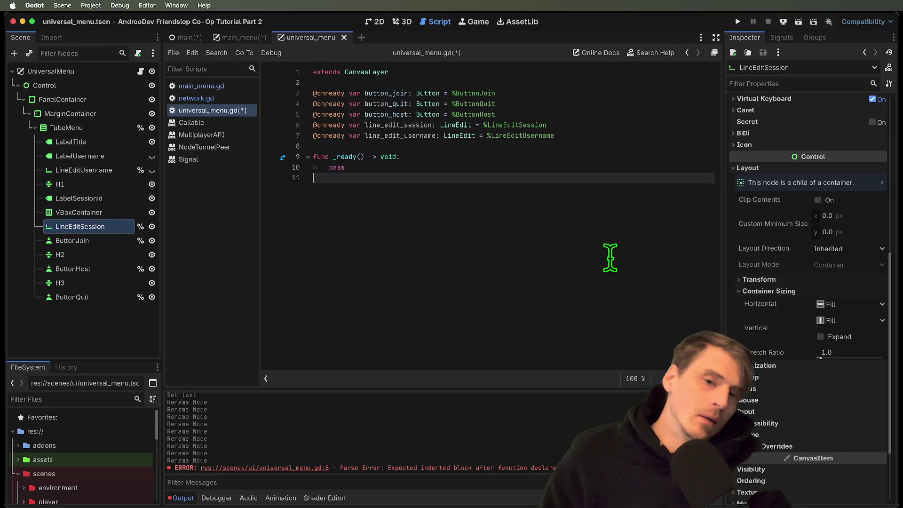
key("super+s")
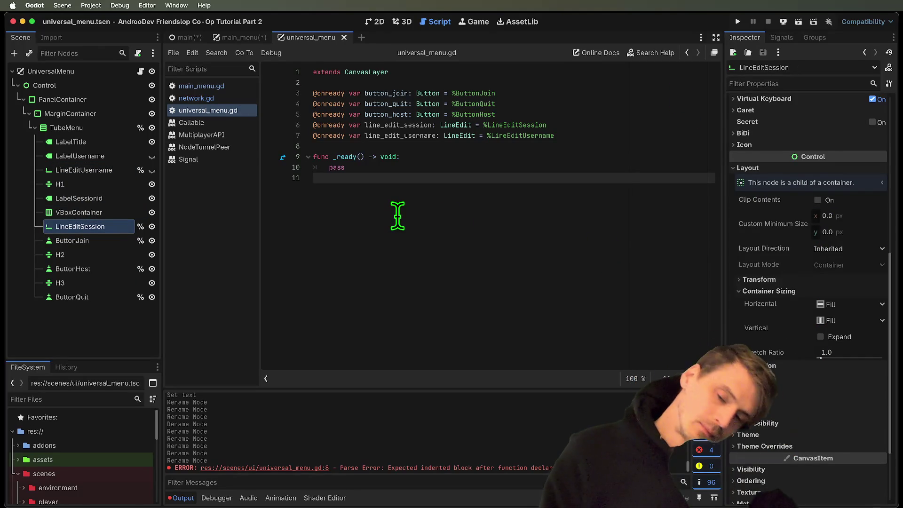
left_click(109, 174)
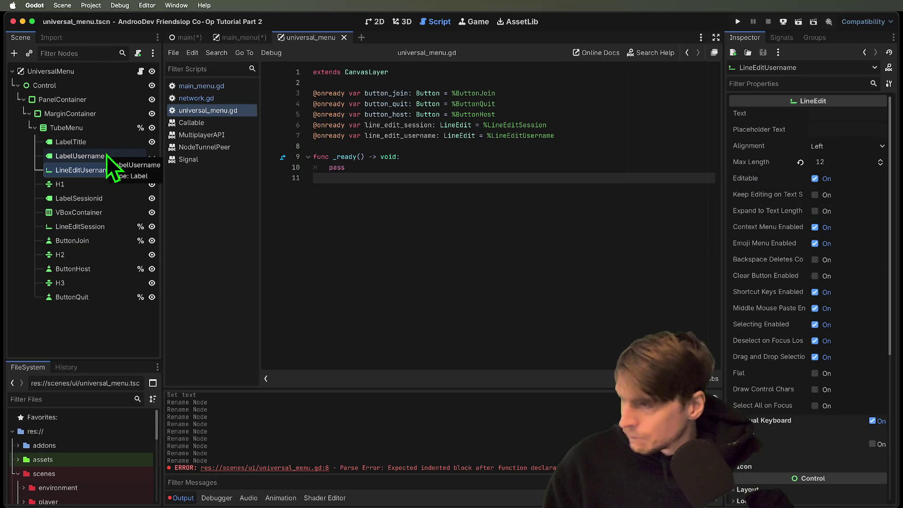
left_click(105, 155)
left_click(108, 165)
key("Up")
left_click(109, 174)
left_click(112, 159)
double_click(145, 160)
double_click(151, 159)
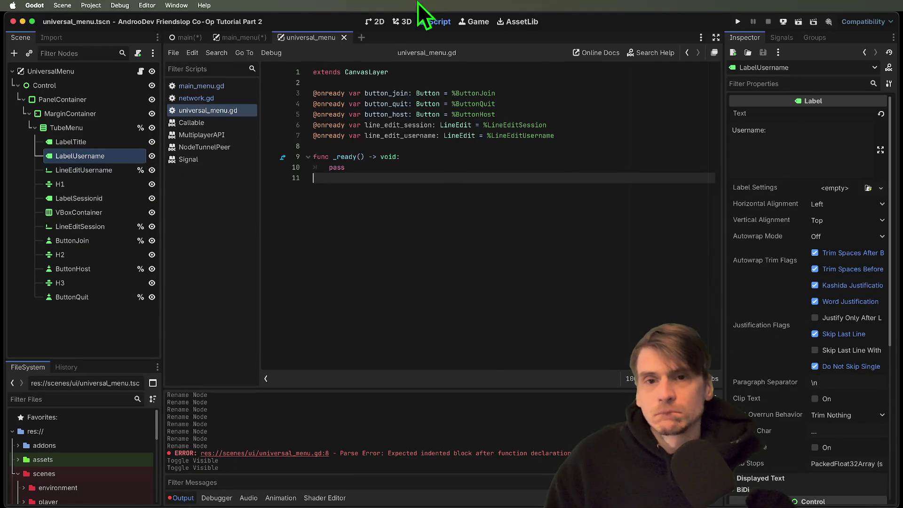
left_click(376, 21)
left_click(549, 205)
left_click_drag(459, 201, 403, 201)
left_click(387, 221)
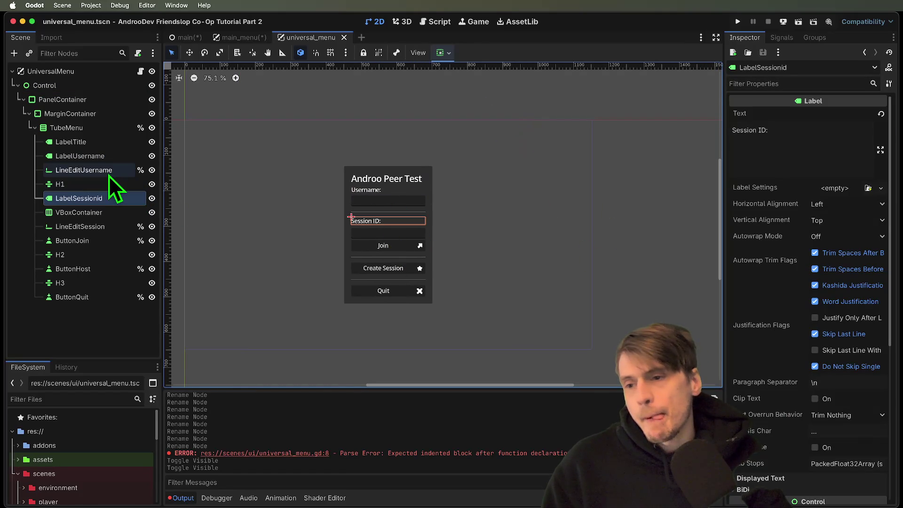
left_click(111, 237)
left_click(112, 224)
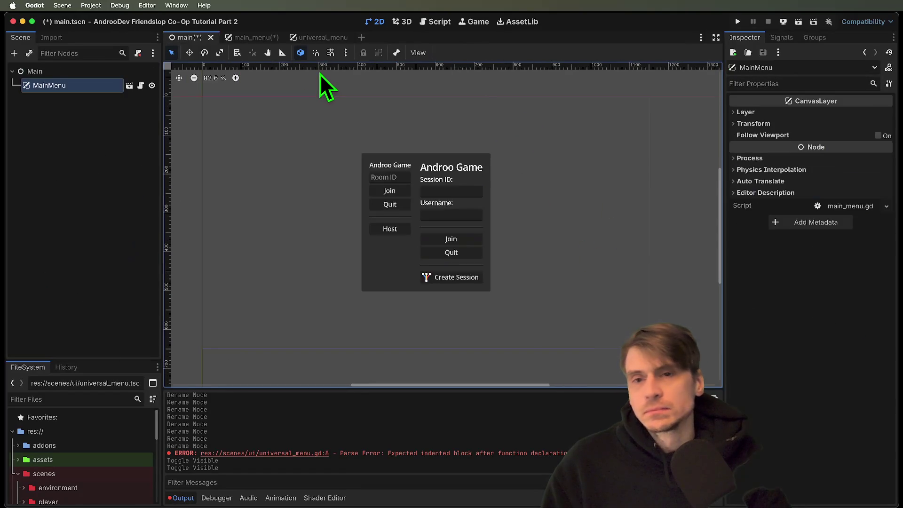
left_click(433, 22)
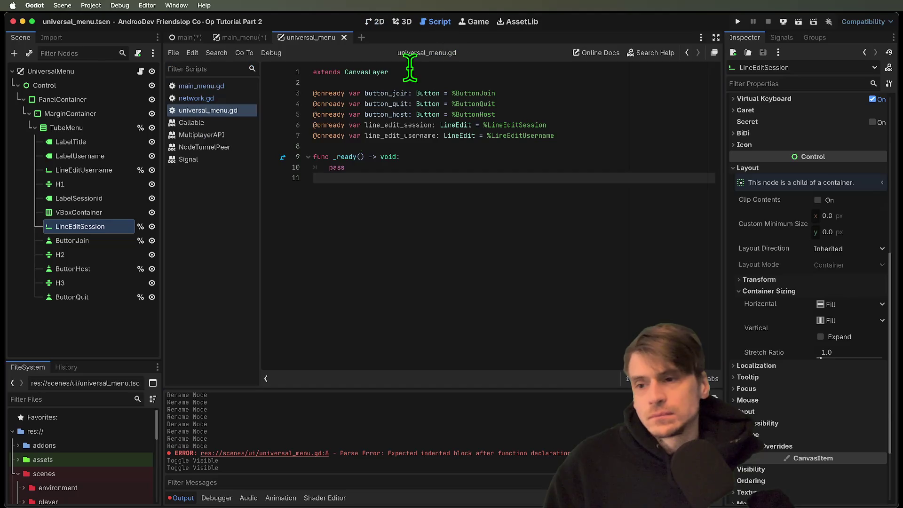
left_click(199, 98)
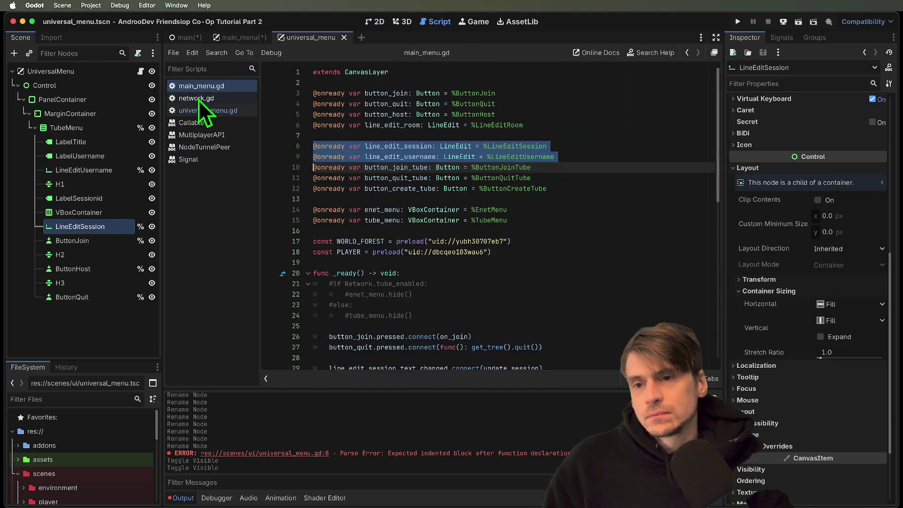
left_click(207, 86)
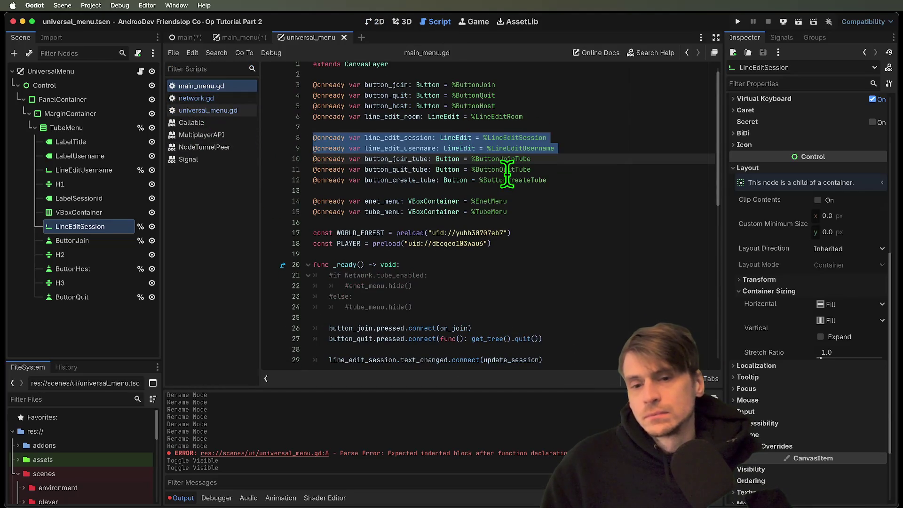
scroll(507, 174, "down", 6)
scroll(583, 203, "up", 1)
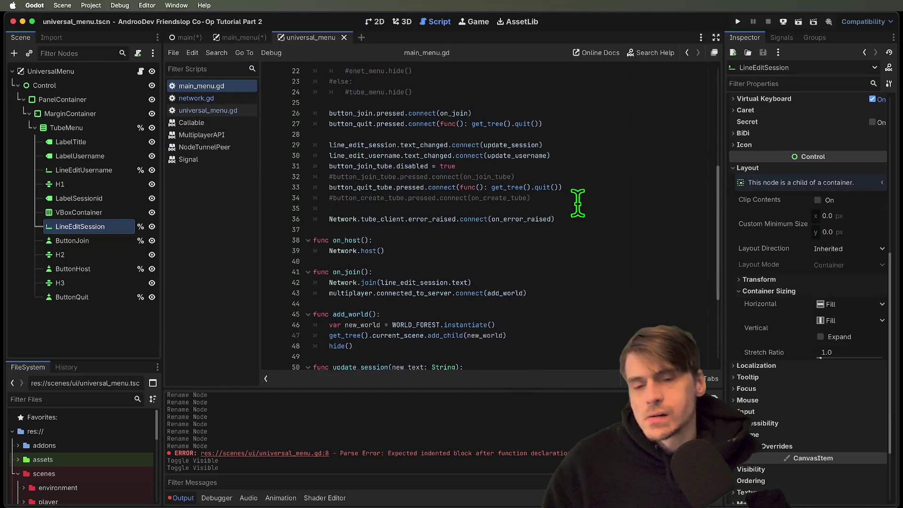
double_click(392, 217)
scroll(631, 224, "up", 1)
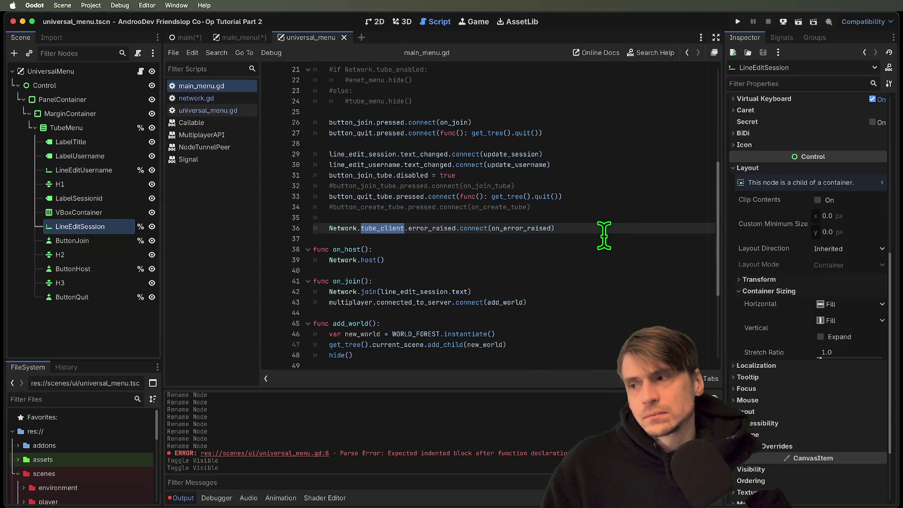
scroll(596, 234, "up", 3)
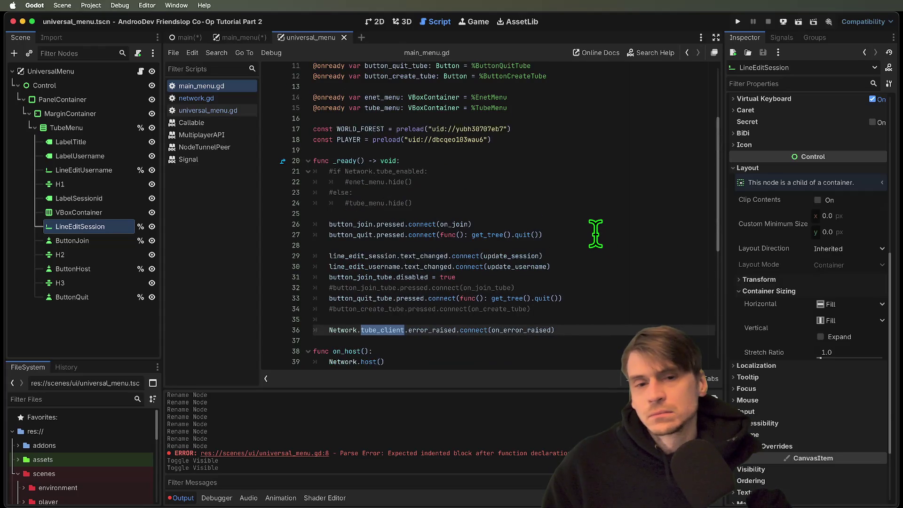
scroll(596, 230, "down", 2)
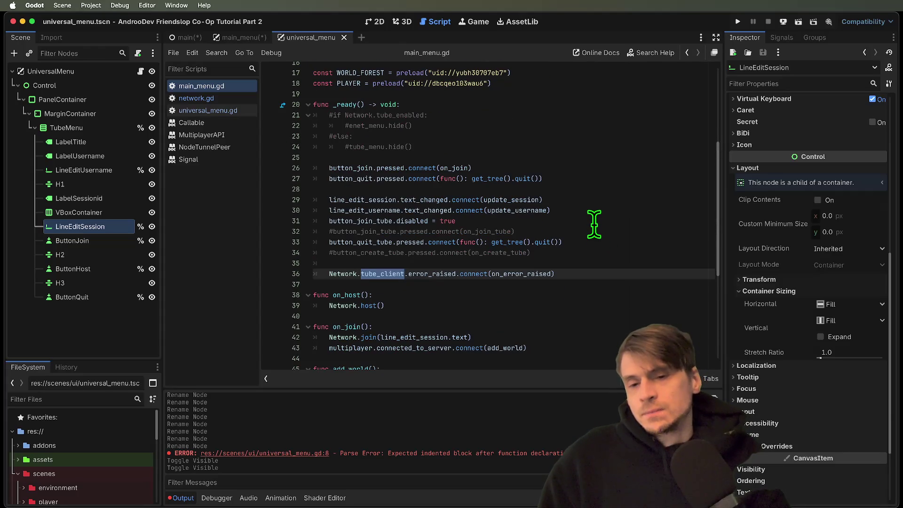
triple_click(356, 223)
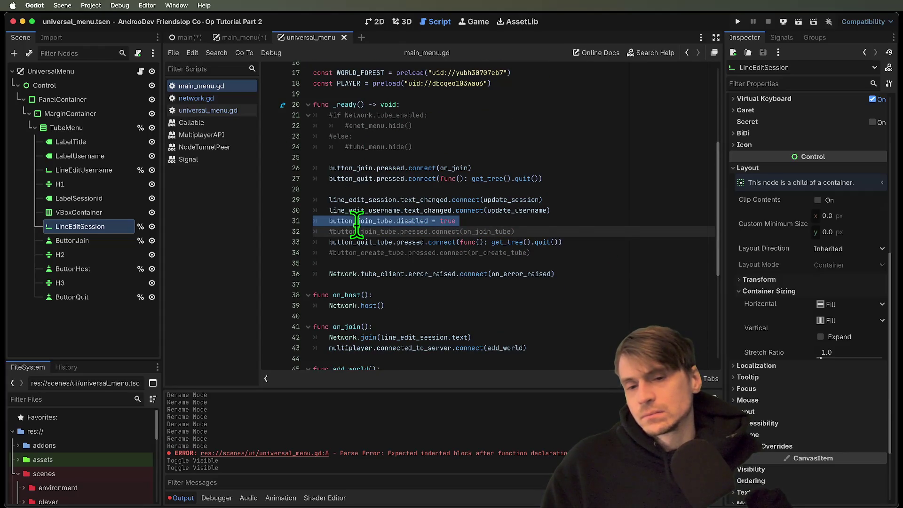
left_click(576, 210)
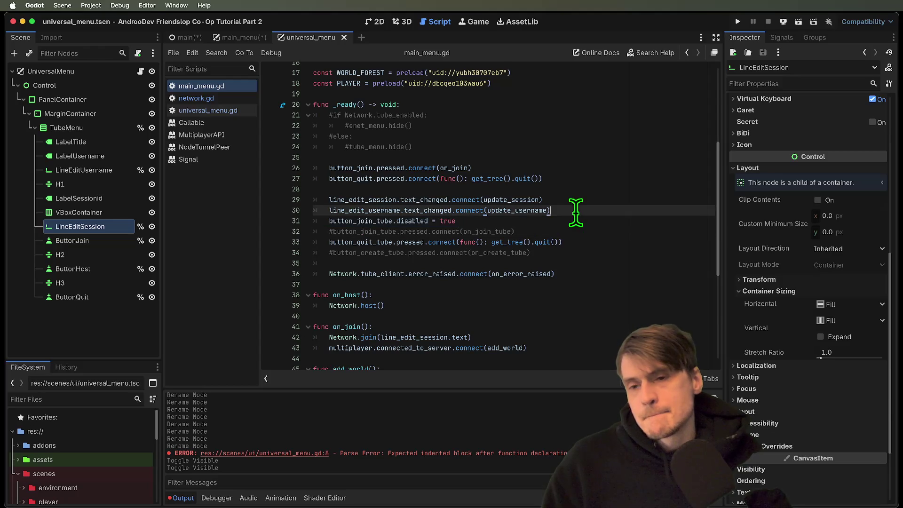
left_click(364, 241)
double_click(530, 210)
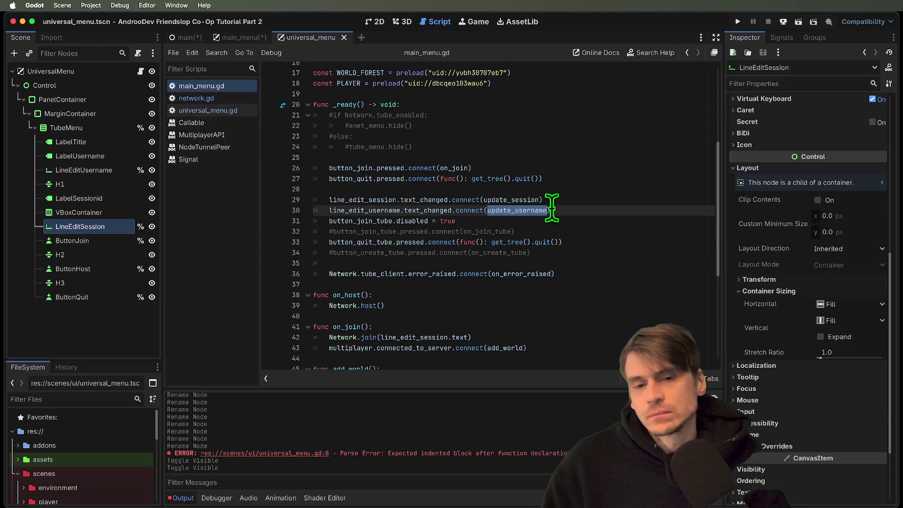
left_click_drag(641, 184, 646, 205)
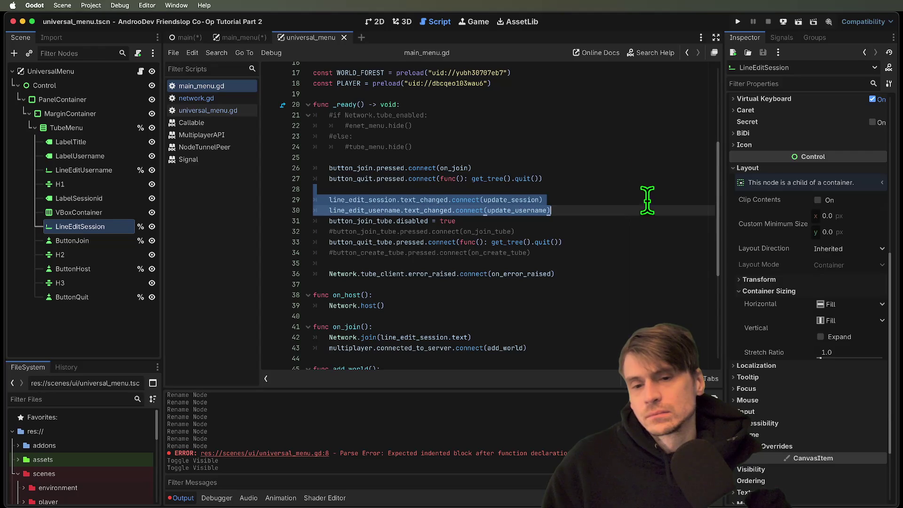
left_click(187, 98)
left_click(190, 89)
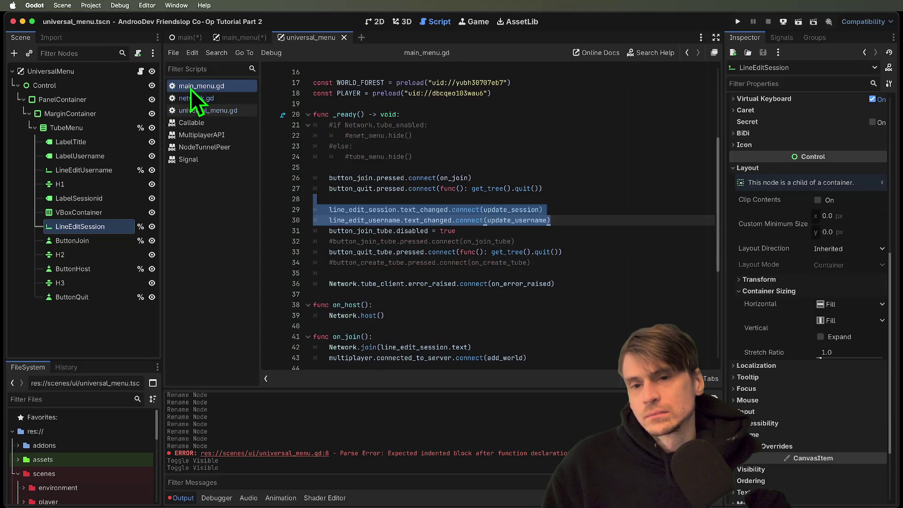
left_click(198, 111)
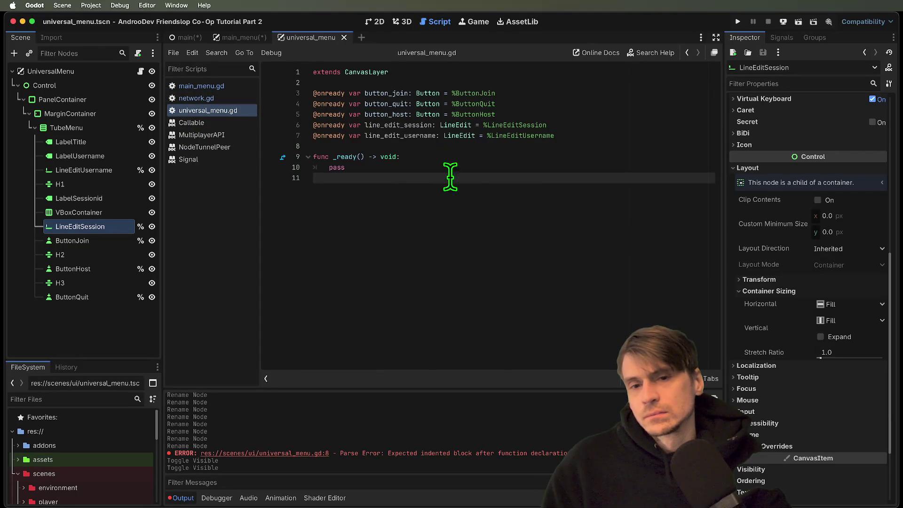
Step: Paste the two text_changed connections into _ready and move the line_edit declarations above the buttons
key("Up")
key("ctrl+v")
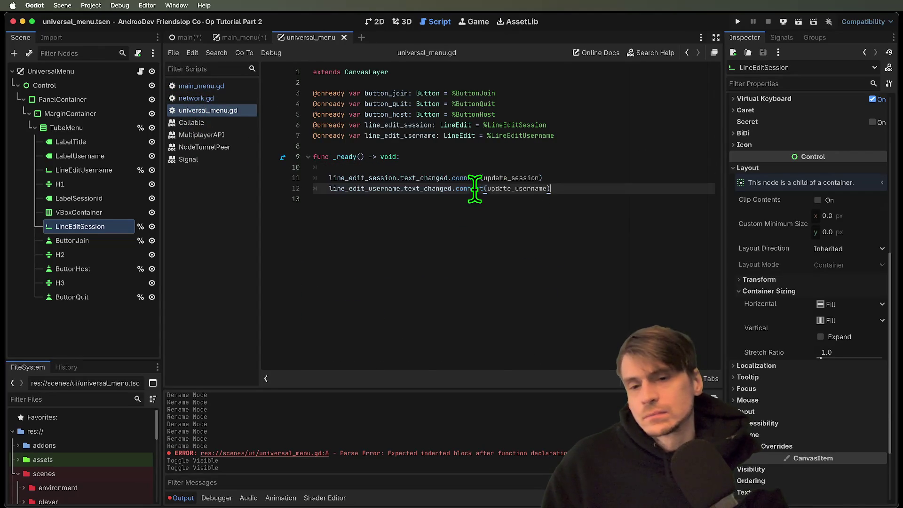
left_click(569, 136)
key("shift+Up")
key("shift+Home")
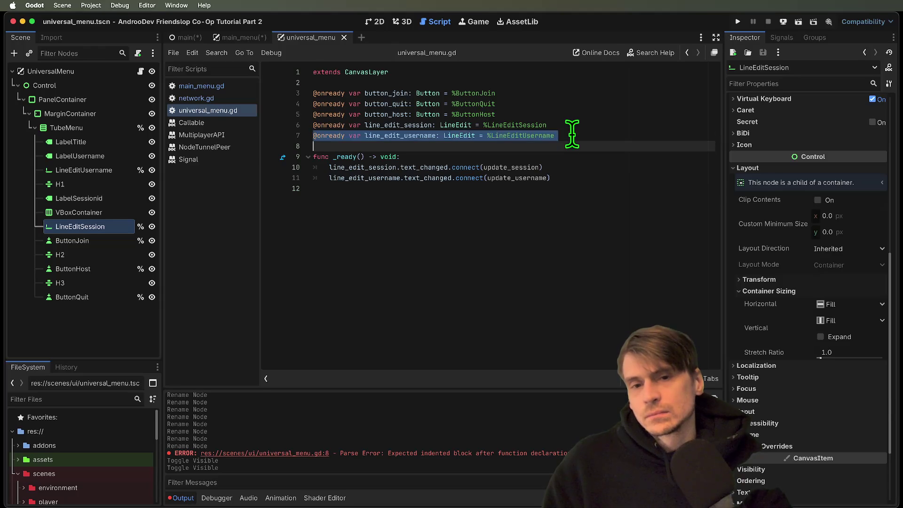
key("ctrl+x")
key("Up")
key("Up")
key("Up")
key("Return")
key("ctrl+v")
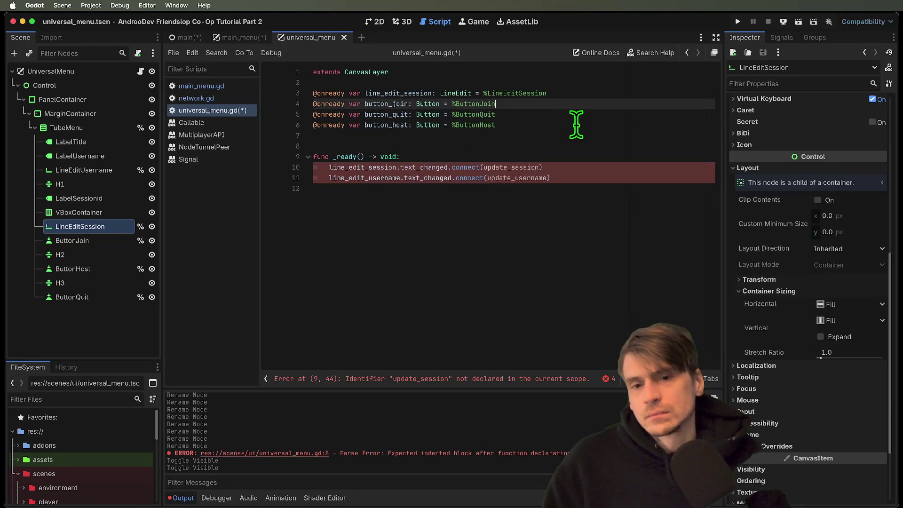
key("Down")
key("Down")
key("Down")
key("BackSpace")
Step: Move button_quit below button_host, remove the stray blank line, and save
key("Up")
key("Up")
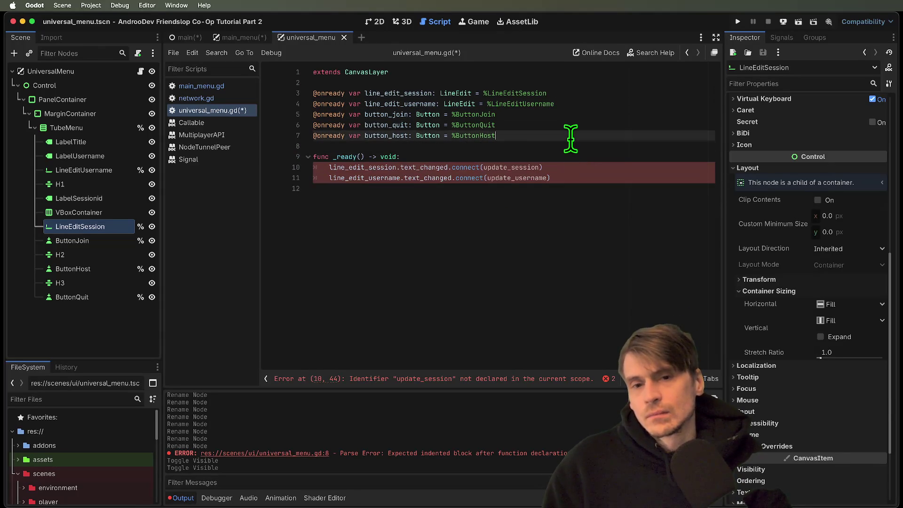
key("alt+Down")
key("alt+Down")
key("End")
key("Return")
left_click(570, 137)
key("Delete")
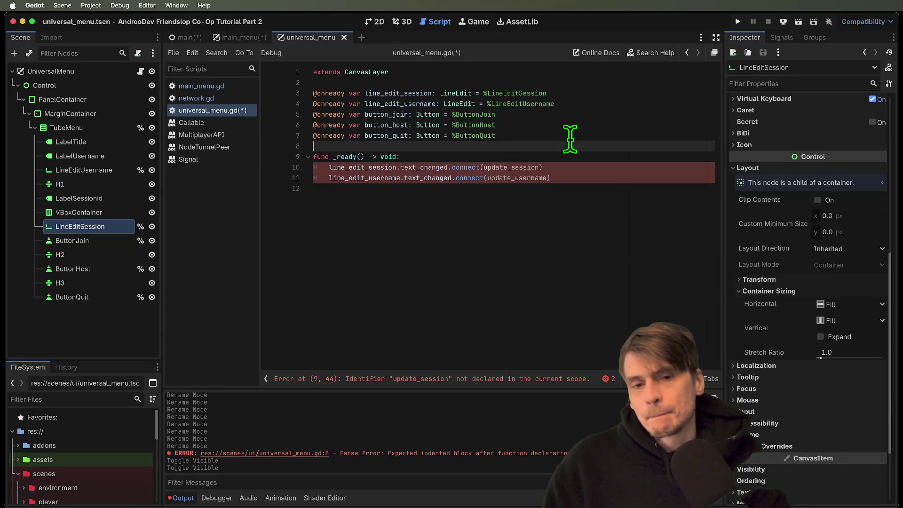
left_click(556, 199)
key("ctrl+s")
Step: Copy the button_join and button_quit connections from main_menu.gd into universal_menu.gd's _ready
left_click(237, 88)
left_click(569, 252)
triple_click(569, 252)
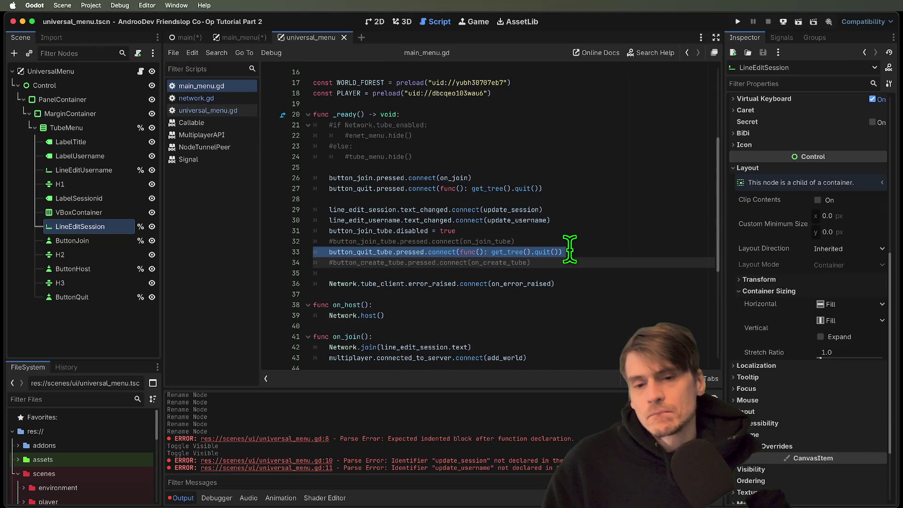
left_click_drag(435, 189, 429, 178)
left_click(190, 110)
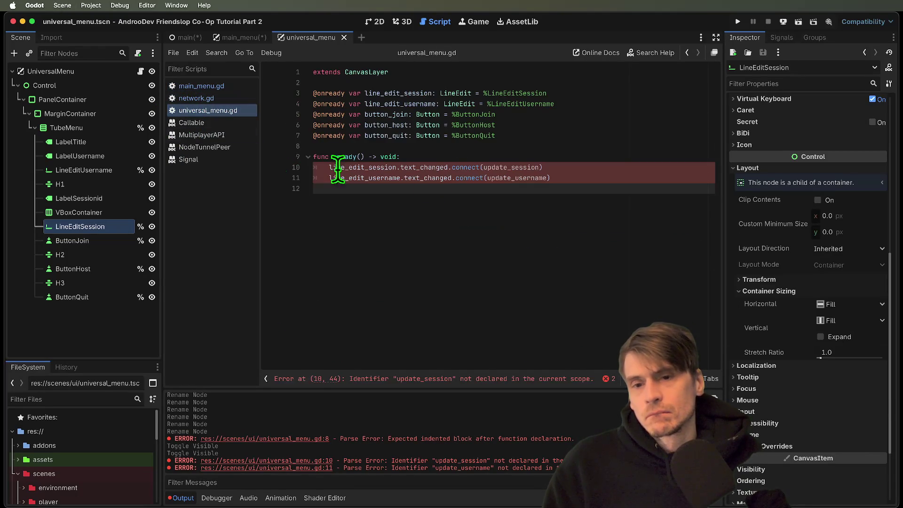
key("ctrl+v")
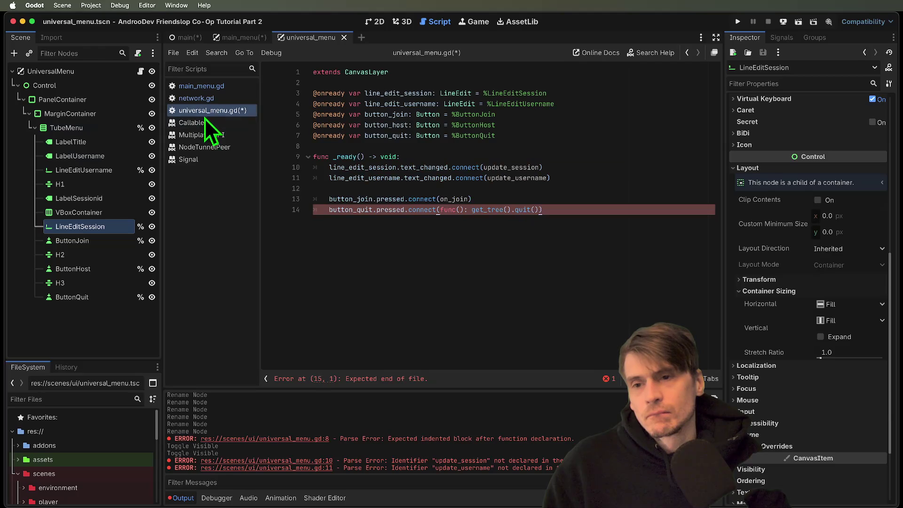
left_click(222, 89)
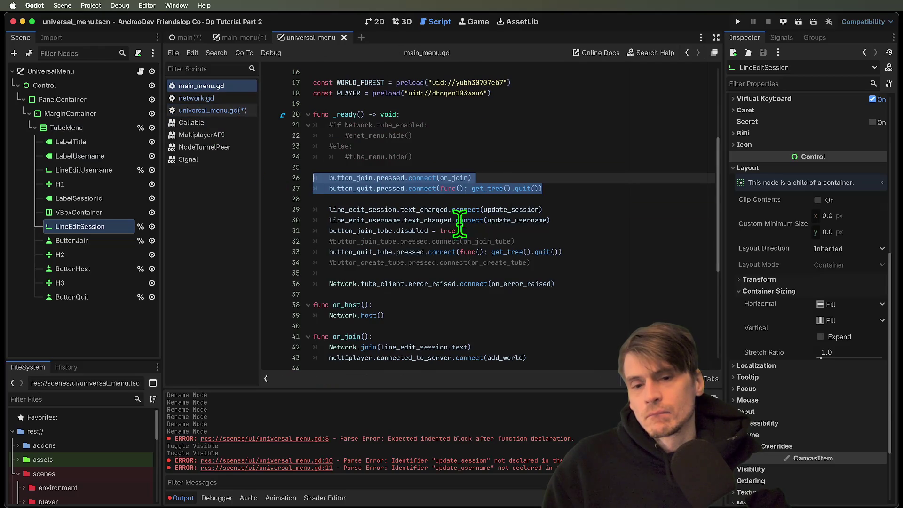
key("BackSpace")
key("ctrl+z")
key("ctrl+z")
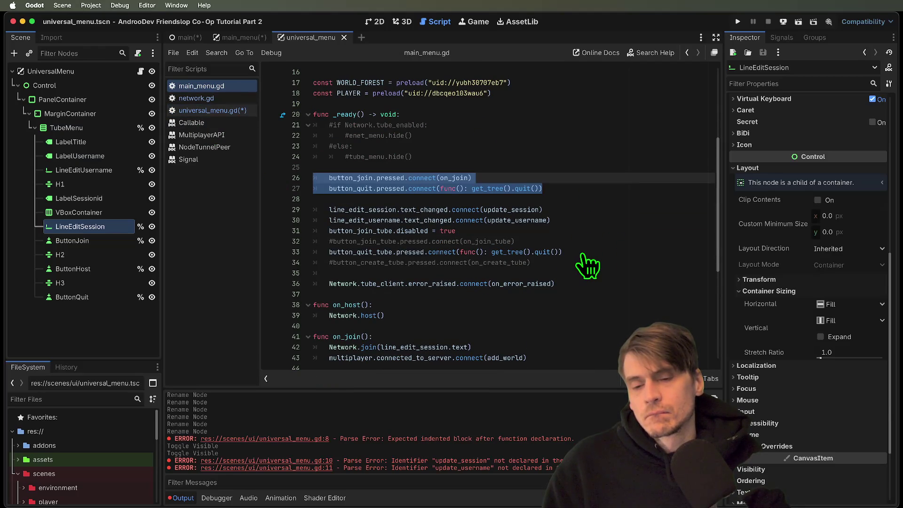
Step: Copy the on_host and on_join functions from main_menu.gd below the connections in universal_menu.gd
scroll(588, 265, "down", 4)
mouse_move(557, 241)
left_mouse_down()
mouse_move(557, 221)
mouse_move(261, 208)
mouse_move(261, 179)
left_mouse_up()
left_click(228, 110)
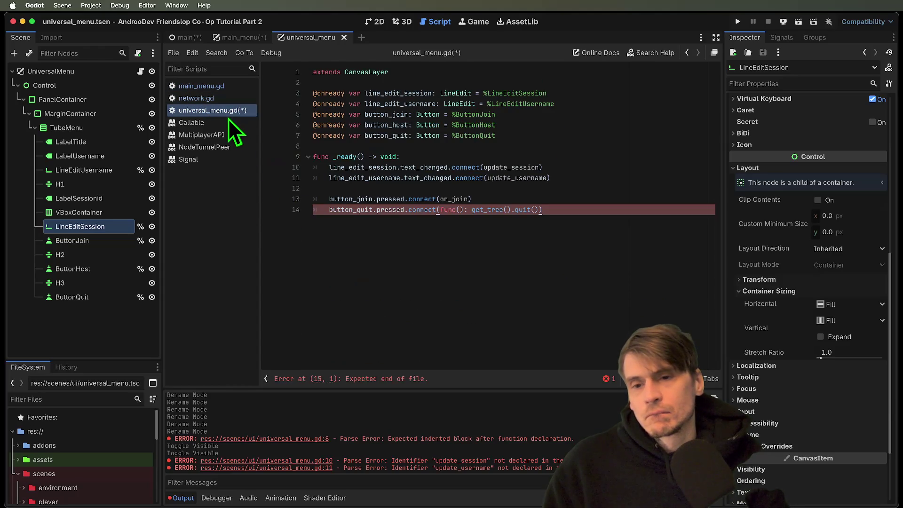
key("Return")
key("Return")
key("Return")
key("ctrl+v")
left_click(487, 230)
Step: Add an add_world() call inside on_host after Network.host()
key("BackSpace")
key("BackSpace")
left_click(602, 304)
left_click(506, 255)
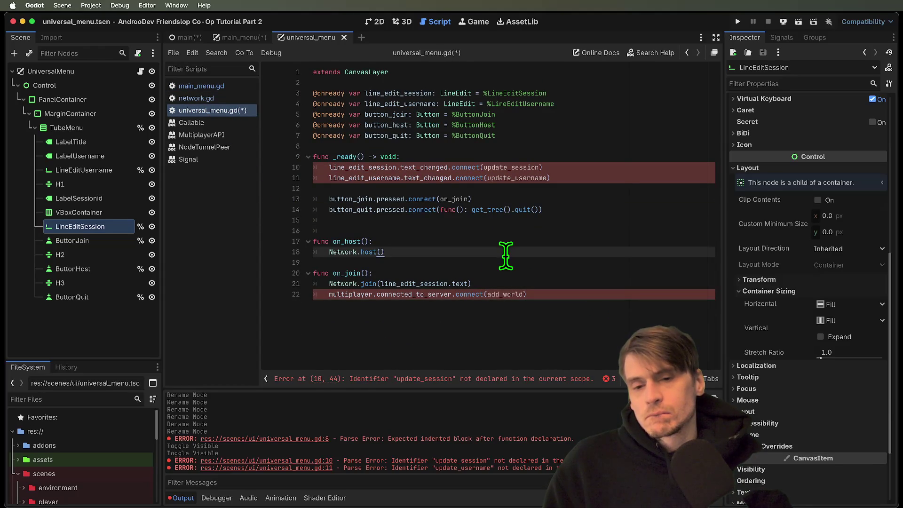
left_click(504, 268)
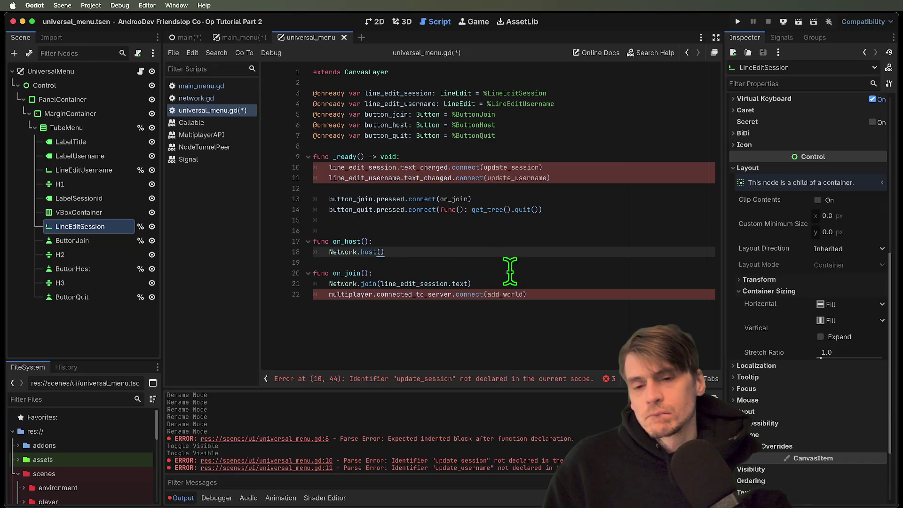
left_click(519, 289)
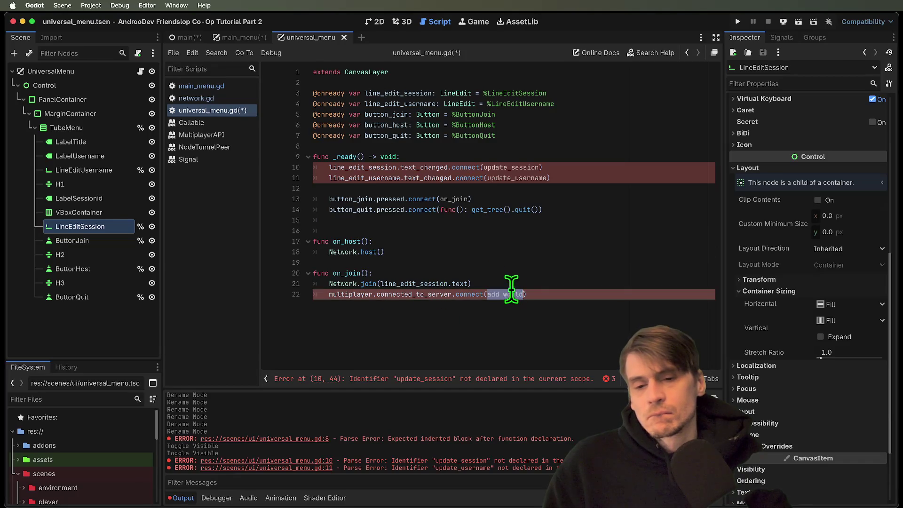
left_click(470, 237)
key("Down")
key("Down")
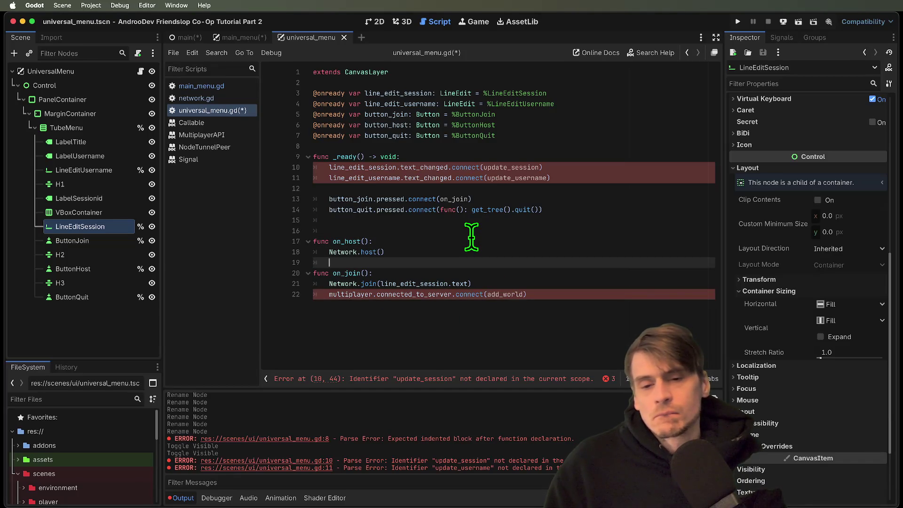
key("Return")
key("Up")
type("()")
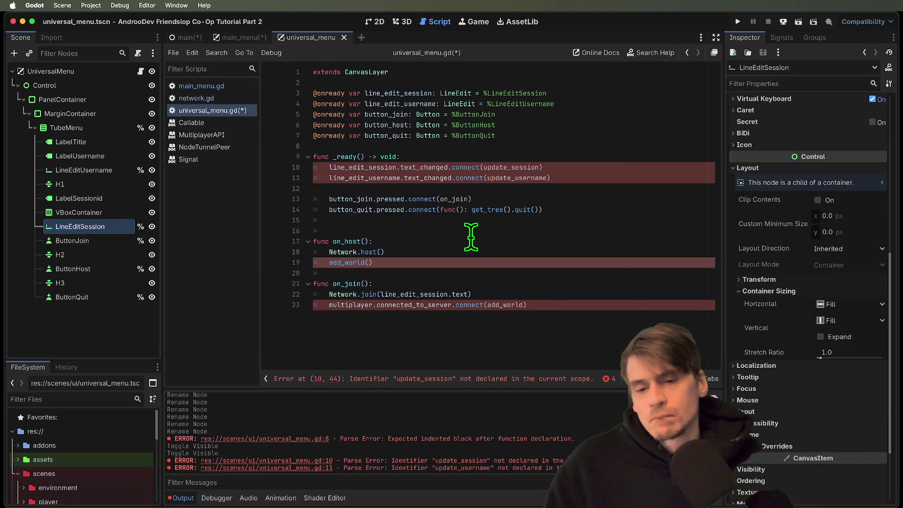
left_click(486, 305)
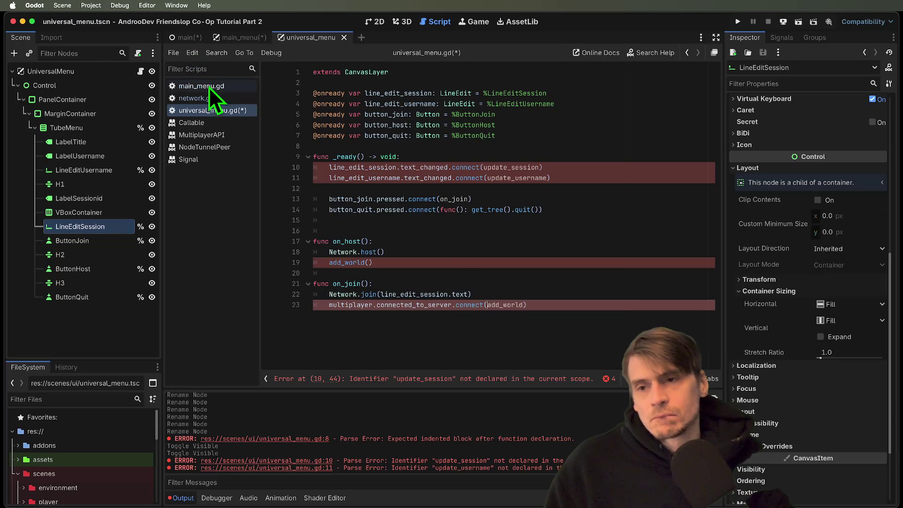
Step: Copy the add_world function from main_menu.gd and paste it below on_join
left_click(205, 84)
scroll(417, 272, "down", 3)
mouse_move(506, 244)
left_mouse_down()
mouse_move(285, 216)
mouse_move(112, 212)
left_mouse_up()
left_click(228, 111)
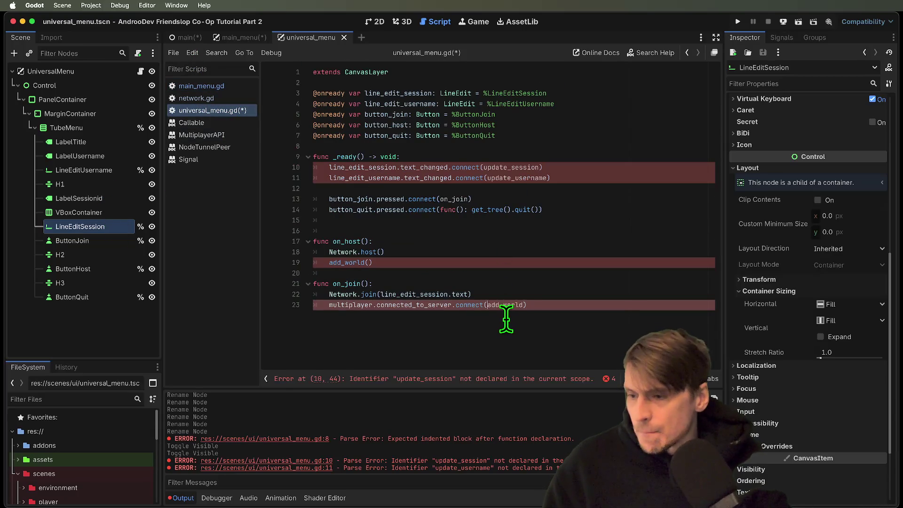
key("Return")
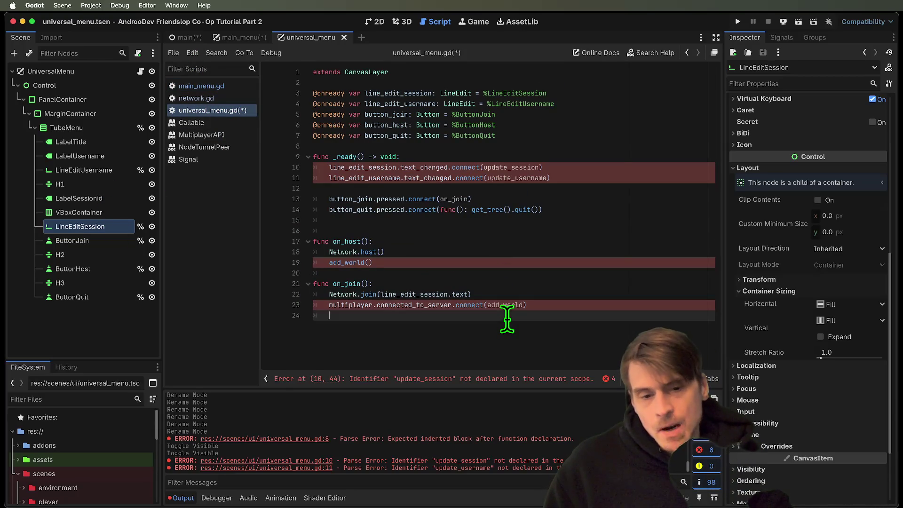
key("Return")
key("BackSpace")
key("ctrl+v")
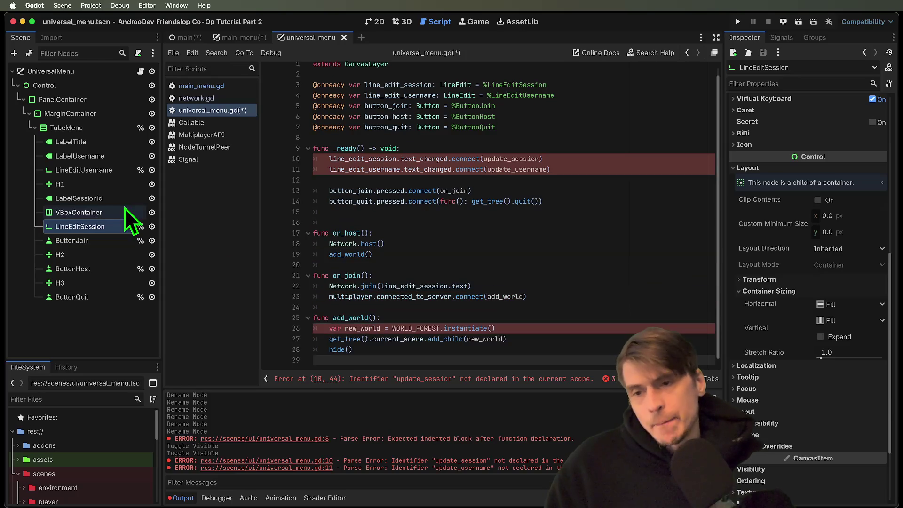
Step: Paste the update_session and update_username functions from main_menu.gd and remove the duplicate blank line
left_click(208, 86)
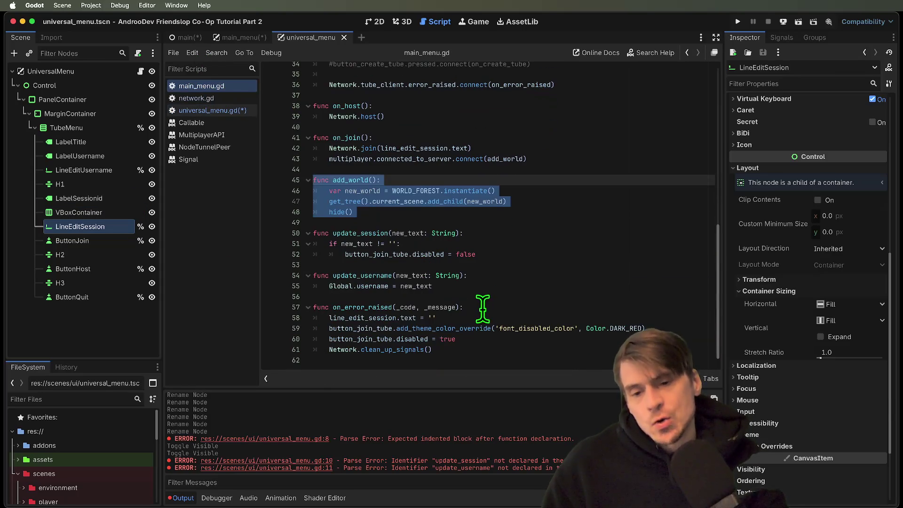
left_click_drag(431, 285, 231, 279)
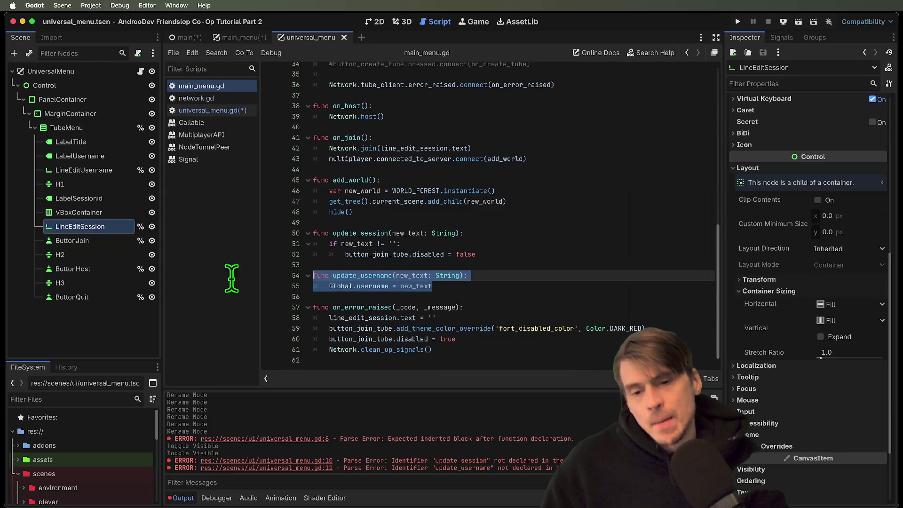
left_click(544, 348, "shift")
left_click_drag(314, 275, 428, 296)
mouse_move(488, 285)
left_mouse_down()
mouse_move(310, 243)
mouse_move(290, 226)
left_mouse_up()
left_click(210, 110)
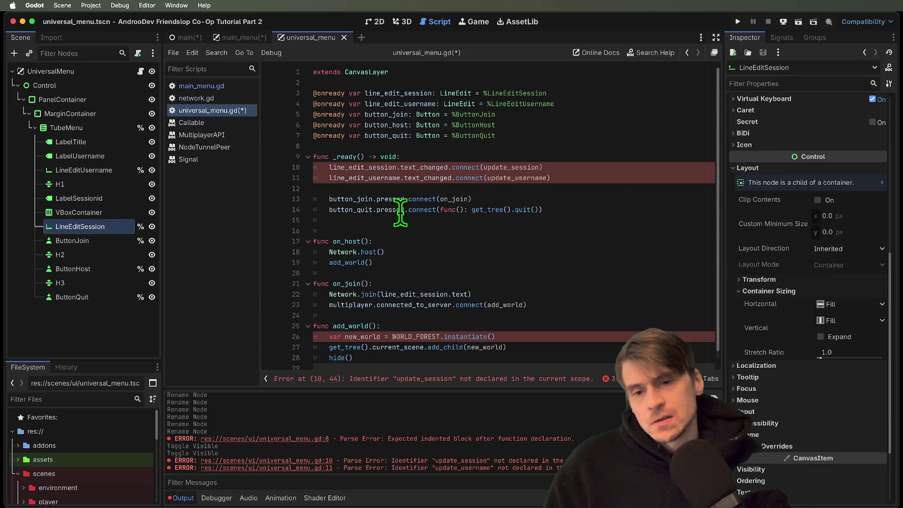
key("ctrl+v")
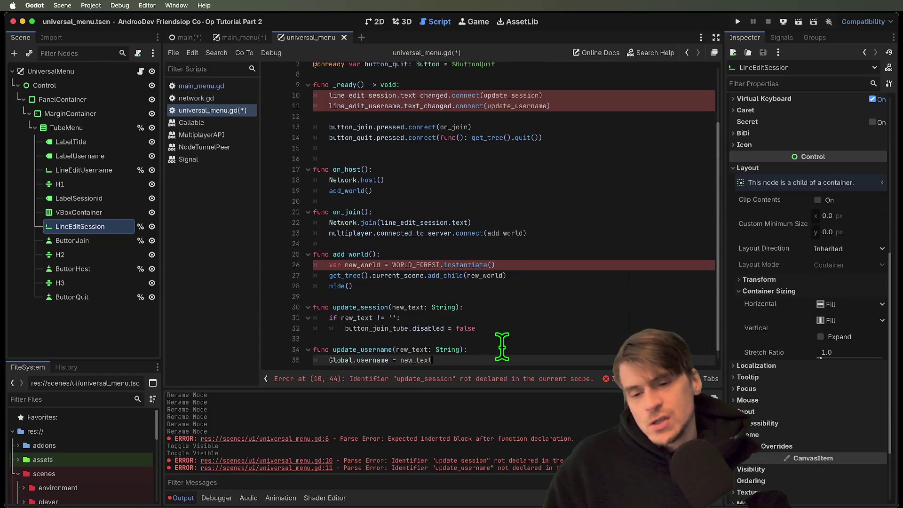
left_click(512, 147)
key("BackSpace")
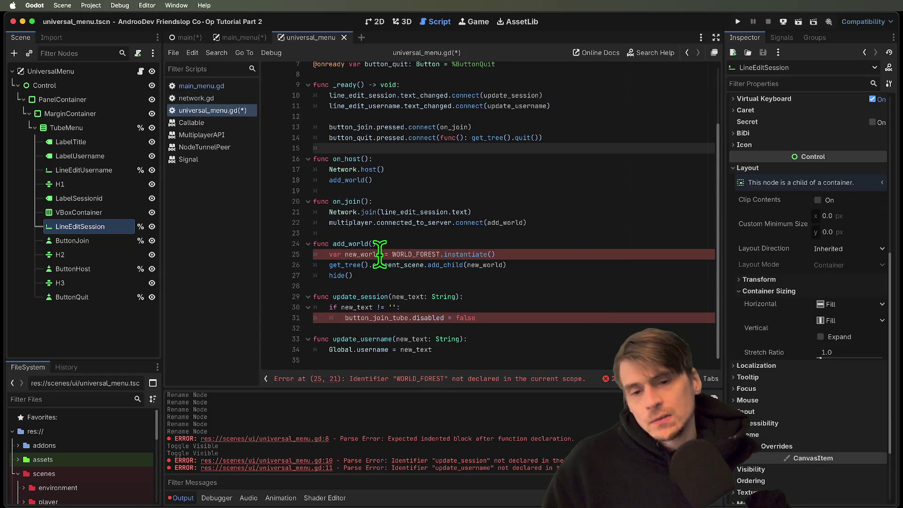
left_click(221, 98)
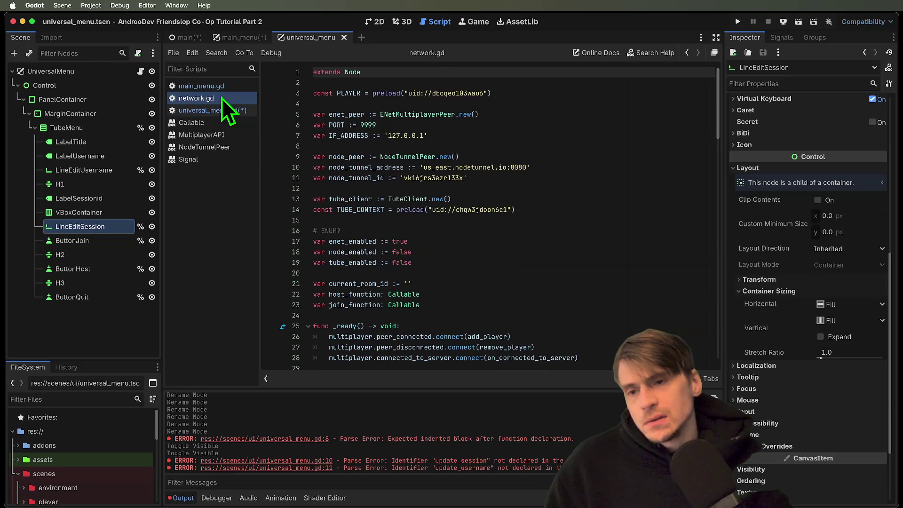
Step: Copy the WORLD_FOREST preload constant from the top of main_menu.gd
left_click(233, 87)
scroll(498, 135, "up", 10)
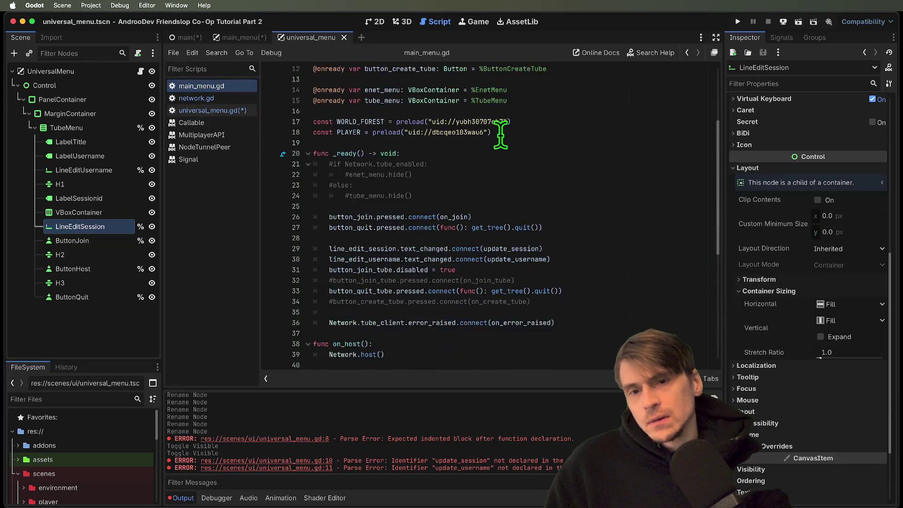
left_click(598, 241)
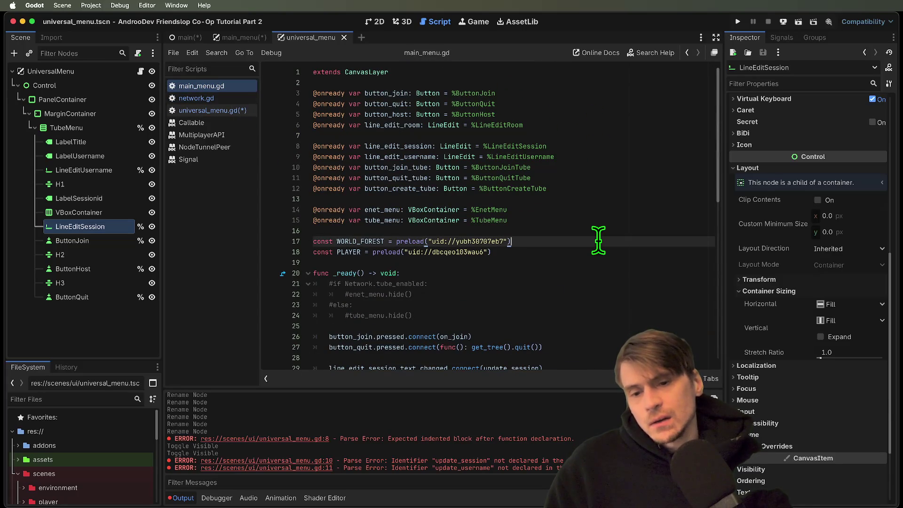
key("Home")
key("shift+Down")
key("shift+Down")
key("shift+Up")
key("ctrl+c")
left_click(514, 254)
key("Home")
key("shift+Down")
Step: Paste the WORLD_FOREST constant below extends CanvasLayer in universal_menu.gd and save
left_click(241, 111)
left_click(555, 84)
key("Return")
key("ctrl+v")
key("super+s")
Step: Rename button_join_tube to button_join in update_session and save the script
scroll(489, 212, "down", 3)
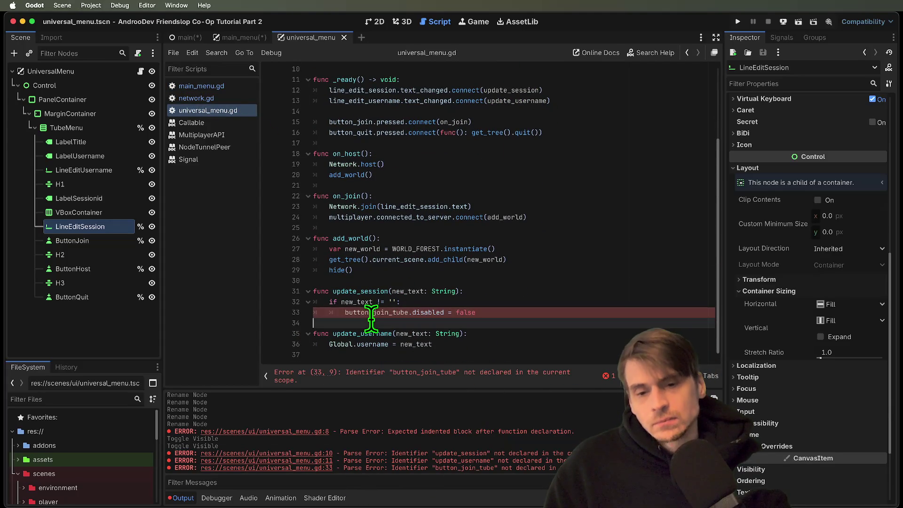
left_click_drag(409, 312, 374, 312)
type("join")
key("Escape")
left_click(532, 346)
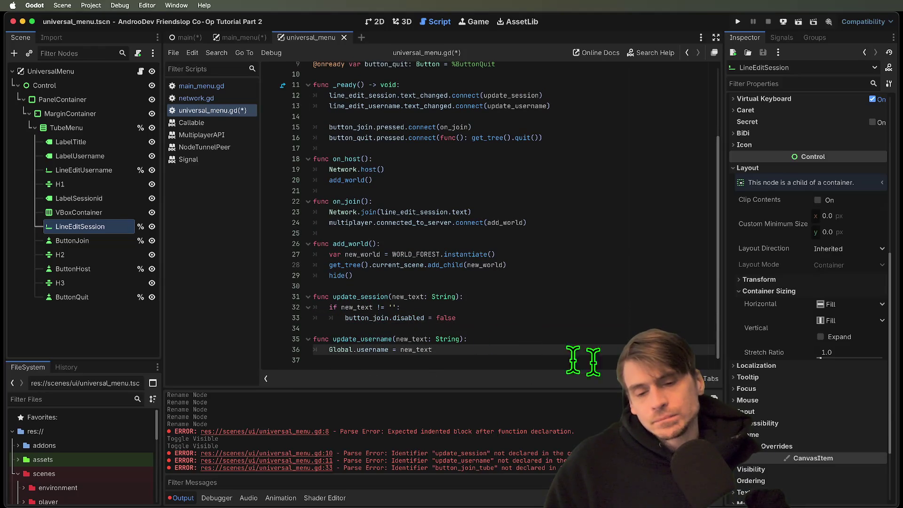
key("ctrl+s")
Step: Place the cursor on update_session's if new_text empty-string check
scroll(597, 318, "up", 5)
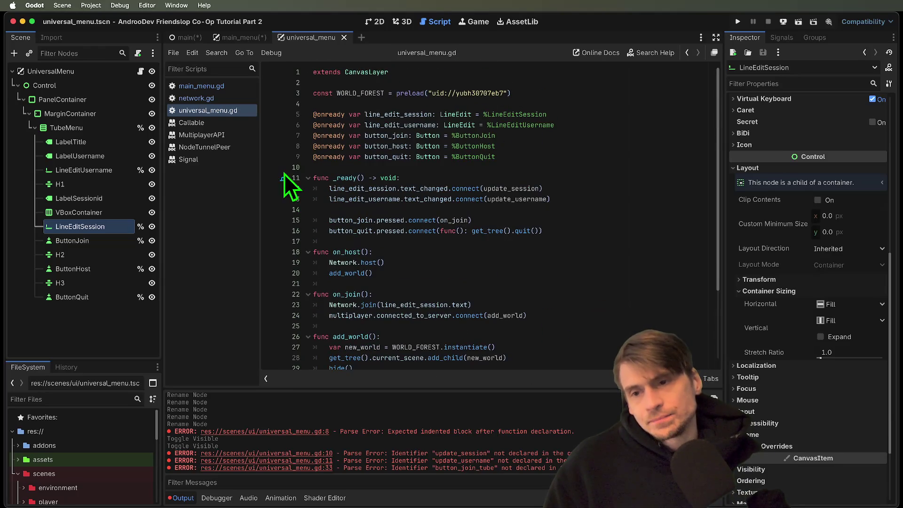
scroll(425, 192, "down", 5)
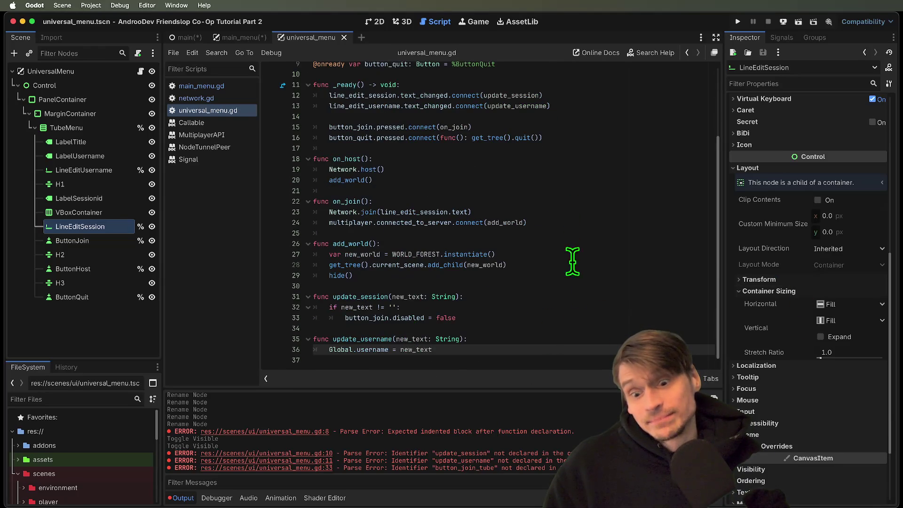
left_click(595, 320)
key("Up")
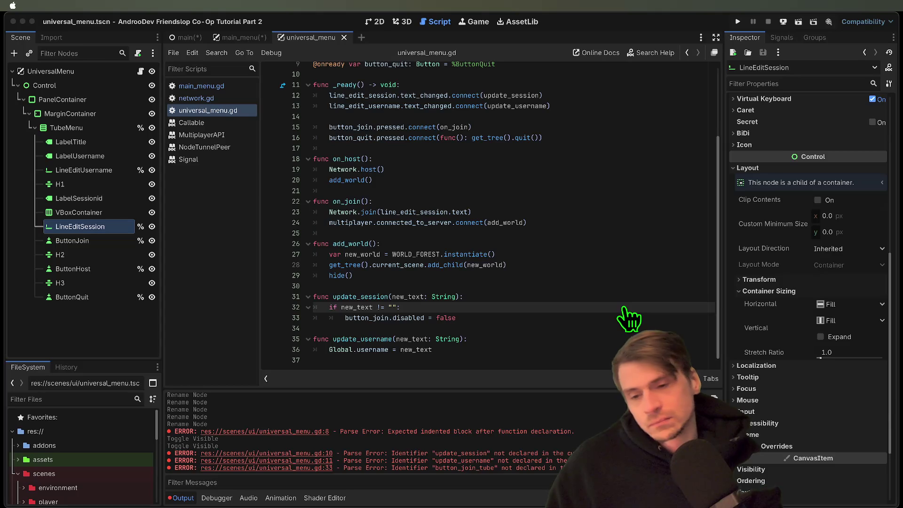
Step: Bring the Godot window with universal_menu.gd back into focus
left_click(612, 207)
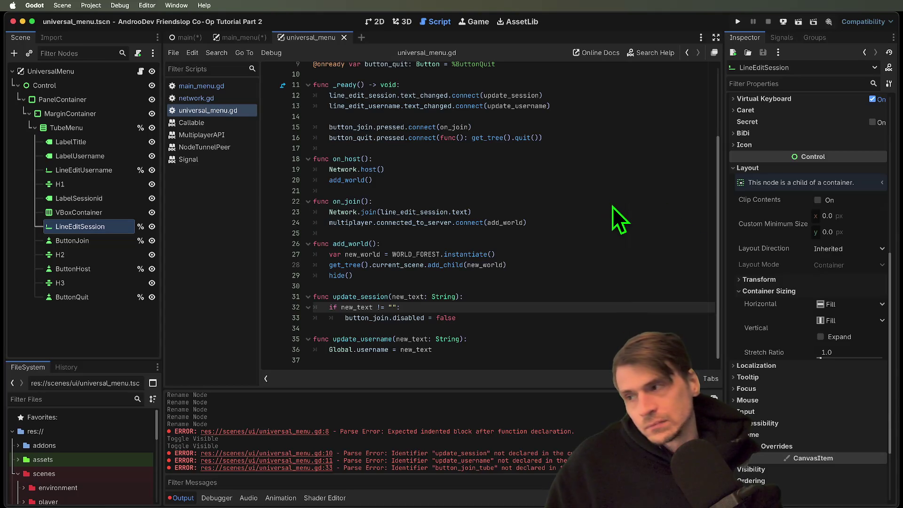
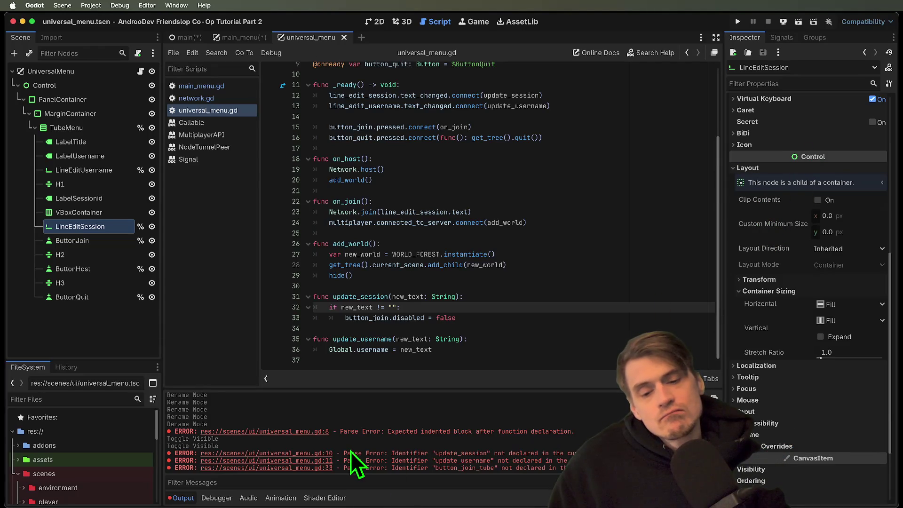
Step: Read the parse error reported in the output log
double_click(561, 461)
left_click(580, 200)
left_click(571, 306)
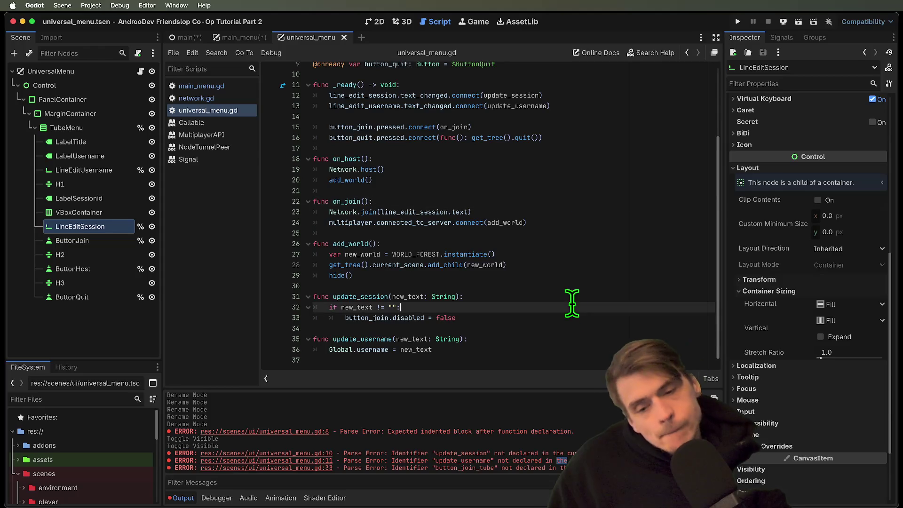
left_click(571, 348)
Step: Review network.gd around the match block and the TODO: STEAM comment
left_click(209, 100)
scroll(495, 230, "down", 10)
scroll(495, 230, "up", 4)
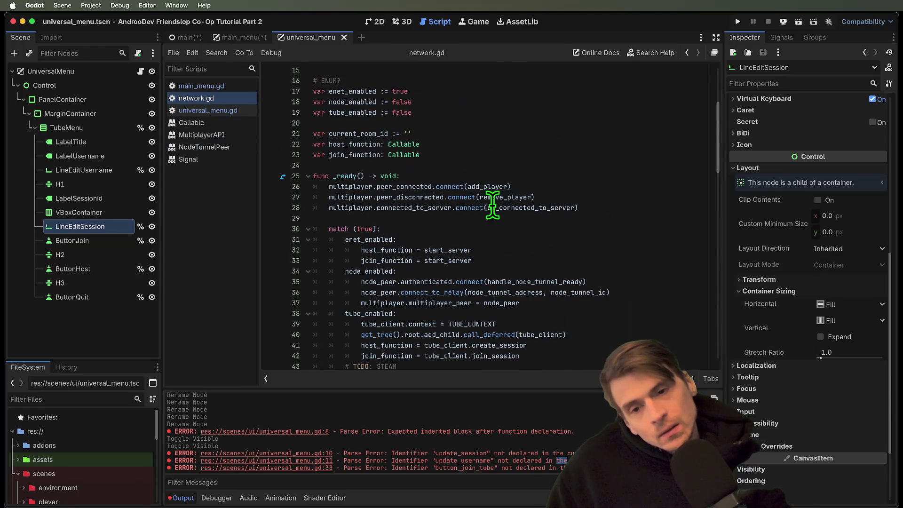
left_click(534, 342)
triple_click(542, 325)
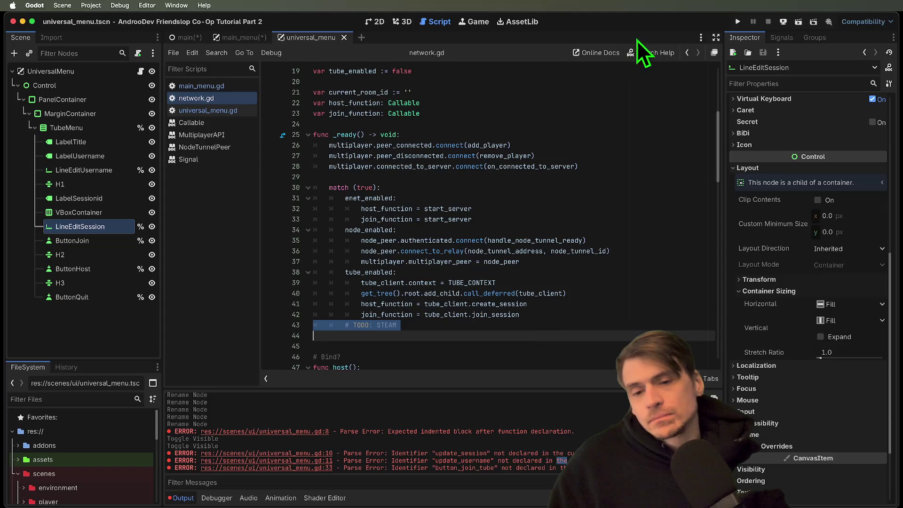
scroll(637, 171, "down", 3)
left_click(646, 250)
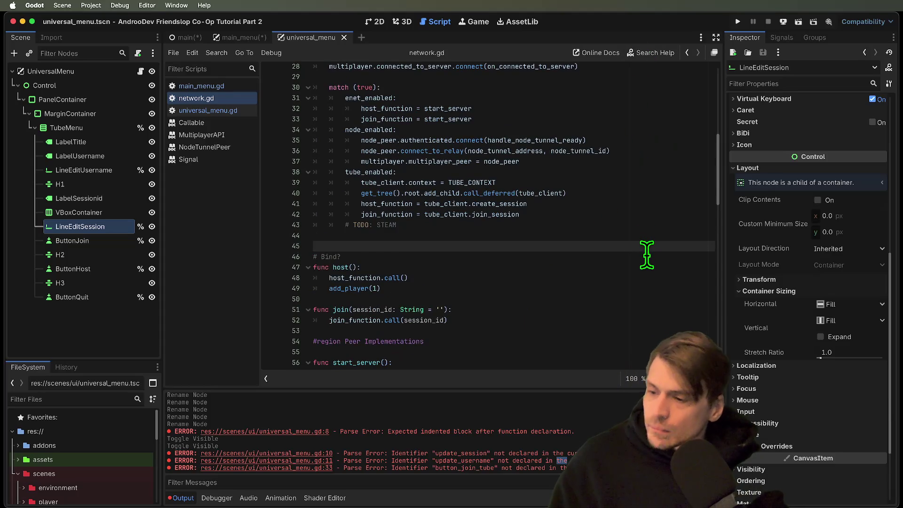
scroll(638, 243, "down", 7)
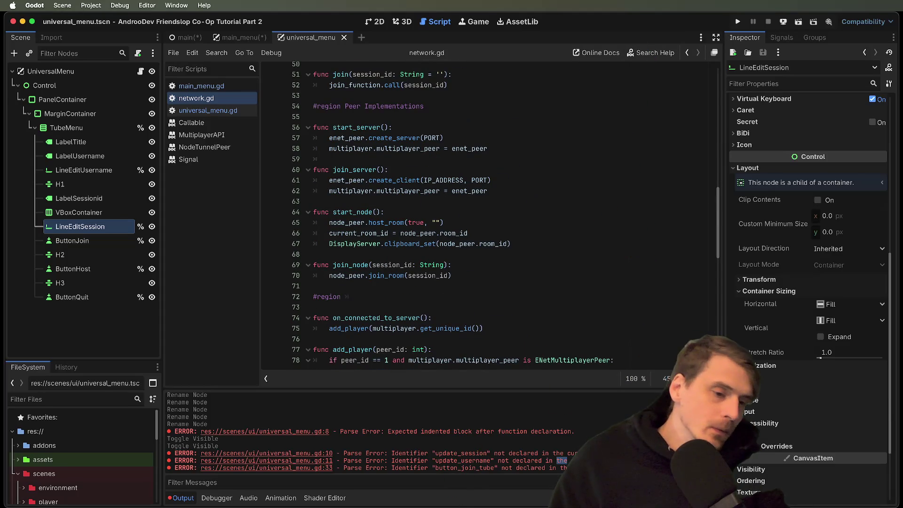
left_click(620, 201)
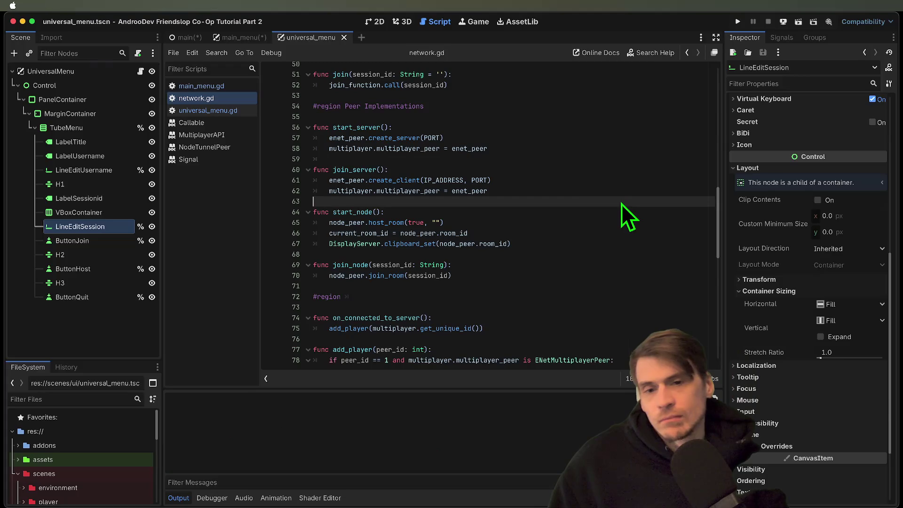
Step: Run the project in its three debug windows, then stop it
key("super+b")
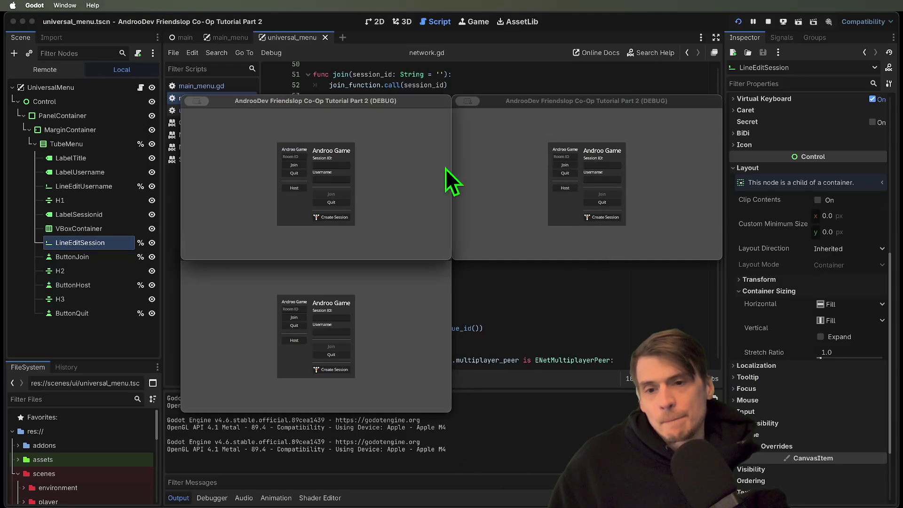
left_click(769, 21)
left_click(772, 18)
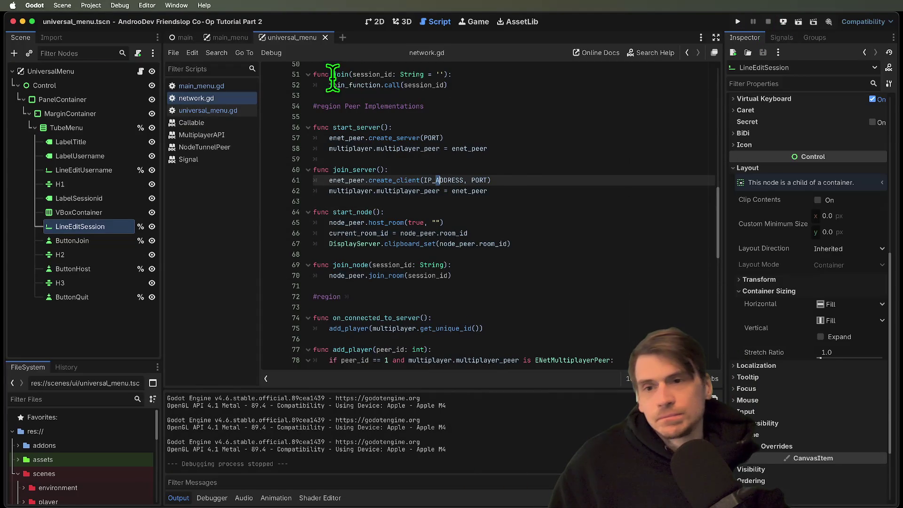
Step: Compare the universal_menu and main_menu scenes, settling on main_menu with a taller file list
key("ctrl+shift+Tab")
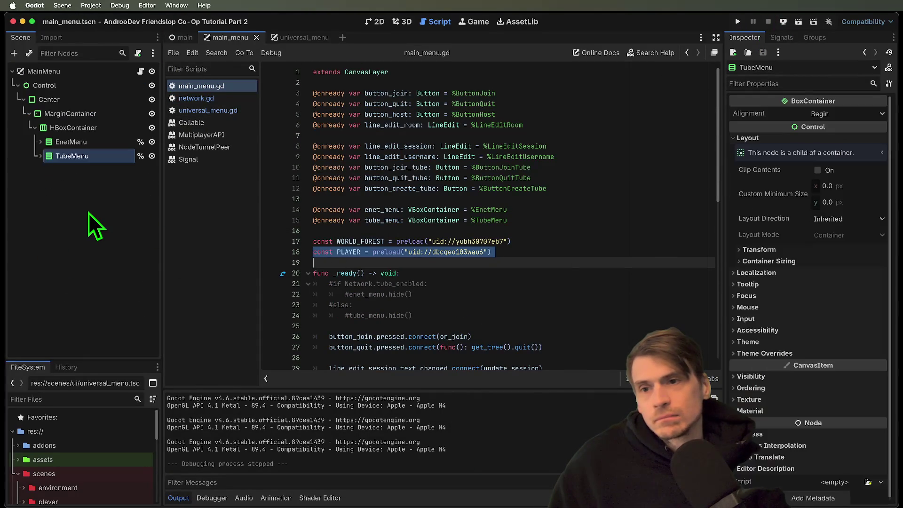
key("ctrl+Tab")
key("ctrl+shift+Tab")
key("ctrl+Tab")
key("ctrl+shift+Tab")
key("ctrl+Tab")
key("ctrl+shift+Tab")
key("ctrl+Tab")
key("ctrl+shift+Tab")
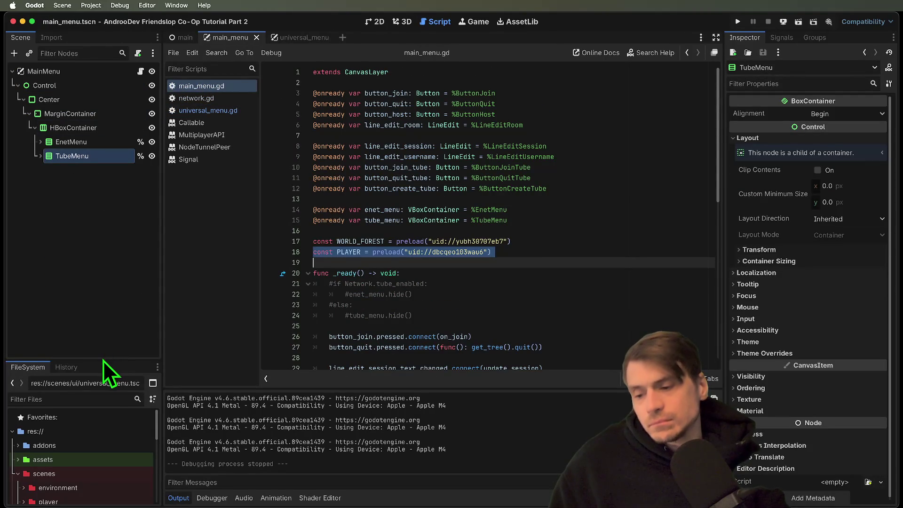
left_click_drag(101, 360, 104, 257)
scroll(105, 354, "down", 5)
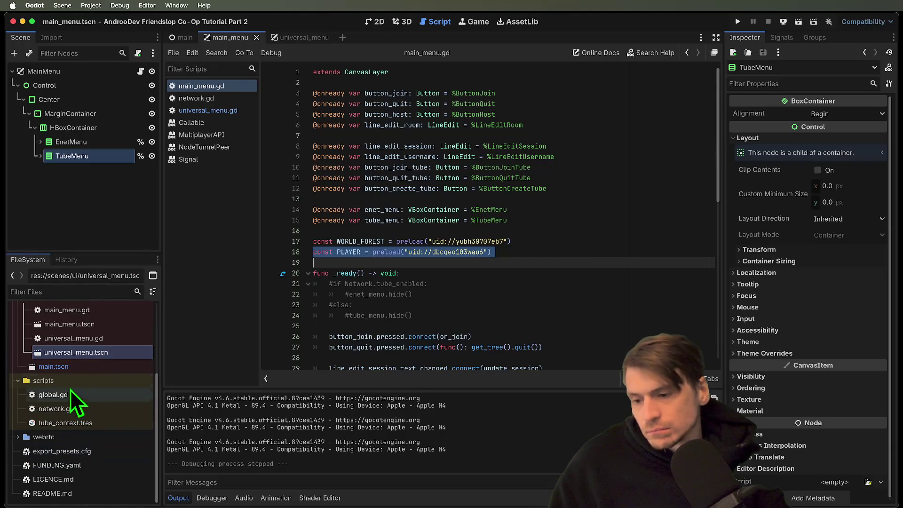
Step: In main.tscn, instance universal_menu.tscn under Main and delete the MainMenu node
double_click(73, 369)
left_click(79, 153)
key("super+shift+a")
type("un")
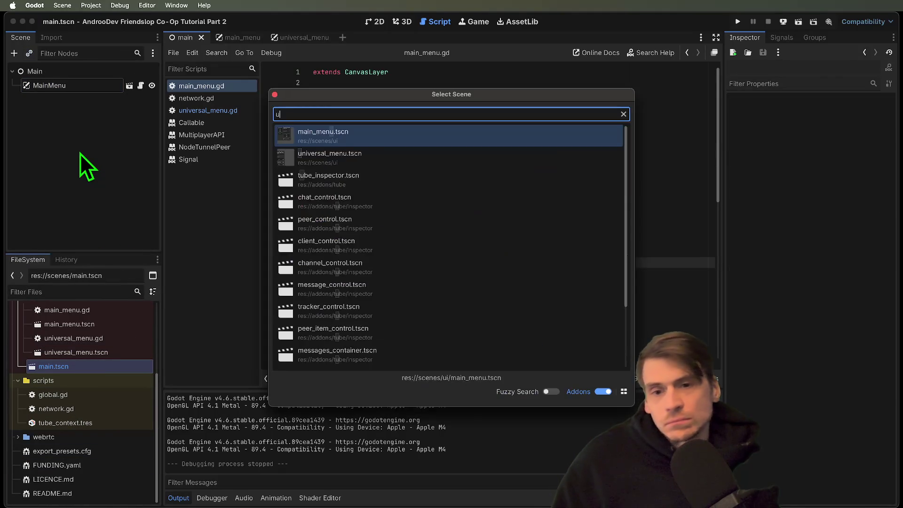
key("Return")
right_click(85, 84)
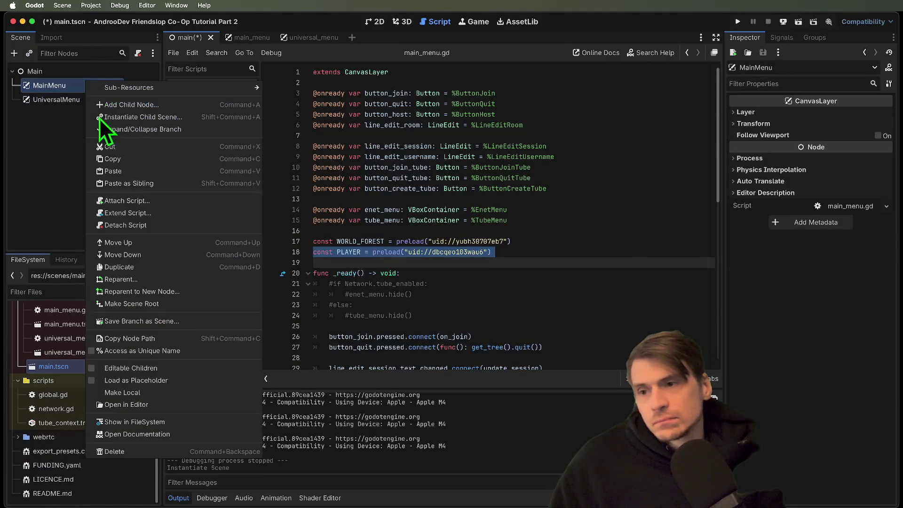
left_click(162, 451)
left_click(474, 262)
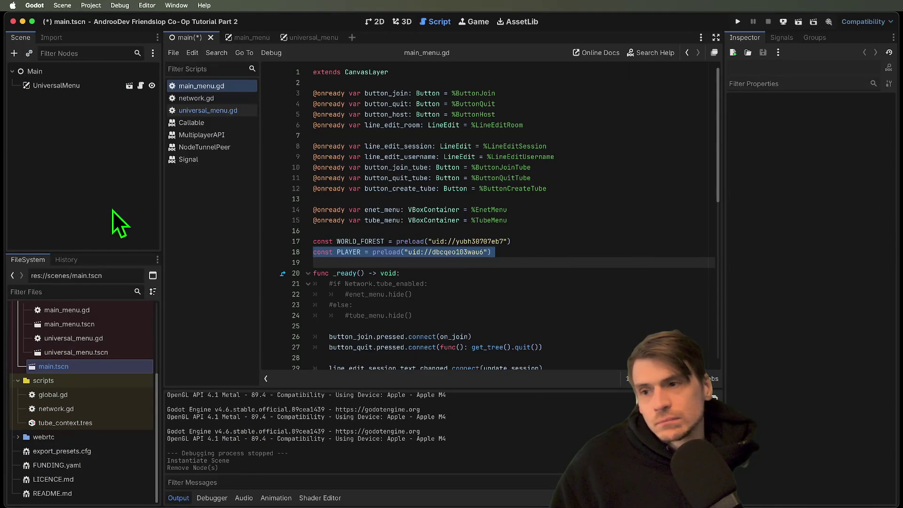
Step: Test-run the project twice with the new menu, stopping each run
key("super+b")
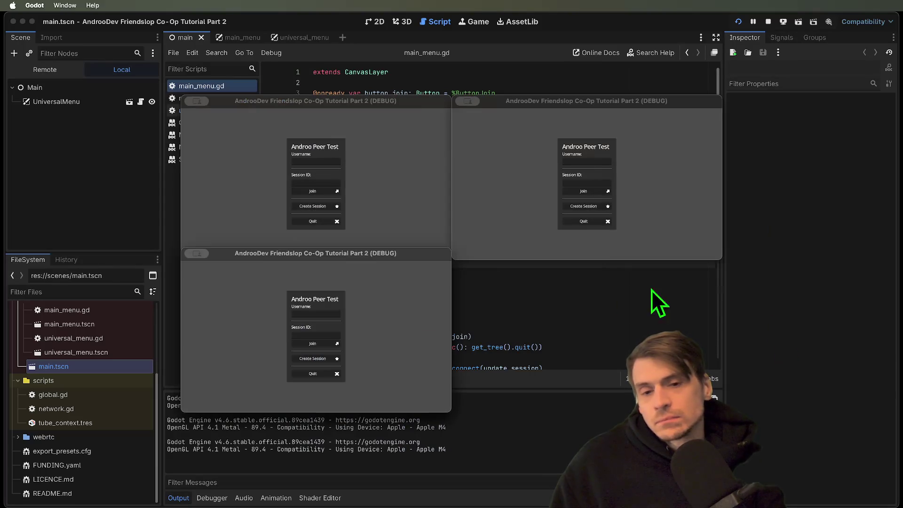
left_click(356, 167)
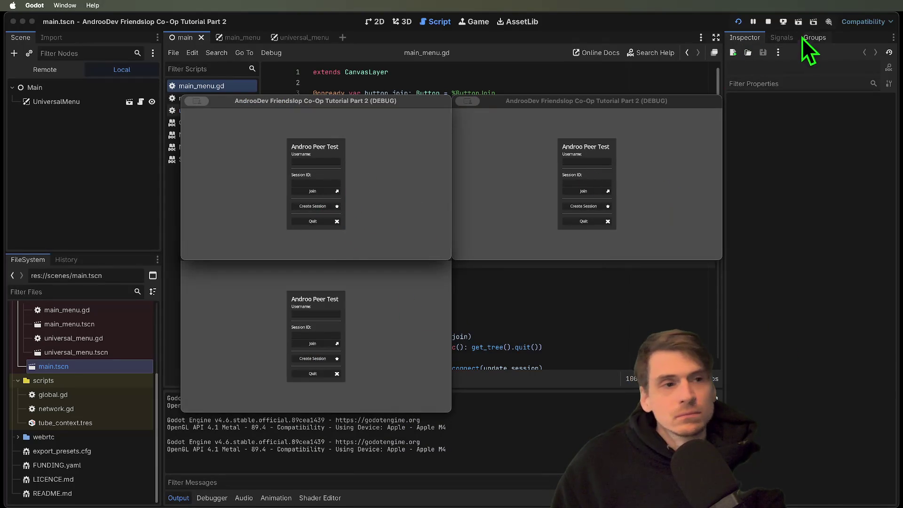
left_click(768, 22)
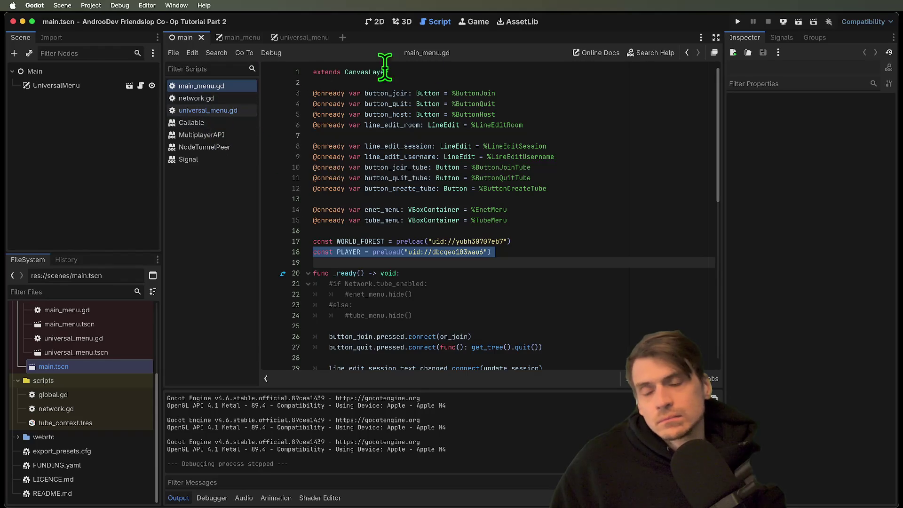
key("super+b")
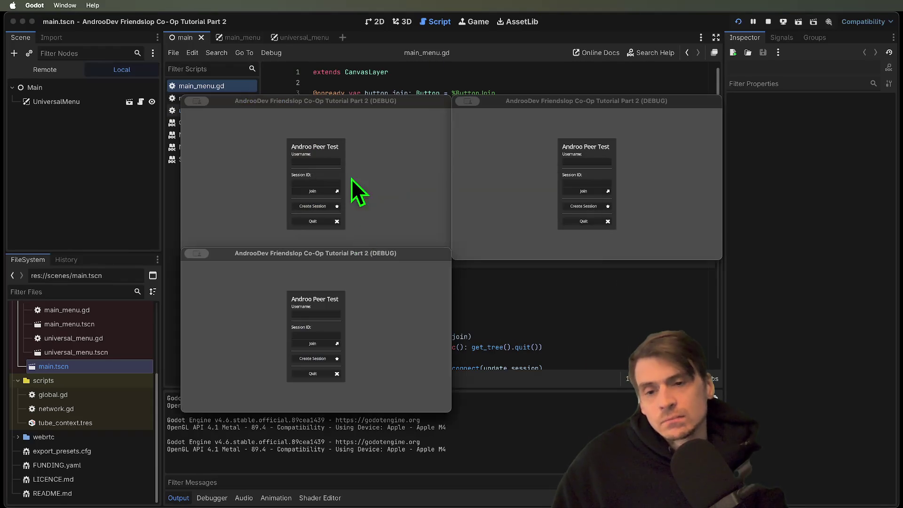
left_click(365, 225)
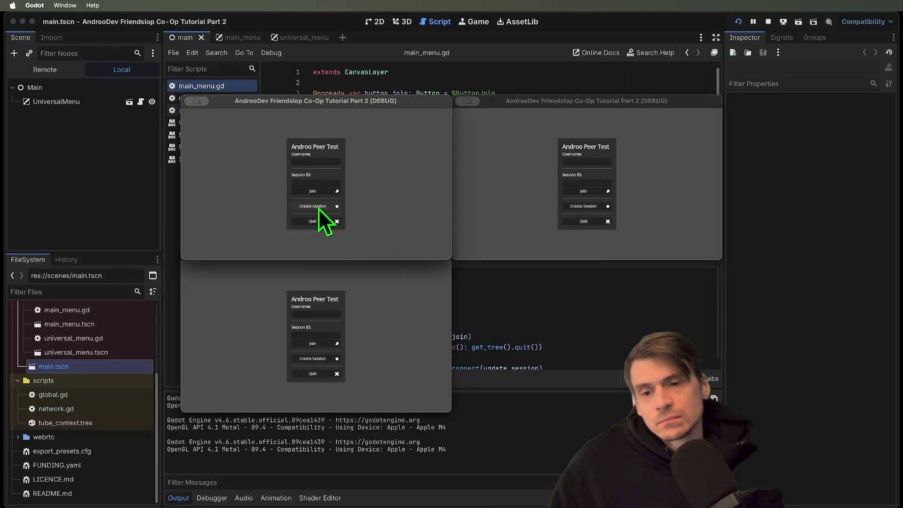
left_click(772, 25)
scroll(476, 268, "down", 5)
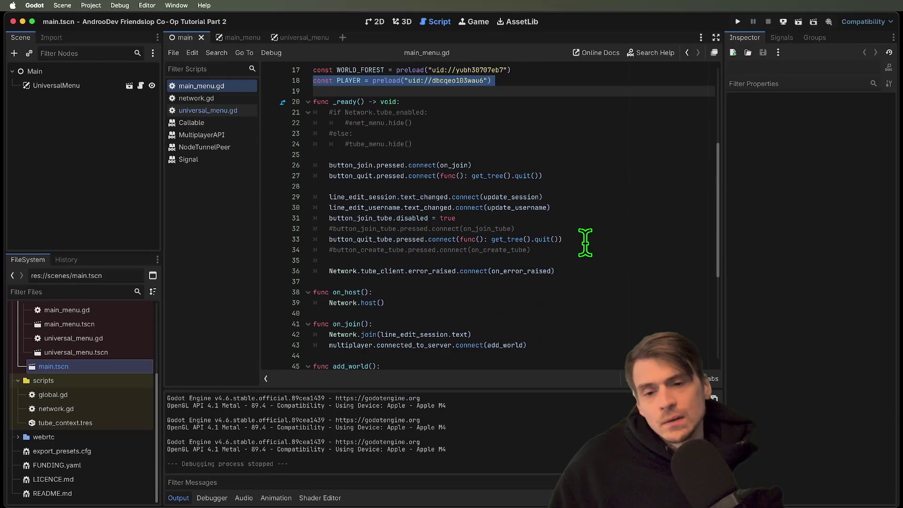
left_click(210, 99)
Step: Add button_host.pressed.connect(on_host) above the join-button connection in universal_menu.gd
left_click(211, 111)
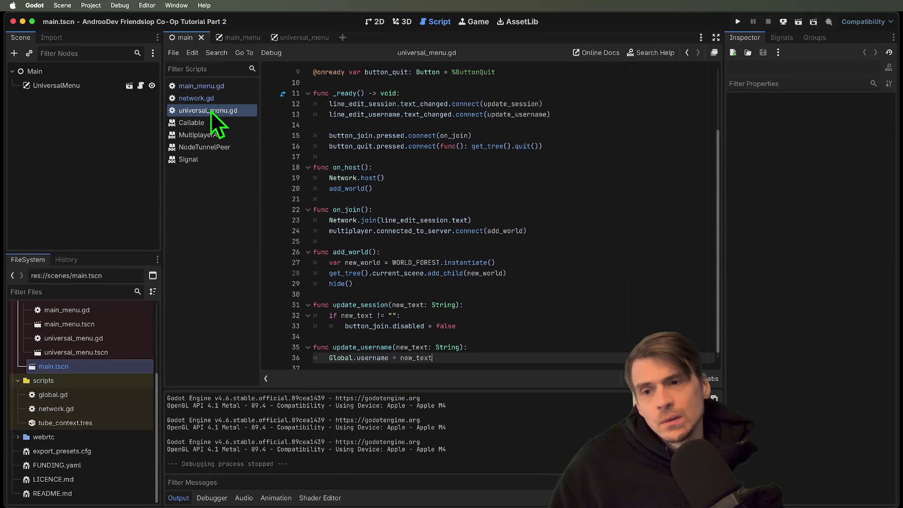
left_click(334, 125)
key("Return")
type("button_host.pressed")
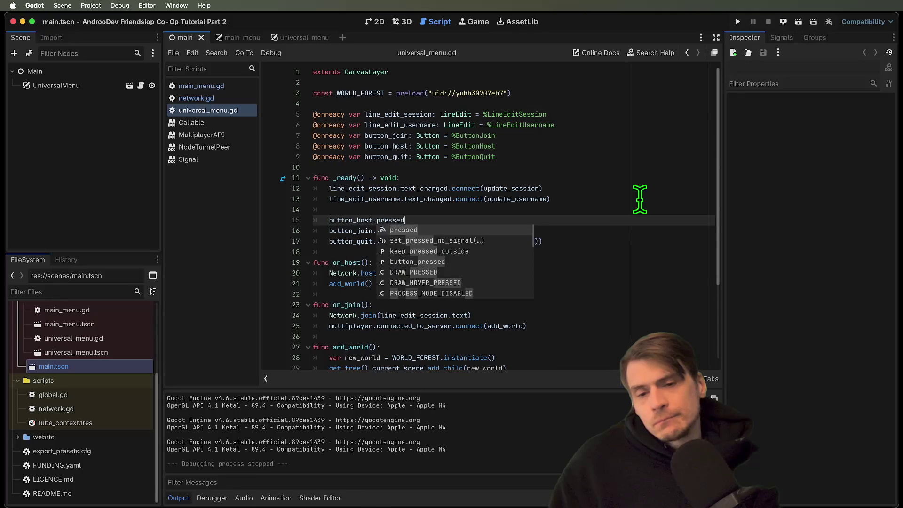
type(".con")
key("Return")
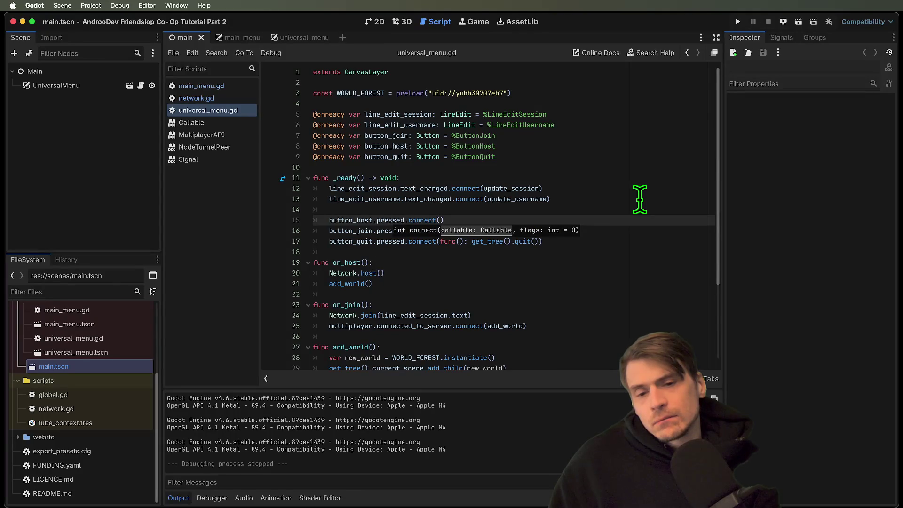
key("BackSpace")
key("BackSpace")
type("on_host")
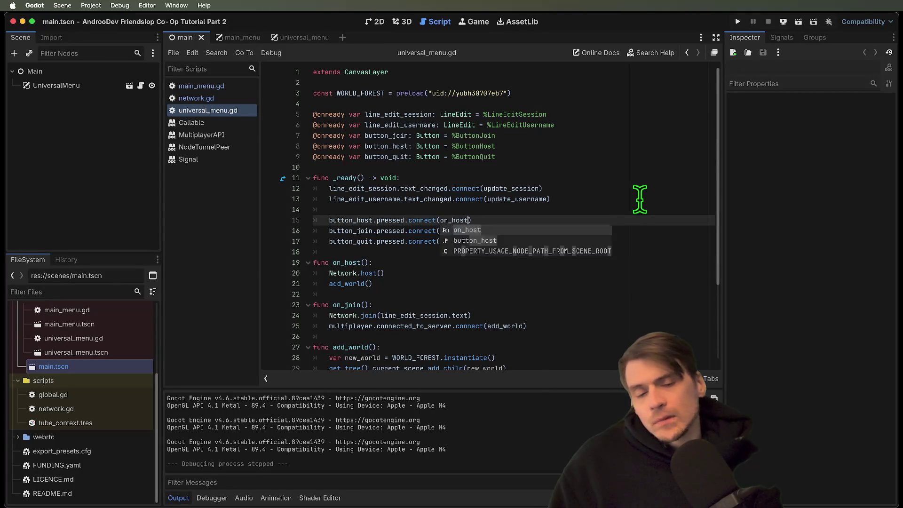
key("Return")
left_click(655, 252)
Step: Run the game, create a session in the left window and join from the right one
key("super+b")
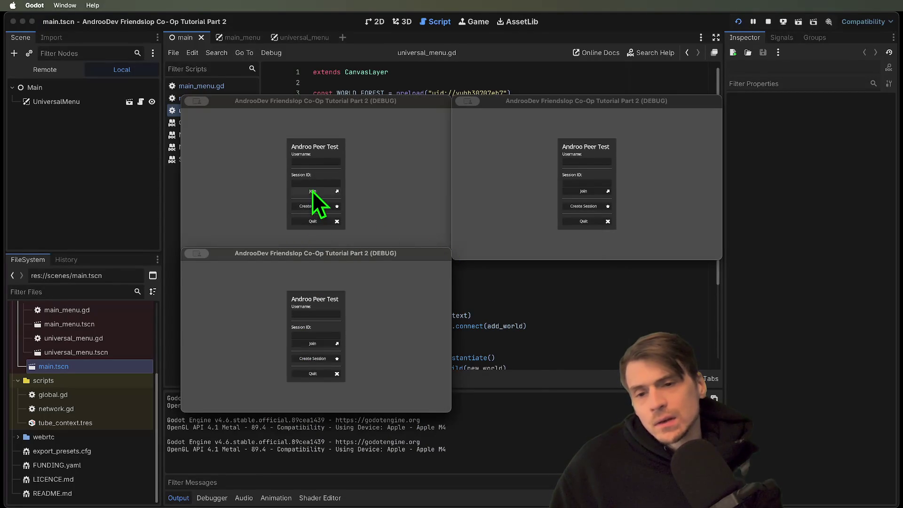
left_click(320, 208)
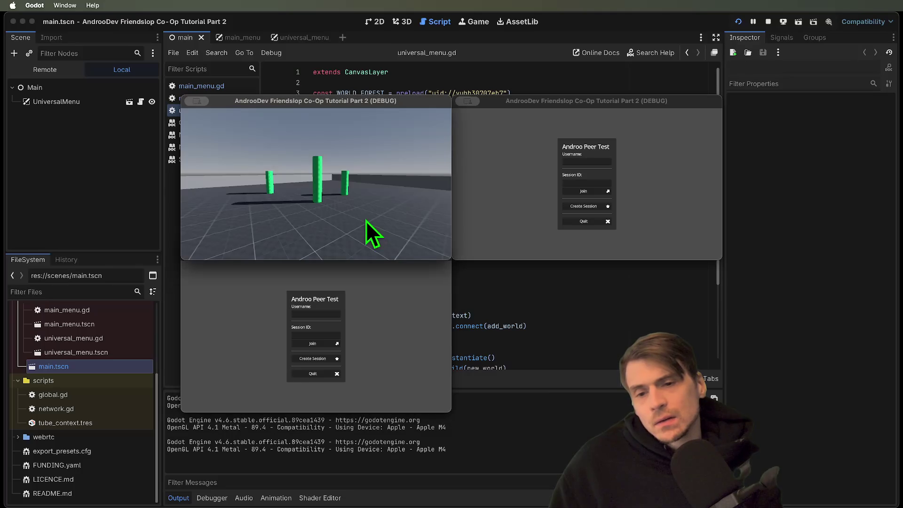
left_click(545, 207)
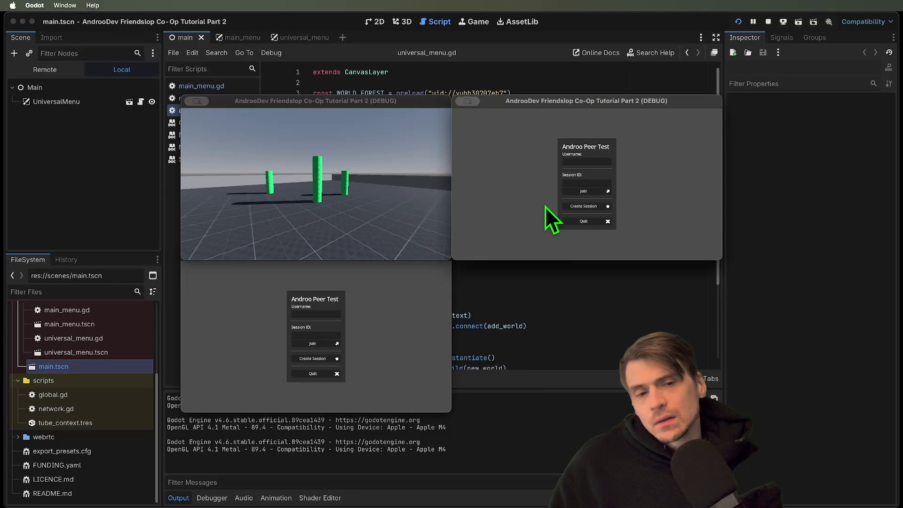
left_click(584, 191)
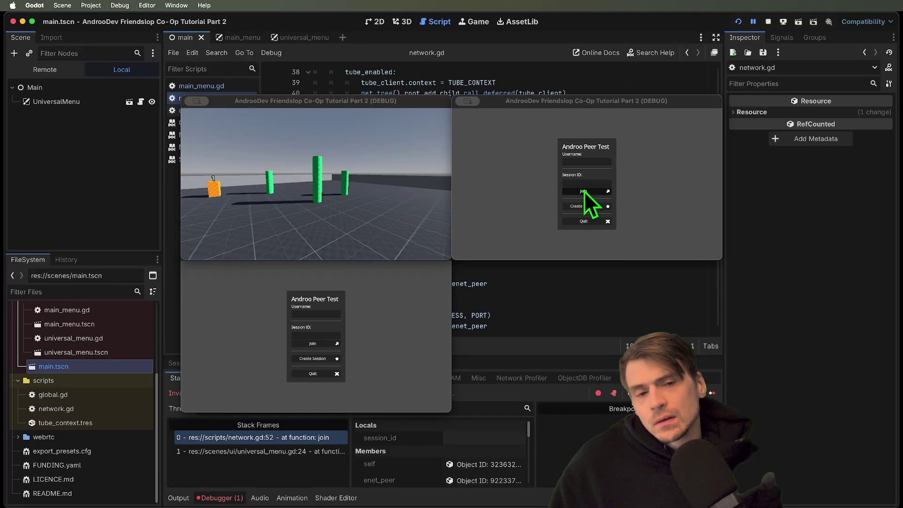
Step: Stop the run and inspect the join invalid-call error in the debugger
left_click(770, 22)
left_click(247, 382)
left_click(253, 416)
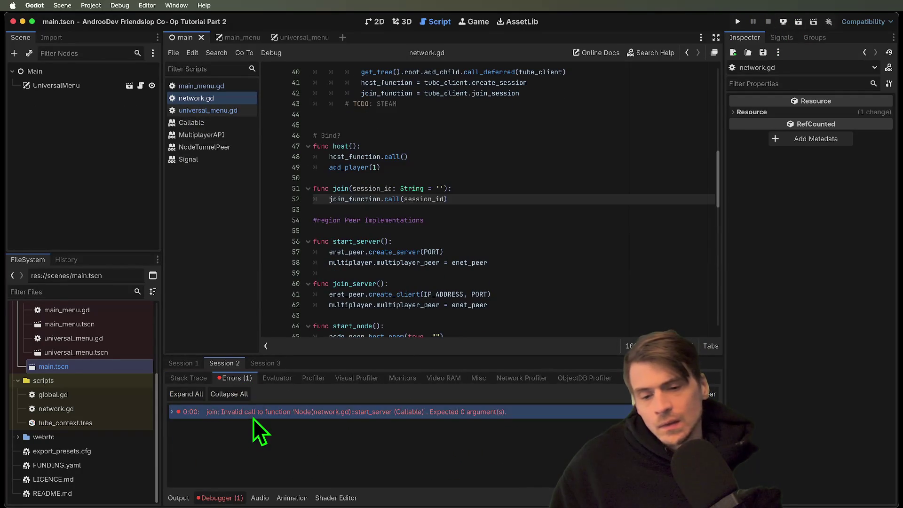
left_click(652, 188)
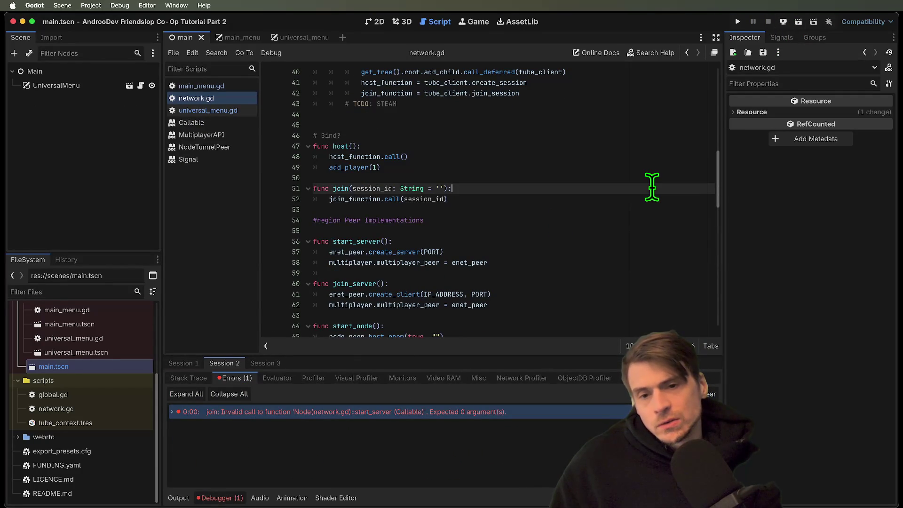
left_click(362, 200, "ctrl")
Step: Examine the join_function assignment and the join function definition in network.gd
scroll(554, 190, "down", 3)
scroll(553, 191, "down", 2)
double_click(460, 137)
type("join_function = joi")
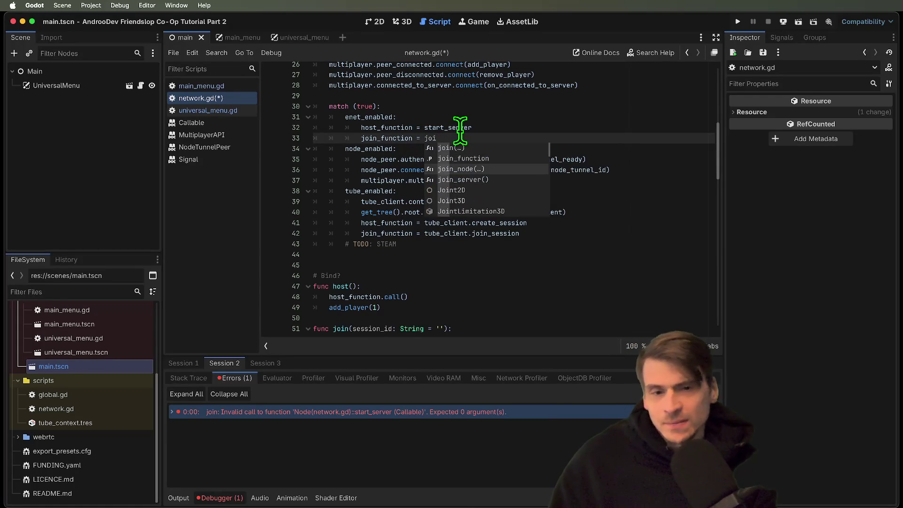
key("Down")
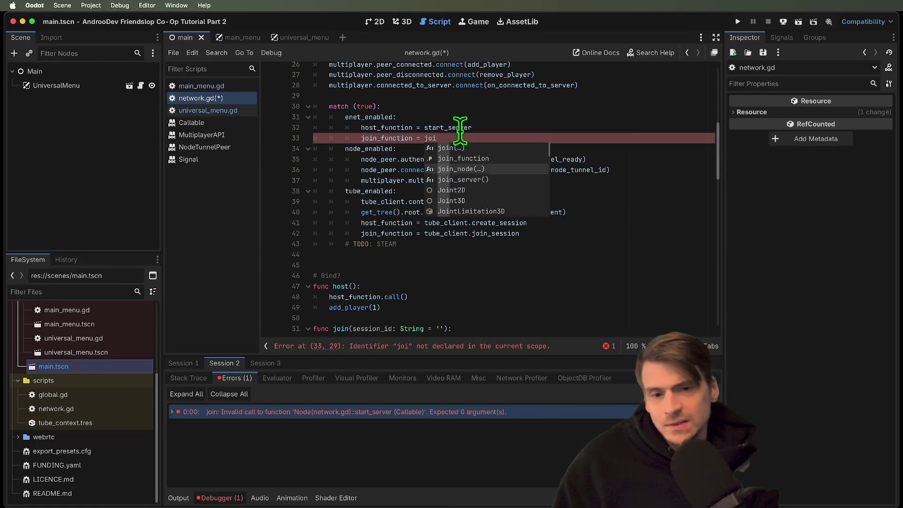
key("BackSpace")
key("BackSpace")
key("BackSpace")
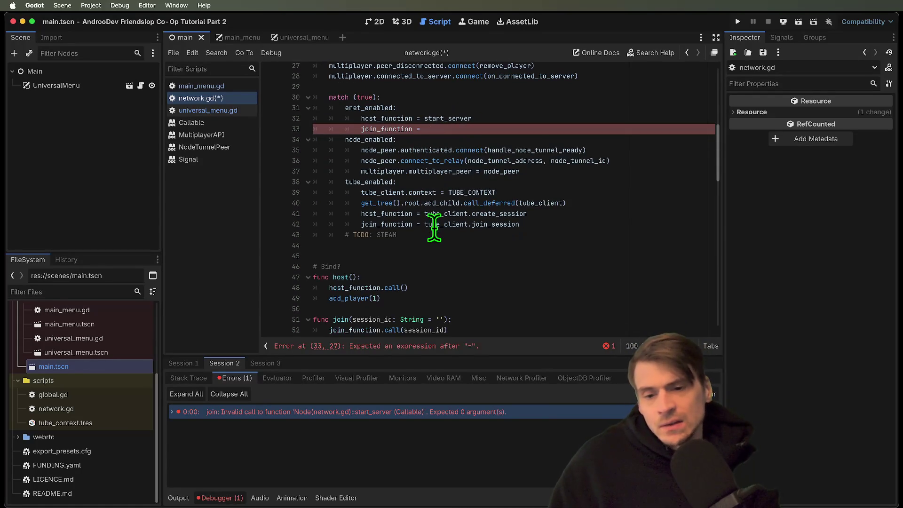
scroll(423, 273, "down", 2)
left_click(344, 277)
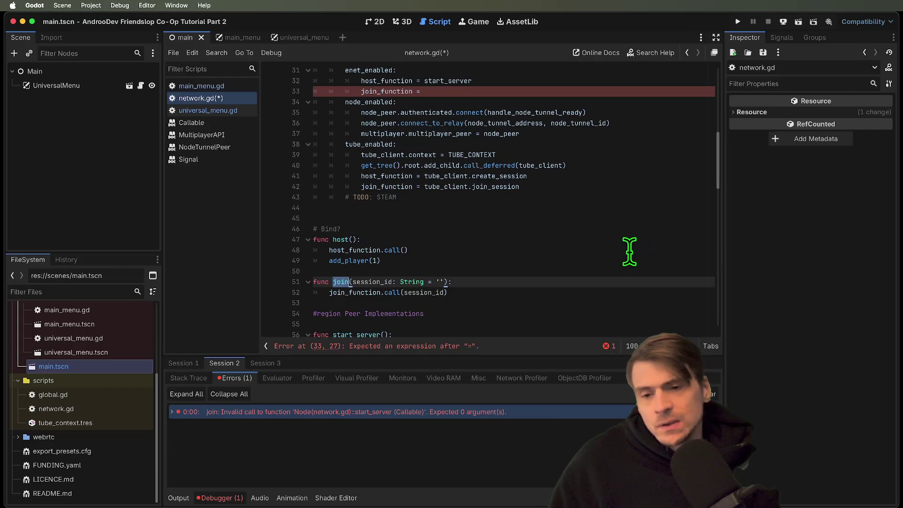
scroll(630, 251, "up", 3)
scroll(629, 251, "down", 3)
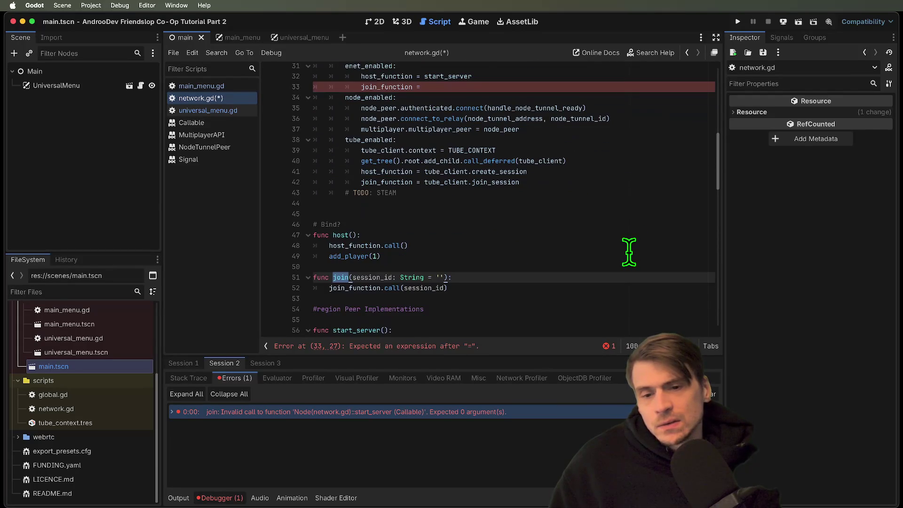
left_click(641, 286)
scroll(642, 285, "down", 5)
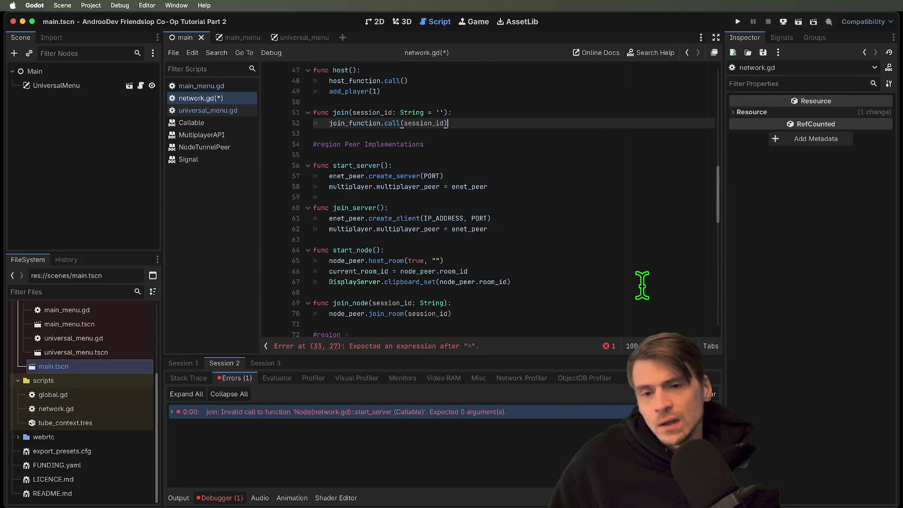
Step: Go to the join_server signature on line 60 and edit its parameter
double_click(348, 208)
scroll(536, 196, "up", 6)
left_click(556, 117)
left_click(558, 127)
scroll(576, 245, "down", 5)
left_click(573, 256)
scroll(572, 257, "down", 1)
left_click(598, 224)
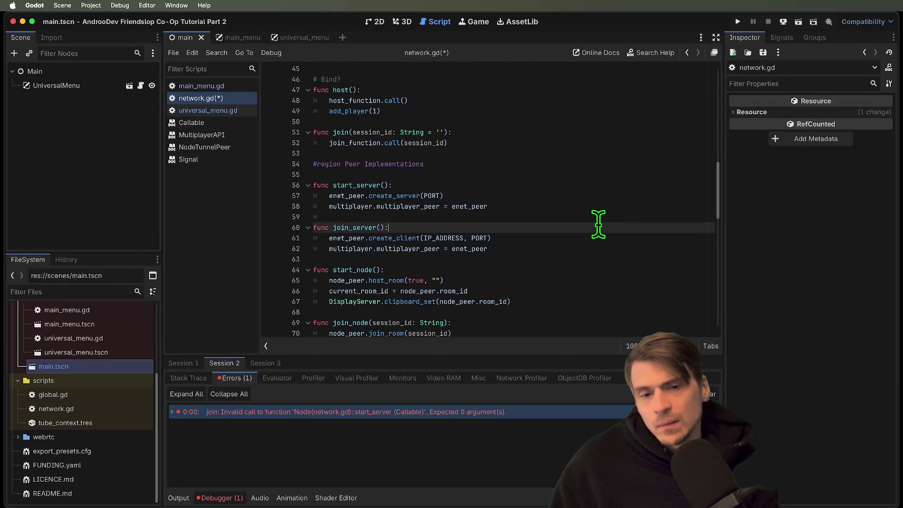
double_click(335, 238)
left_click(518, 238)
Step: Test-run twice and finalize the signature as func join_server(_session_id: String = '')
key("super+b")
left_click(768, 22)
left_click(445, 230)
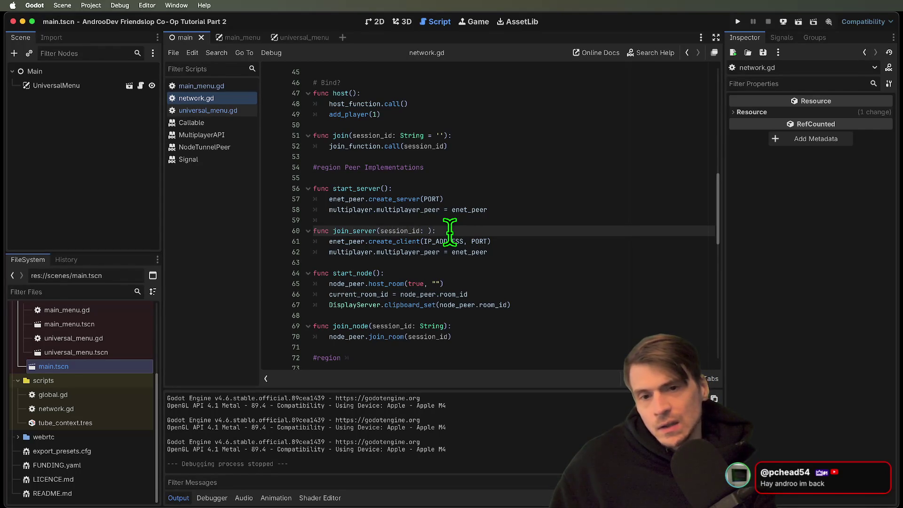
left_click(651, 272)
key("super+b")
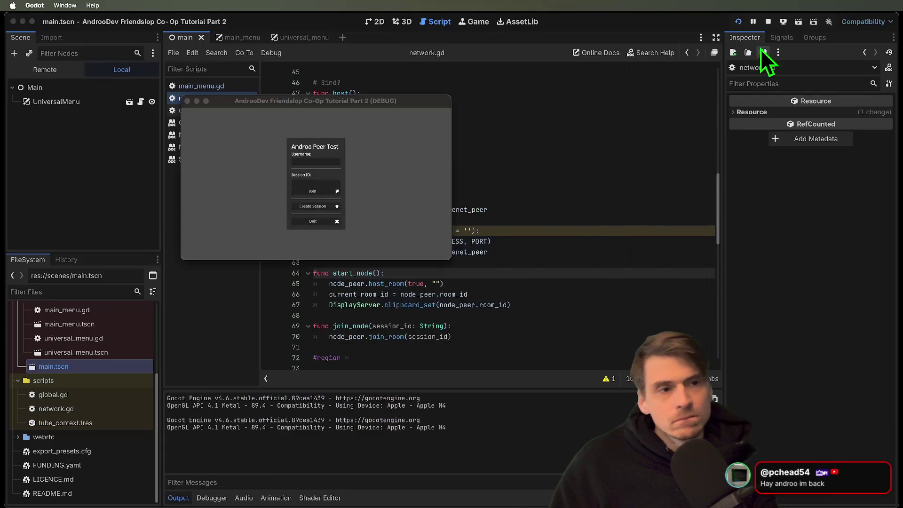
left_click(768, 21)
left_click(384, 230)
key("BackSpace")
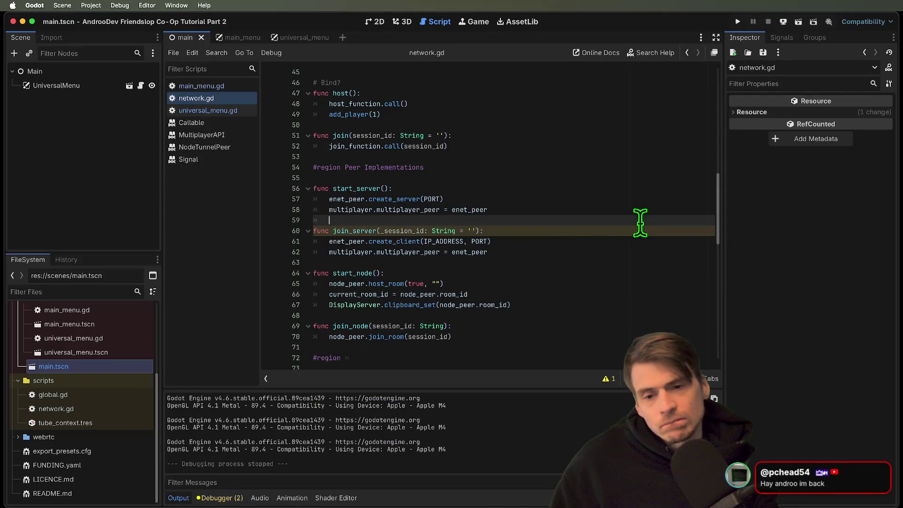
Step: Host a session in the first window, join from the other two, fire fireballs, then stop
key("super+b")
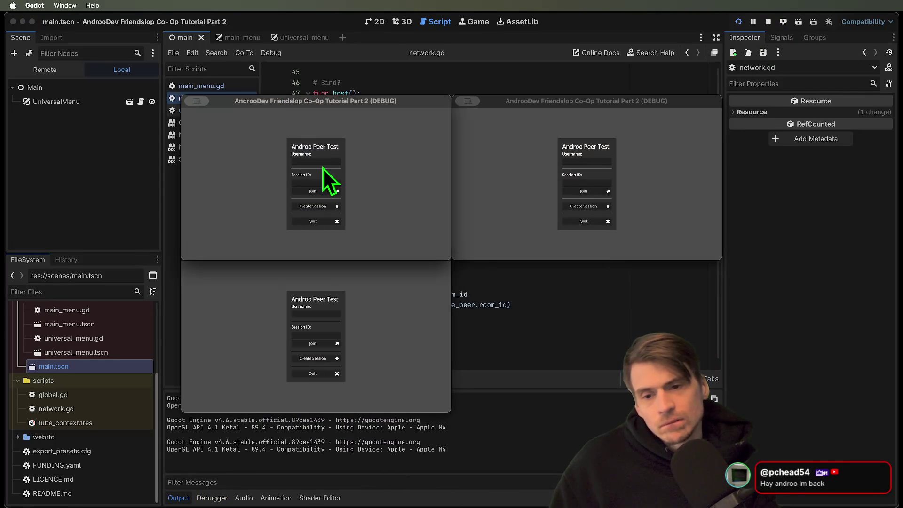
left_click(327, 208)
left_click(472, 200)
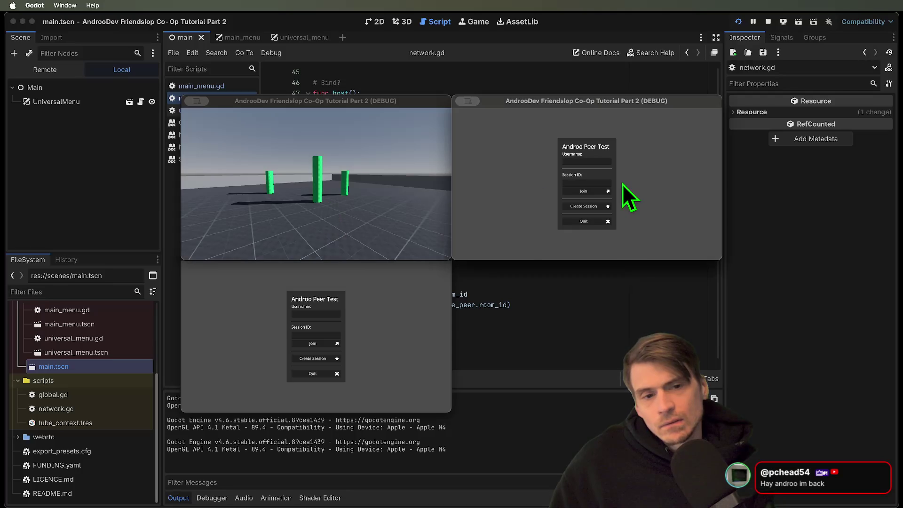
left_click(592, 191)
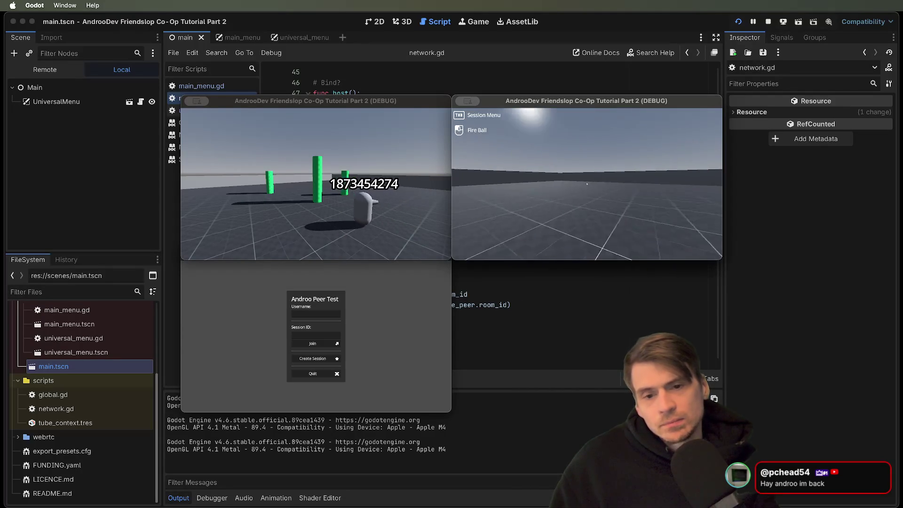
left_click(587, 184)
left_click(298, 360)
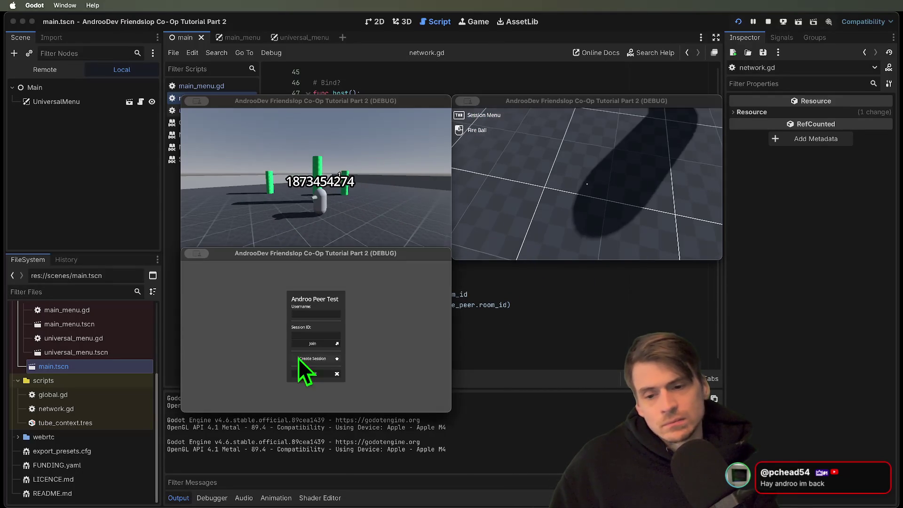
left_click(301, 358)
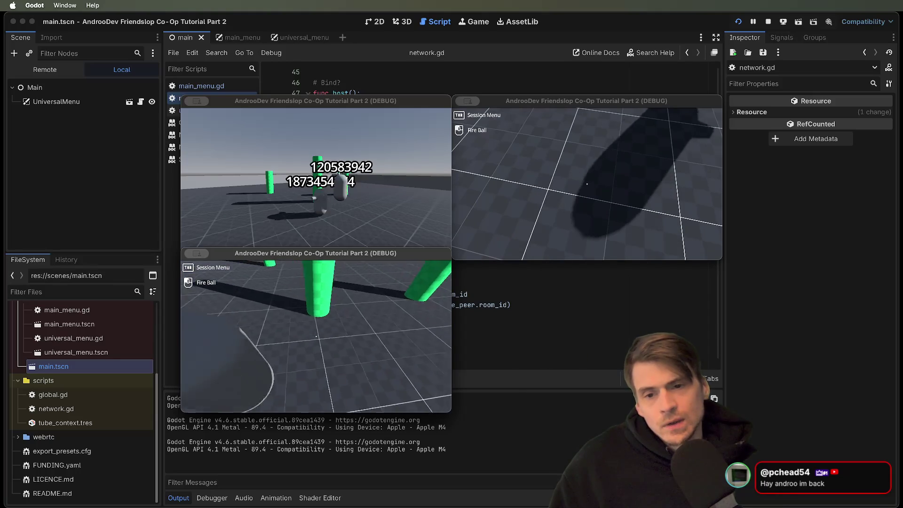
left_click(316, 336)
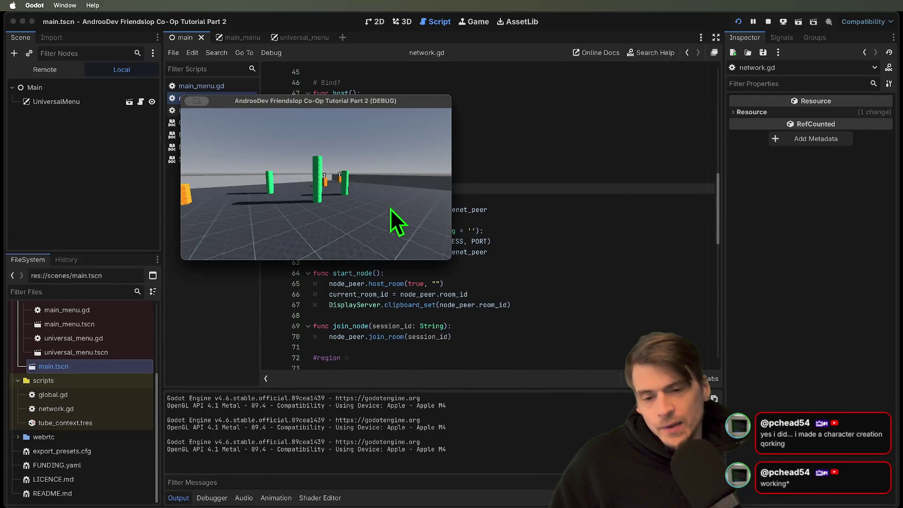
left_click(604, 217)
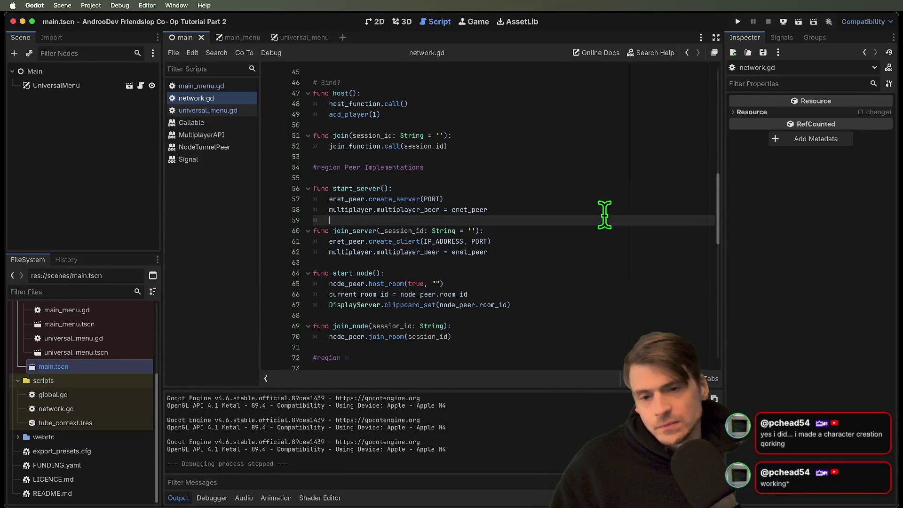
left_click(195, 109)
left_click(196, 100)
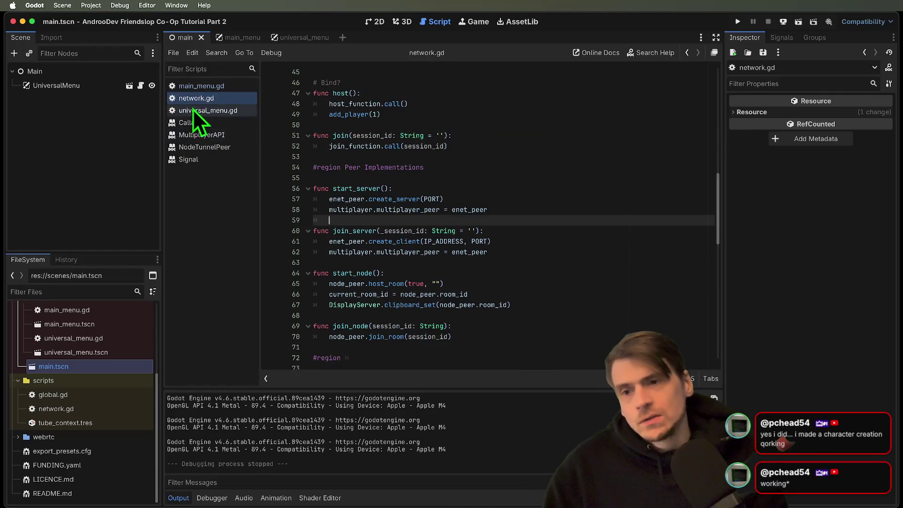
left_click(193, 110)
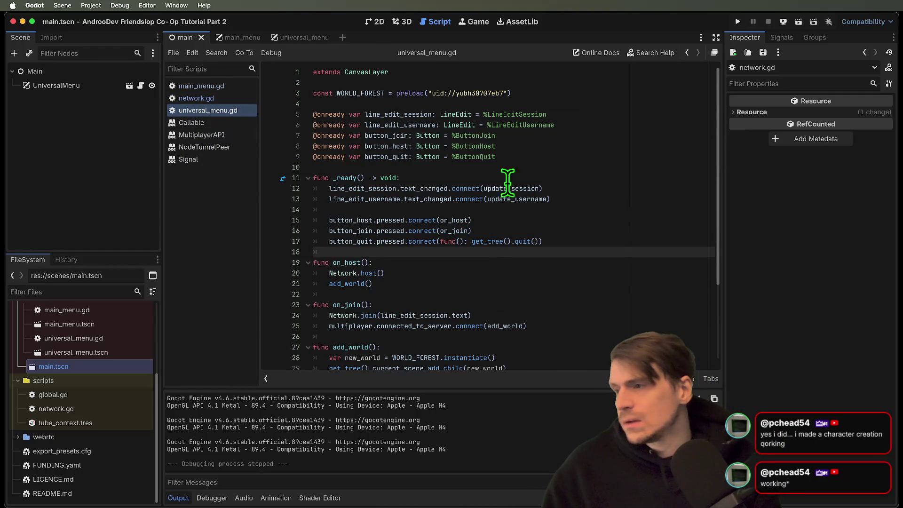
left_click(588, 241)
scroll(570, 288, "down", 1)
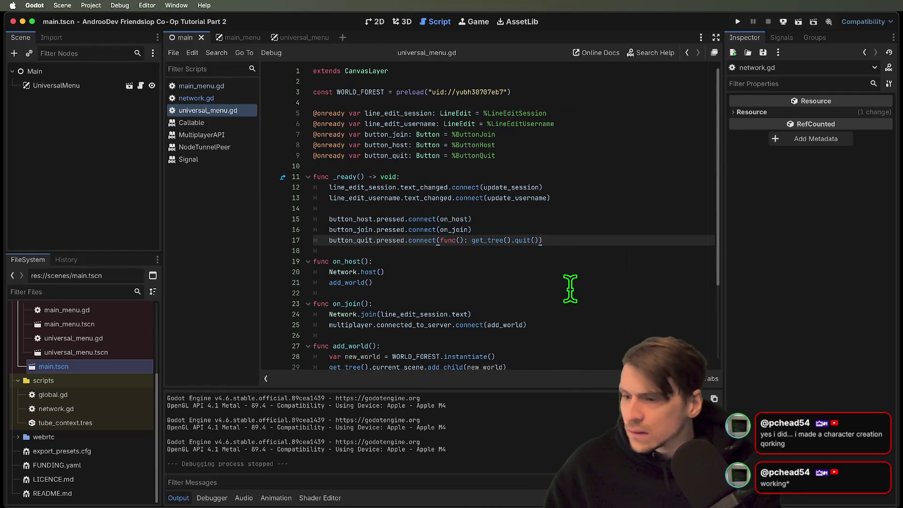
left_click(568, 250)
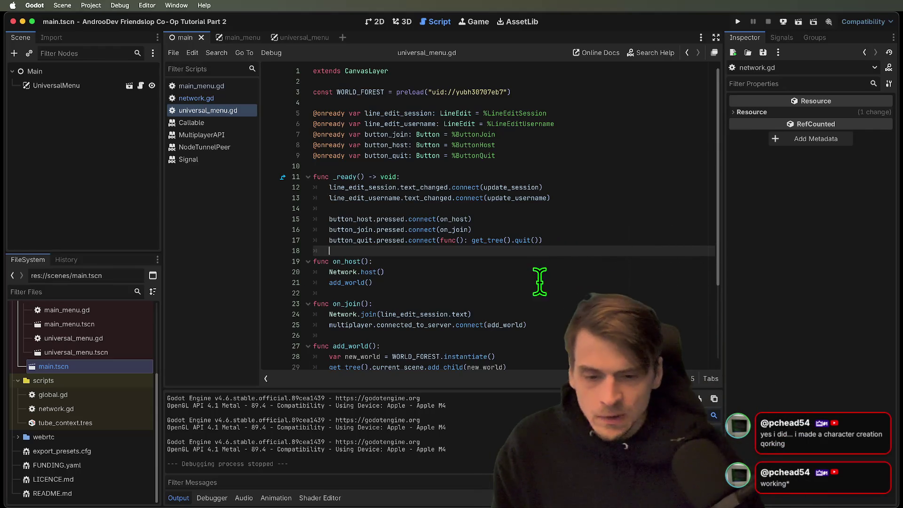
scroll(547, 286, "down", 3)
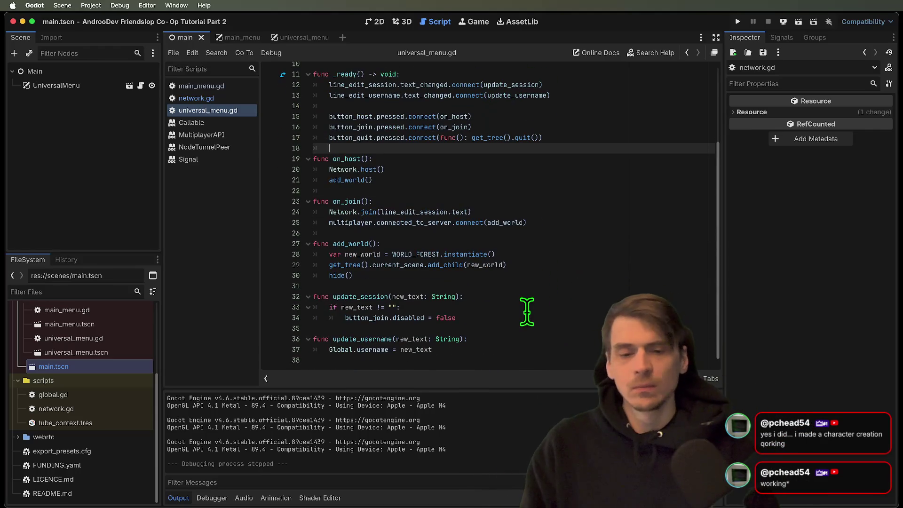
left_click(523, 286)
key("super+Tab")
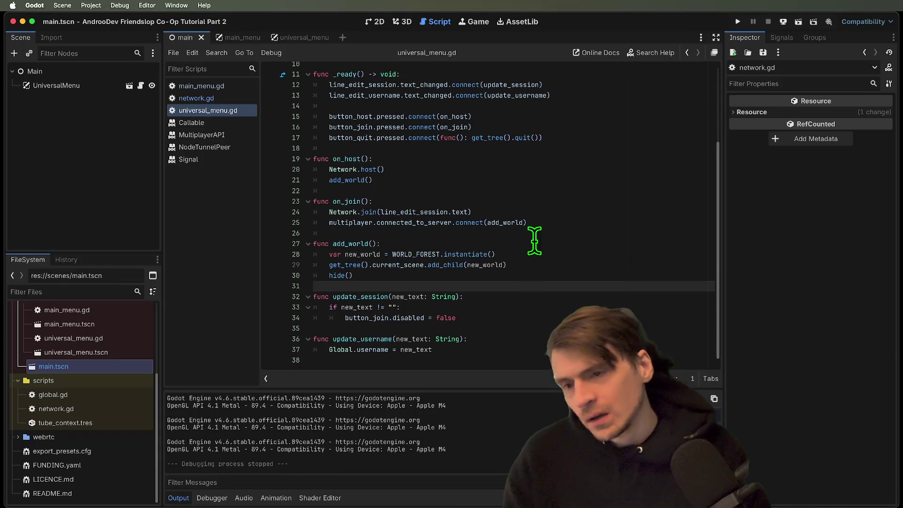
left_click(213, 99)
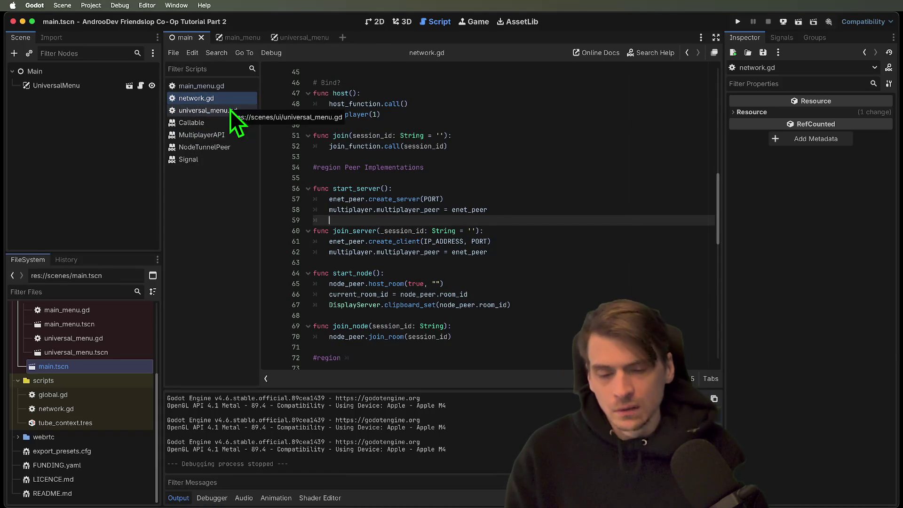
Step: Keep the blank line above join_server in network.gd and save the file
key("super+shift+k")
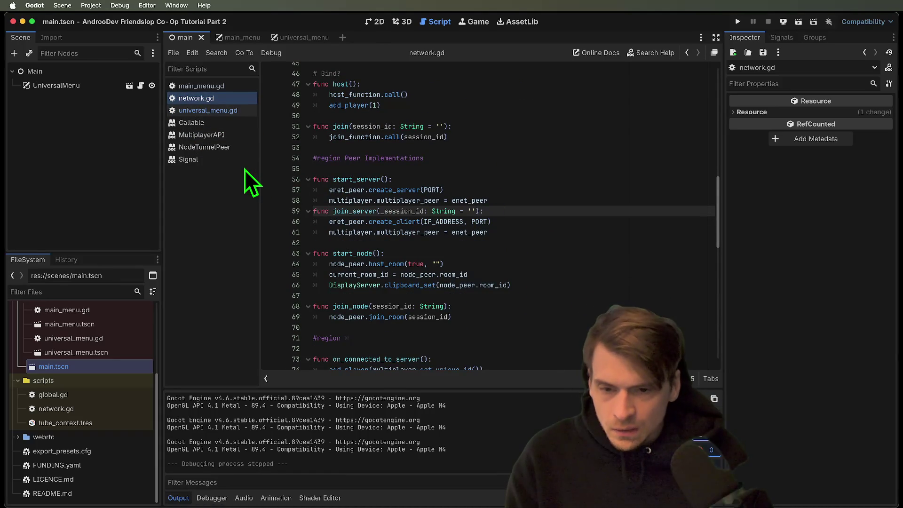
key("Return")
key("Down")
key("Down")
key("Down")
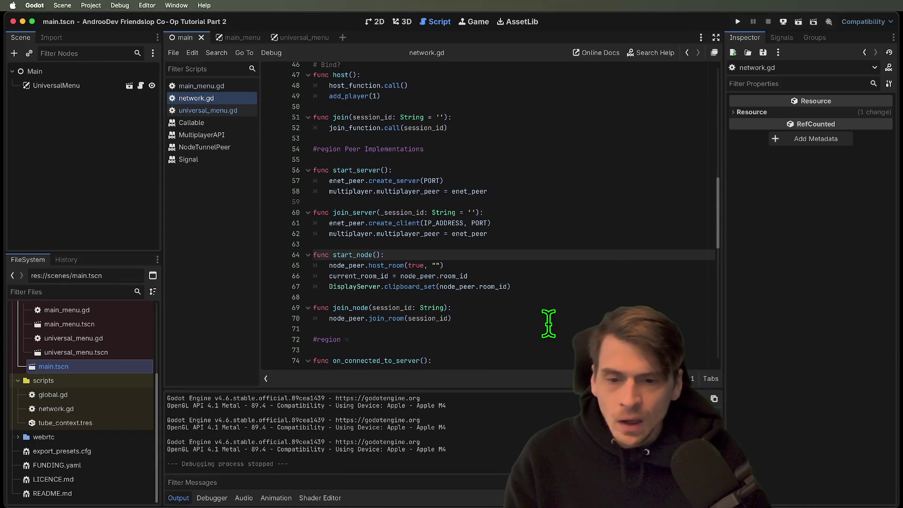
key("Down")
key("Down")
scroll(549, 324, "down", 1)
key("super+s")
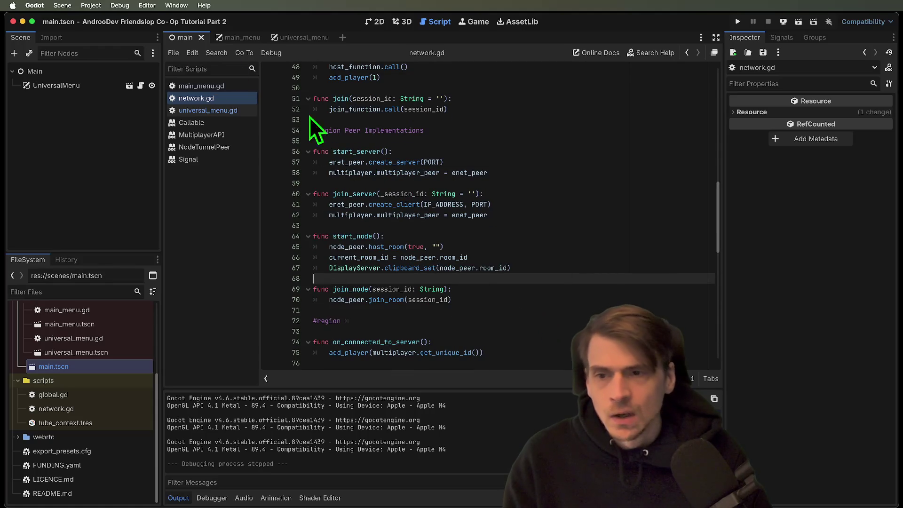
Step: Look over the main_menu.gd script
left_click(202, 86)
scroll(593, 179, "up", 3)
mouse_move(413, 221)
left_mouse_down()
mouse_move(290, 227)
mouse_move(445, 256)
mouse_move(586, 236)
left_mouse_up()
scroll(586, 236, "down", 9)
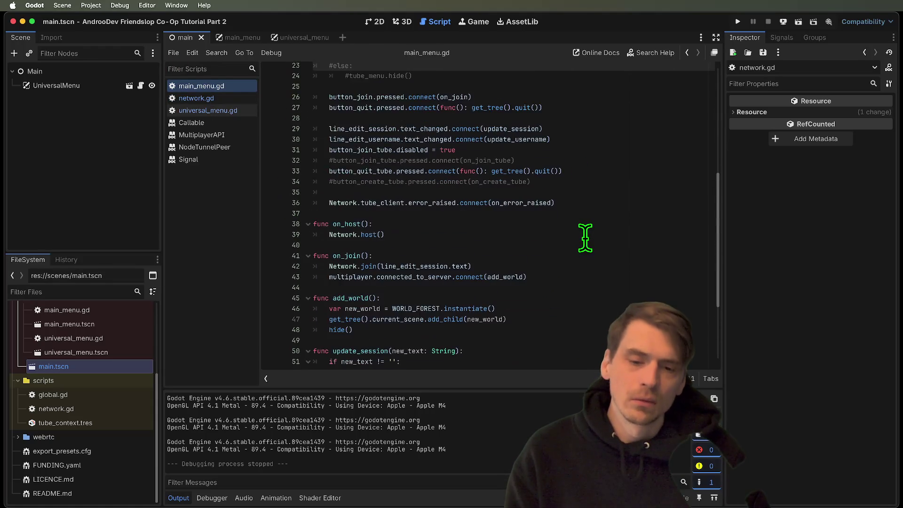
scroll(586, 237, "up", 10)
Step: In universal_menu.gd, locate the button_host and button_join uses
left_click(208, 110)
left_click(467, 339)
scroll(588, 314, "up", 3)
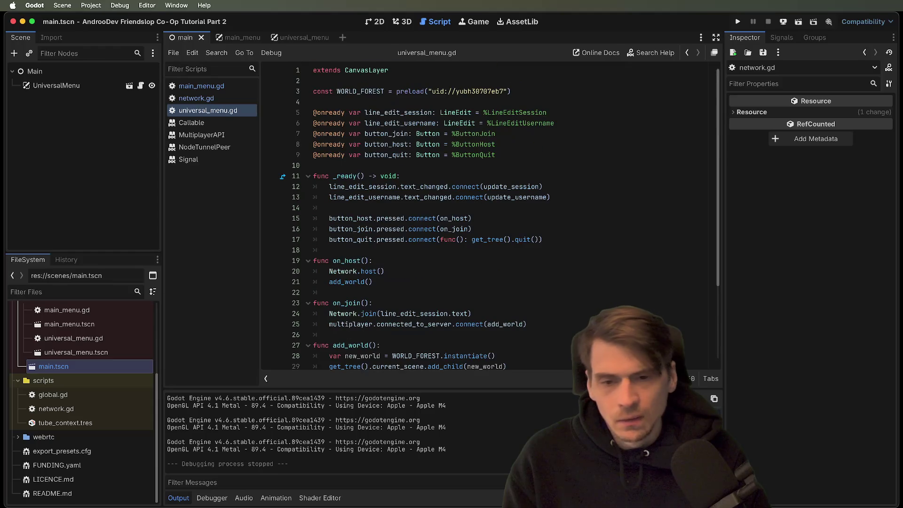
double_click(360, 221)
double_click(353, 230)
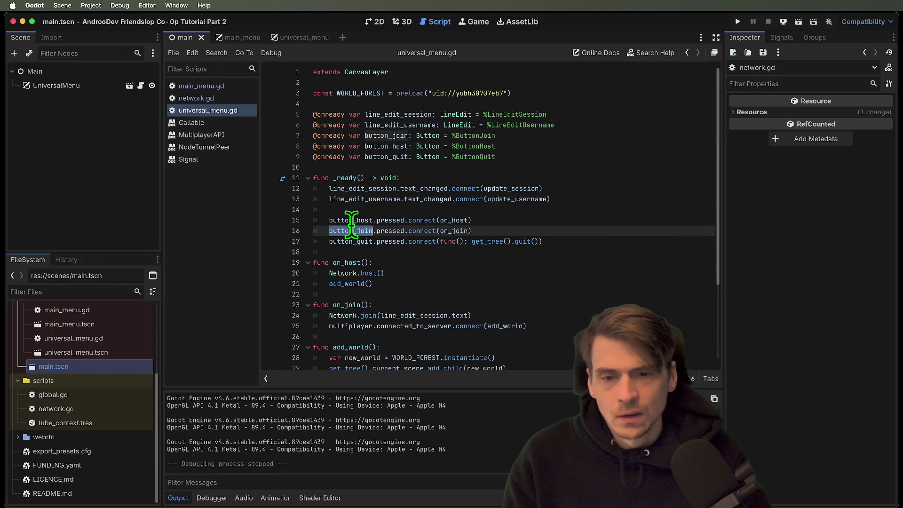
Step: Move the button_join connection line above the button_host line and launch the game
triple_click(397, 230)
key("BackSpace")
key("Up")
type("button_join.pressed.connect(on_join)")
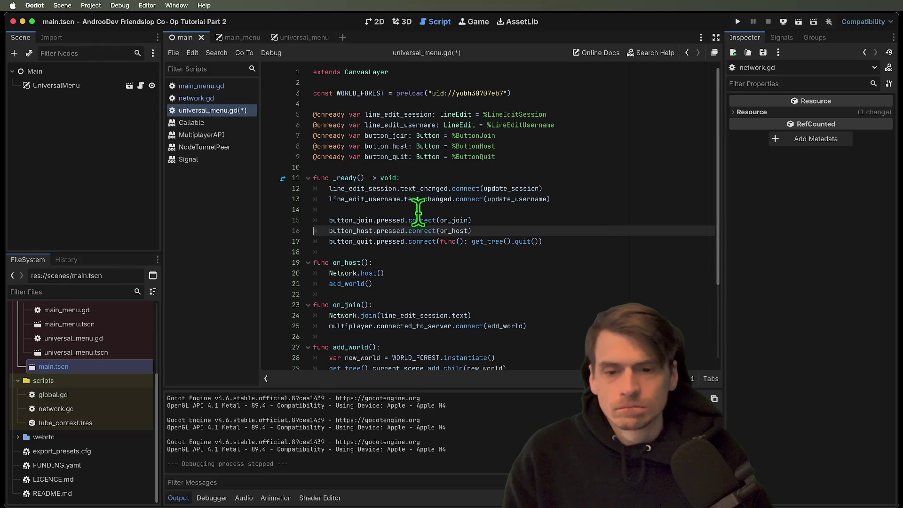
key("super+b")
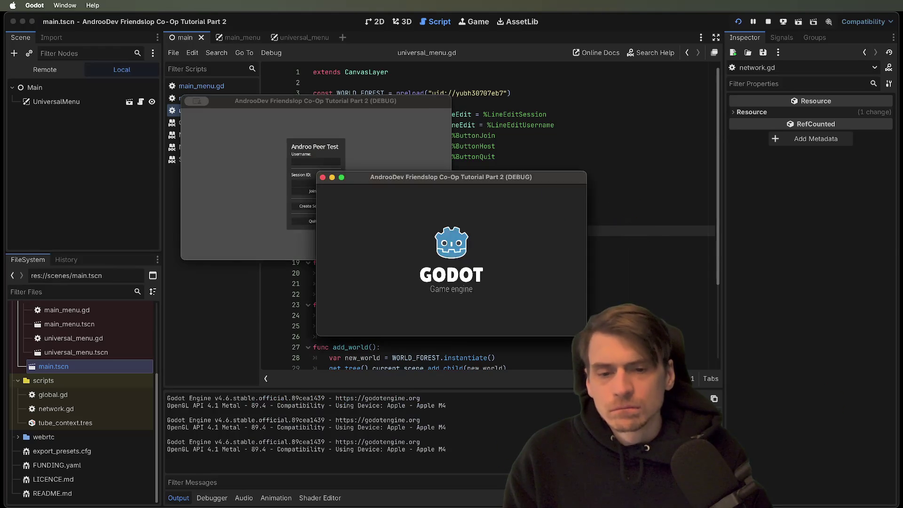
Step: Stop the game and look through the host and join functions in network.gd
left_click(768, 21)
left_click(575, 292)
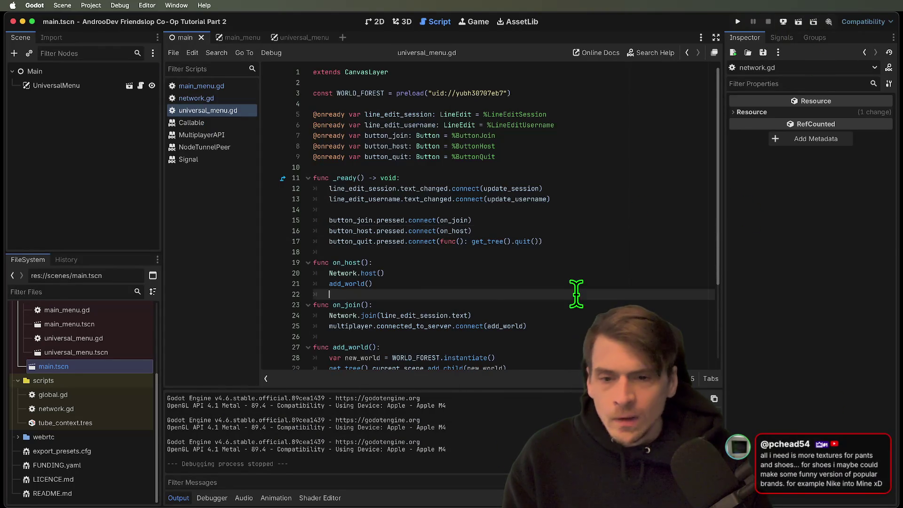
scroll(424, 286, "down", 1)
left_click(371, 266, "super")
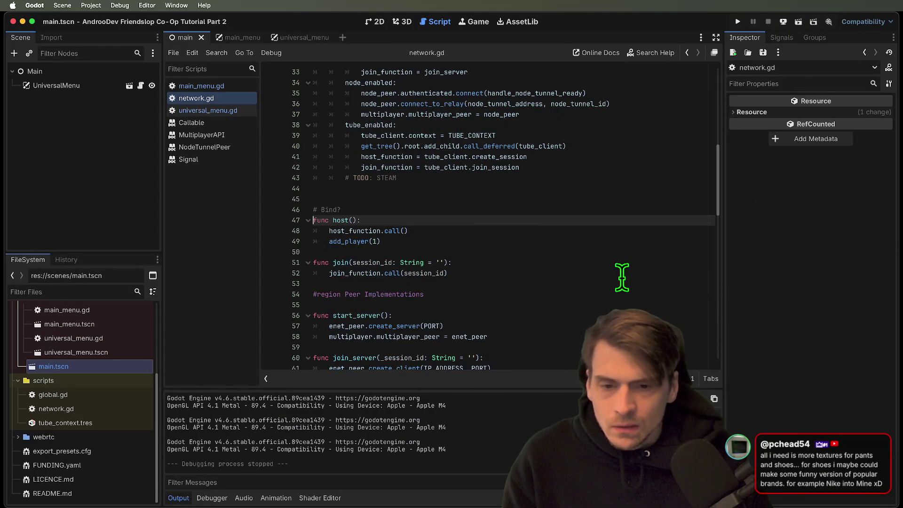
left_click(615, 253)
key("shift+Down")
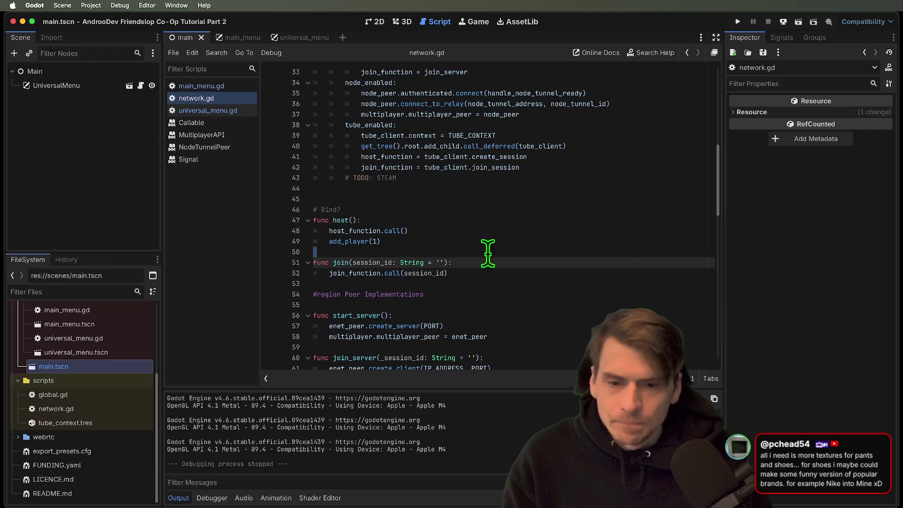
scroll(348, 252, "down", 19)
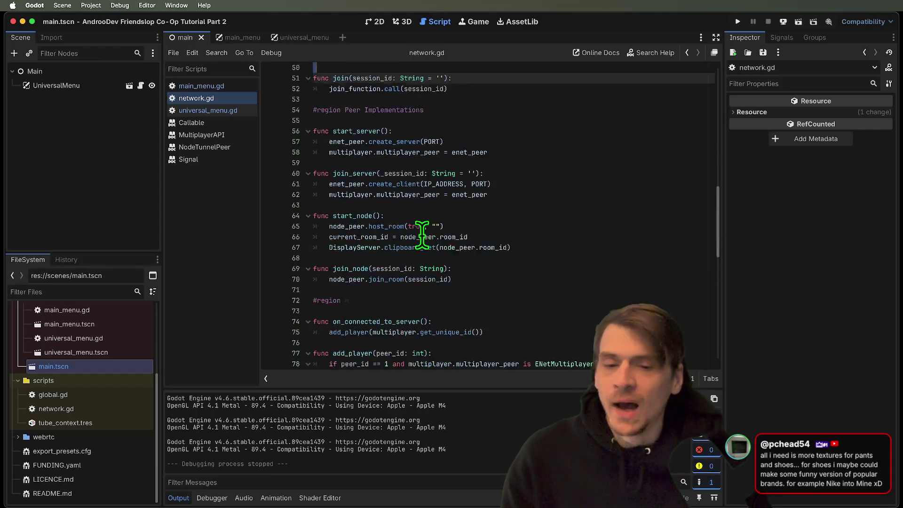
scroll(640, 264, "down", 2)
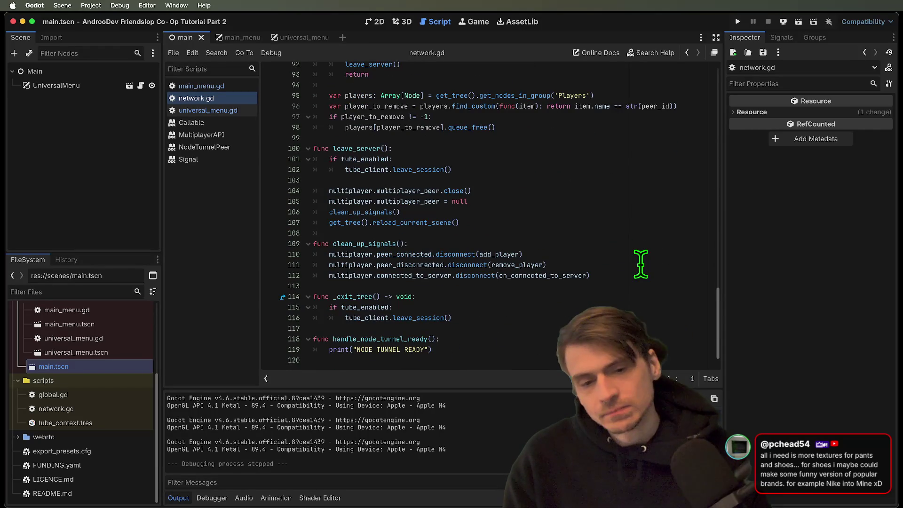
scroll(640, 265, "up", 5)
left_click(621, 212)
key("shift+Down")
key("Right")
scroll(620, 212, "up", 3)
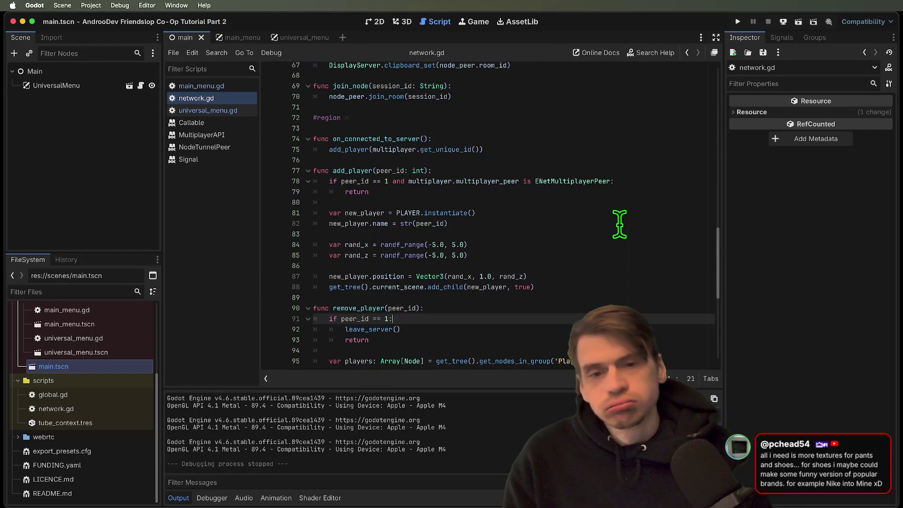
Step: Comment out the ENet host early-return lines 78–79 in add_player and save network.gd
left_click(631, 181)
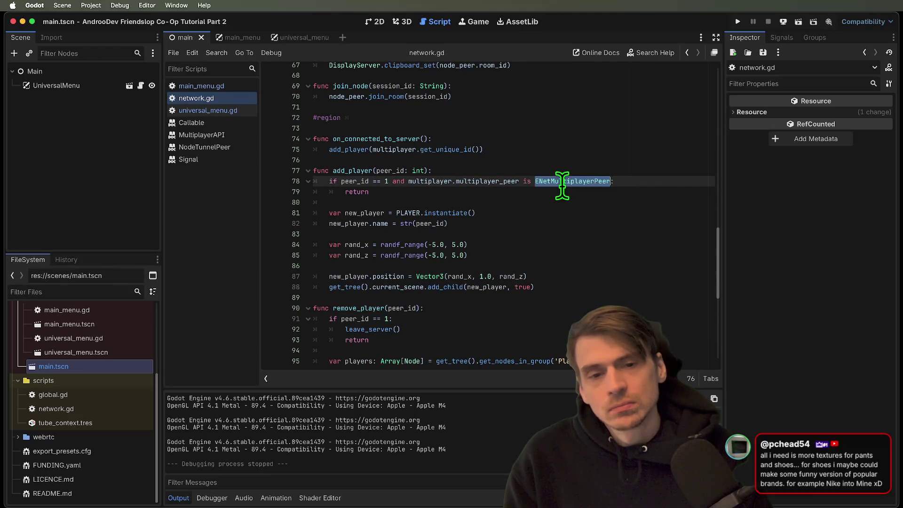
left_click_drag(562, 186, 389, 184)
mouse_move(315, 181)
left_mouse_down()
mouse_move(605, 195)
mouse_move(653, 187)
left_mouse_up()
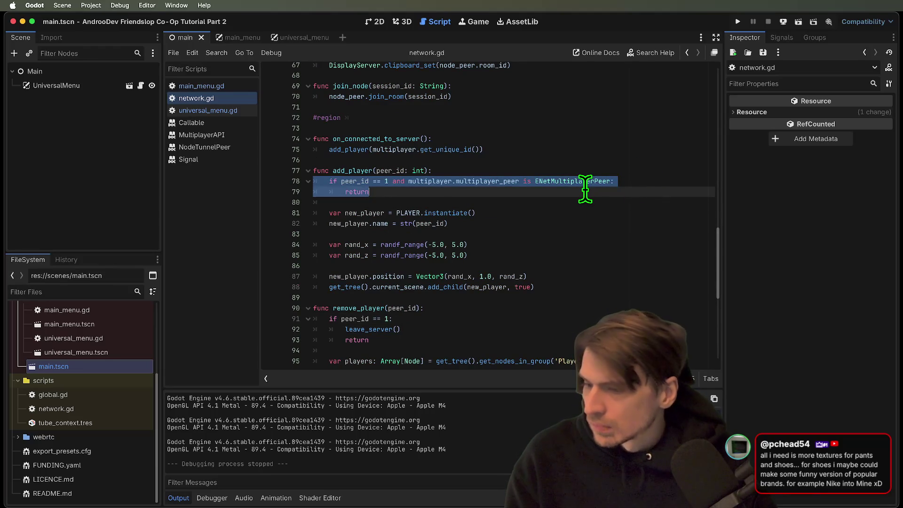
key("super+k")
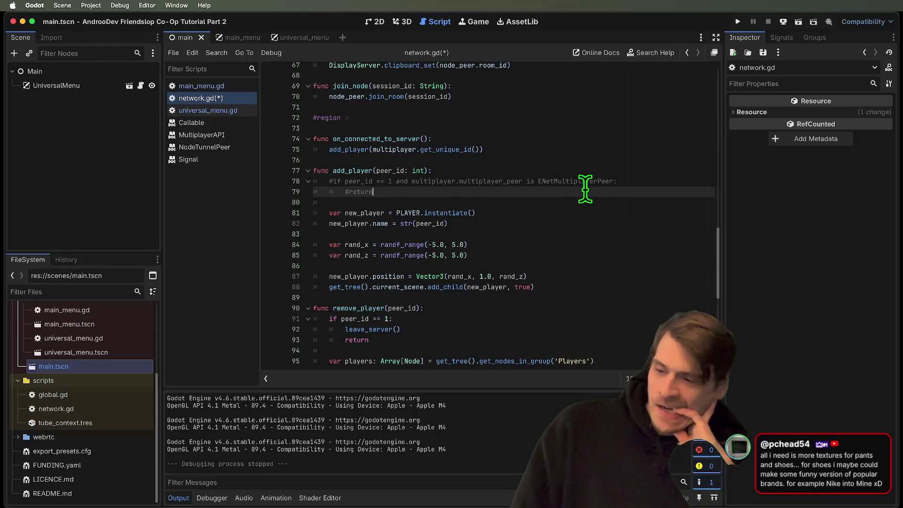
key("Down")
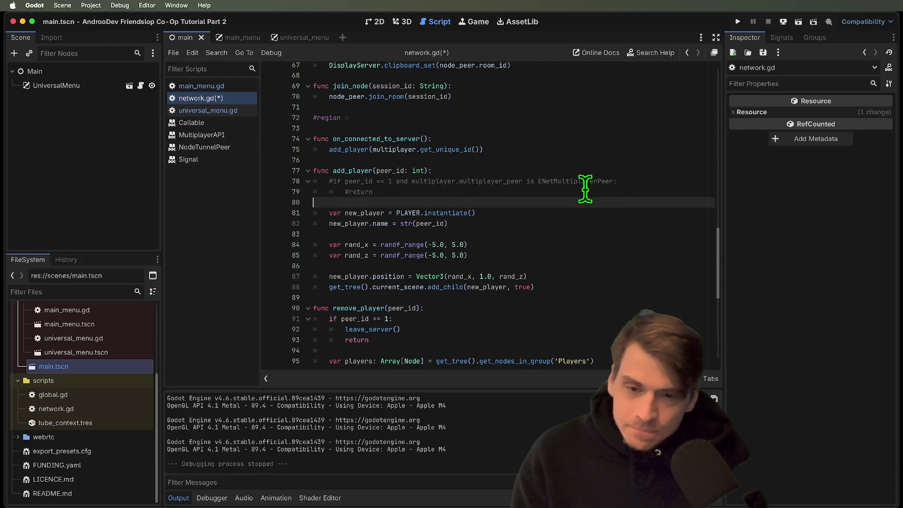
key("ctrl+s")
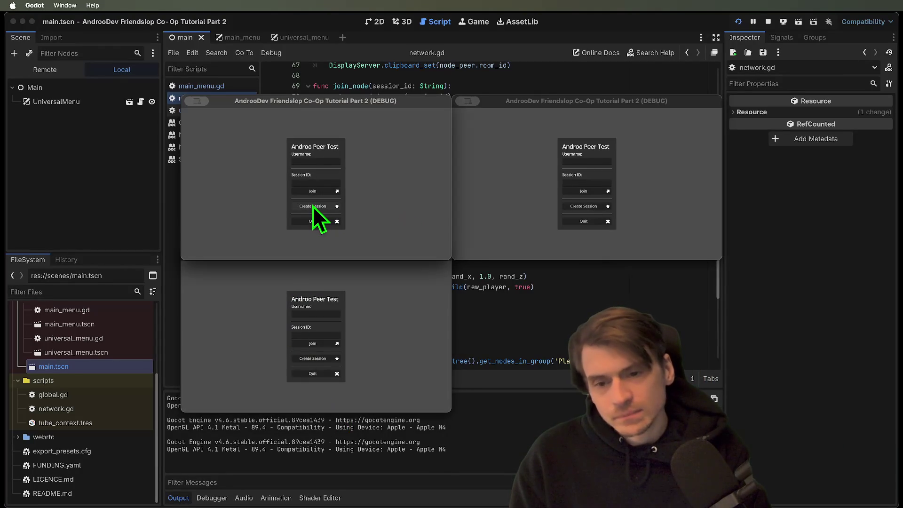
Step: Host a session in the first game window, join it from the second, throw a fireball and walk forward
left_click(313, 206)
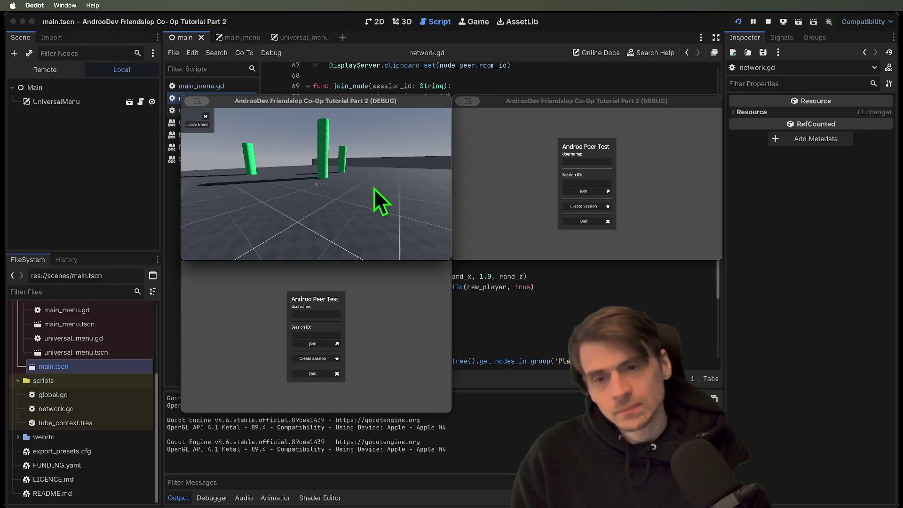
left_click(588, 192)
left_click(587, 183)
key("w")
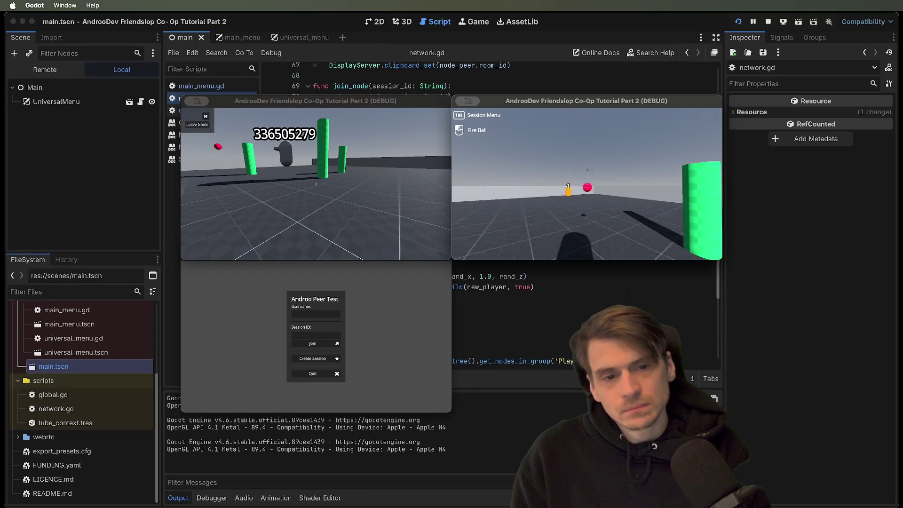
key("w")
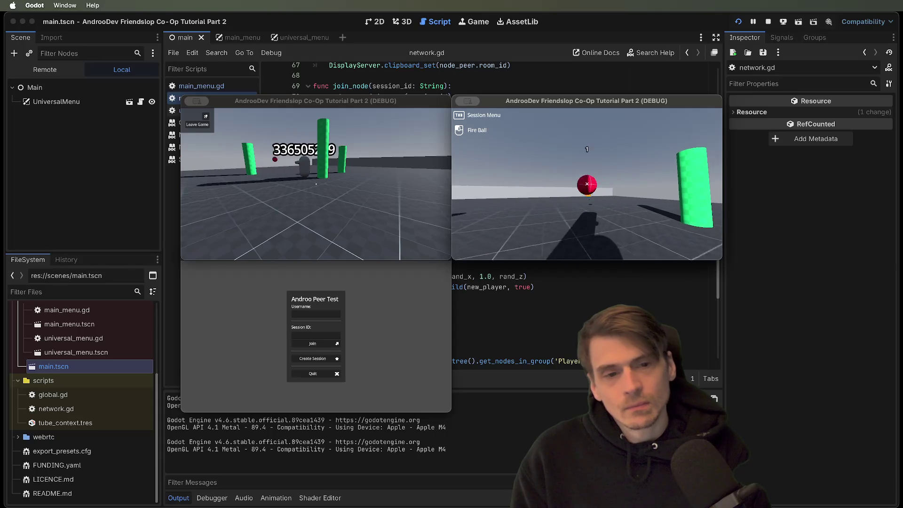
Step: Close all the game windows and go back to network.gd in the script editor
key("Escape")
left_click(401, 186)
key("Escape")
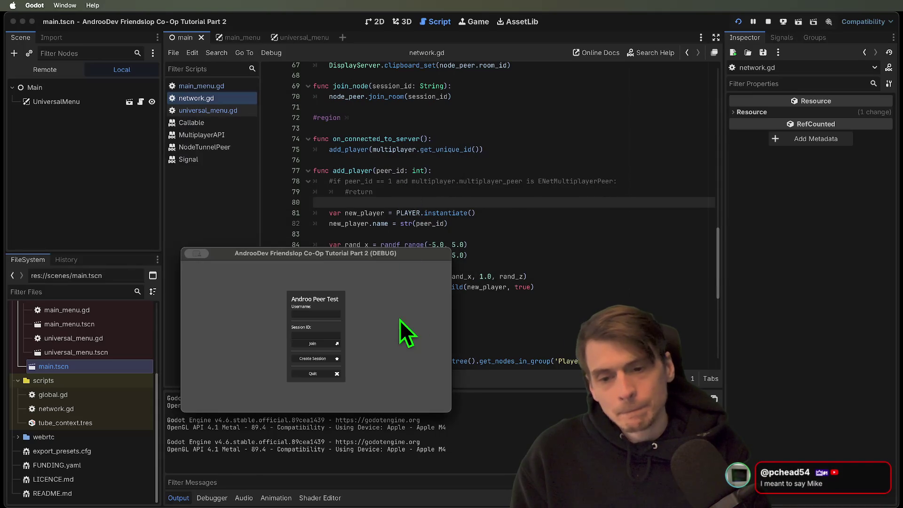
key("Escape")
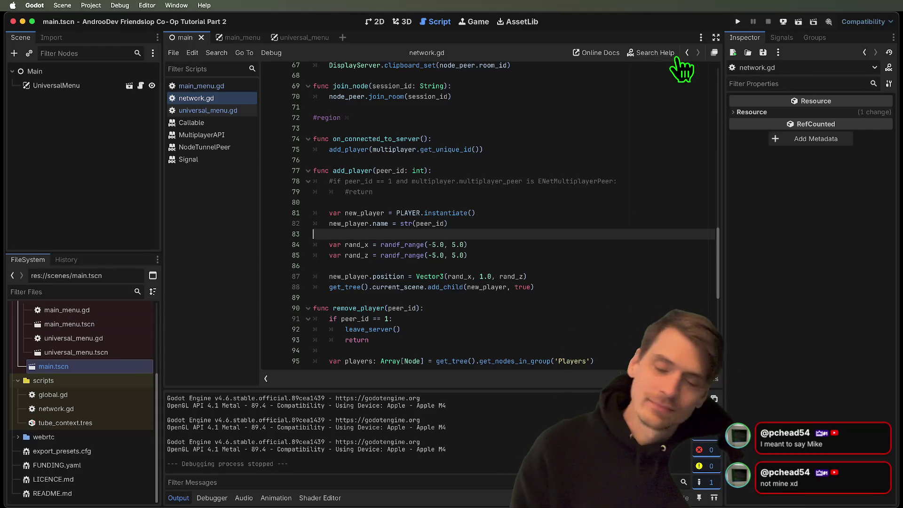
left_click(734, 399)
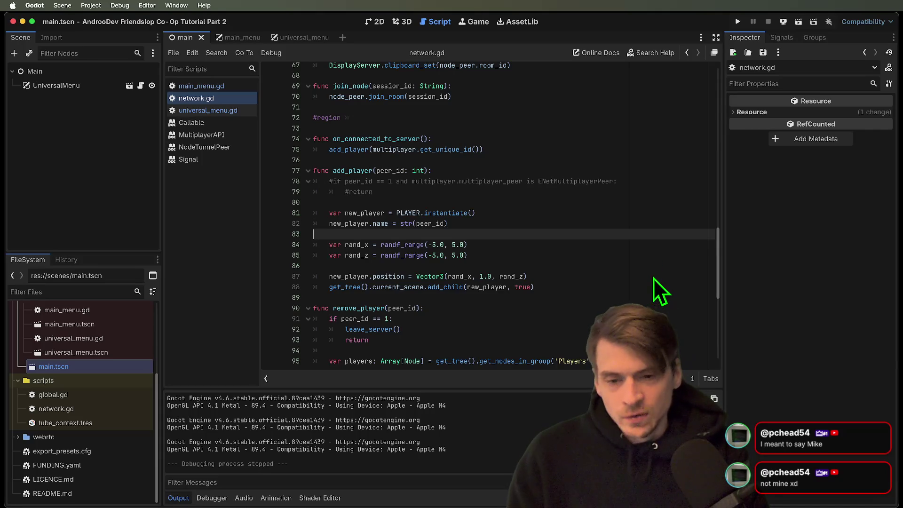
scroll(548, 292, "up", 15)
scroll(388, 237, "up", 1)
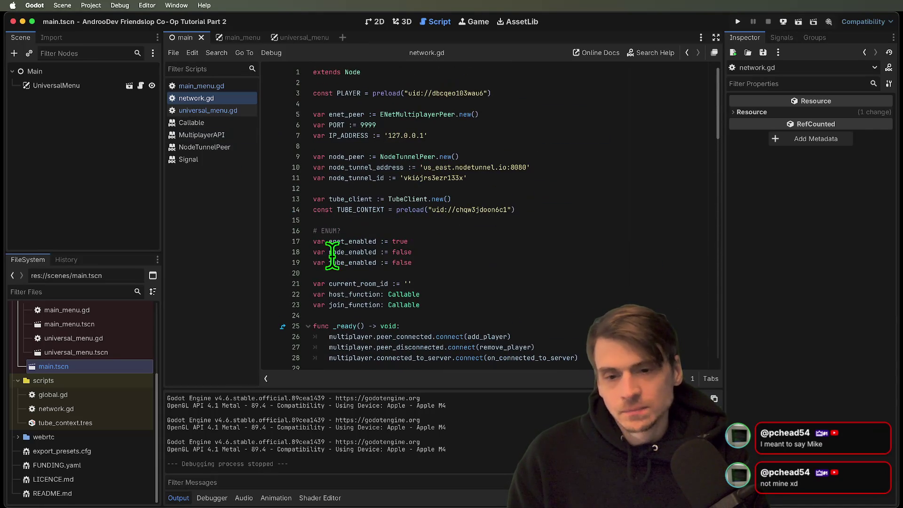
Step: Set enet_enabled := false and node_enabled := true, then run until NodeTunnel reports ready and stop
double_click(434, 240)
type("fals")
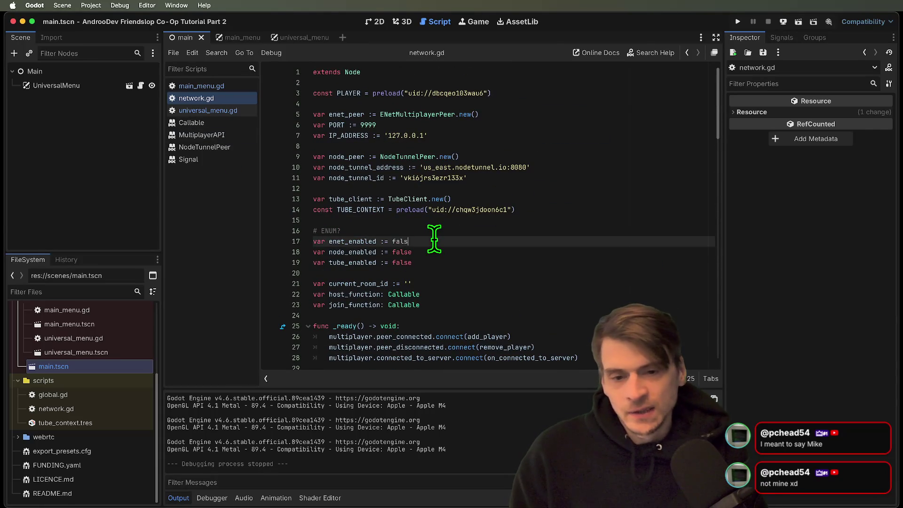
key("Down")
key("alt+shift+Left")
type("true")
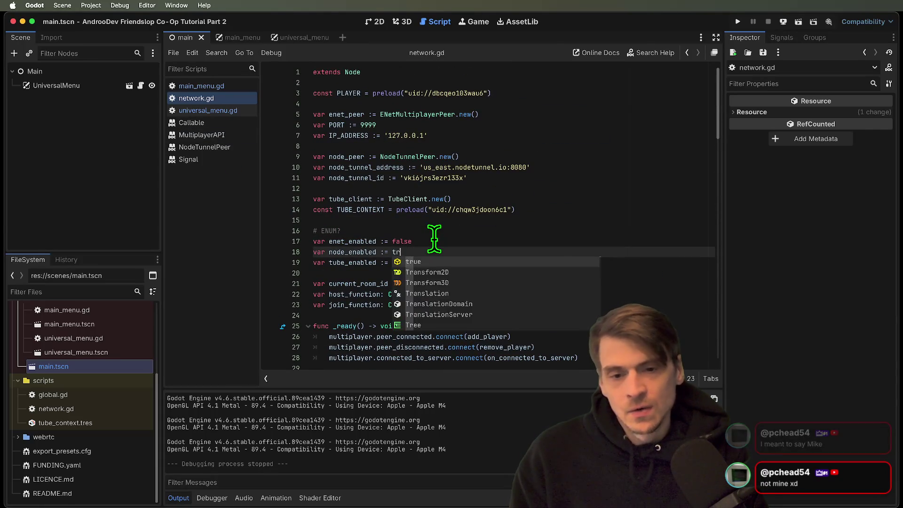
key("super+b")
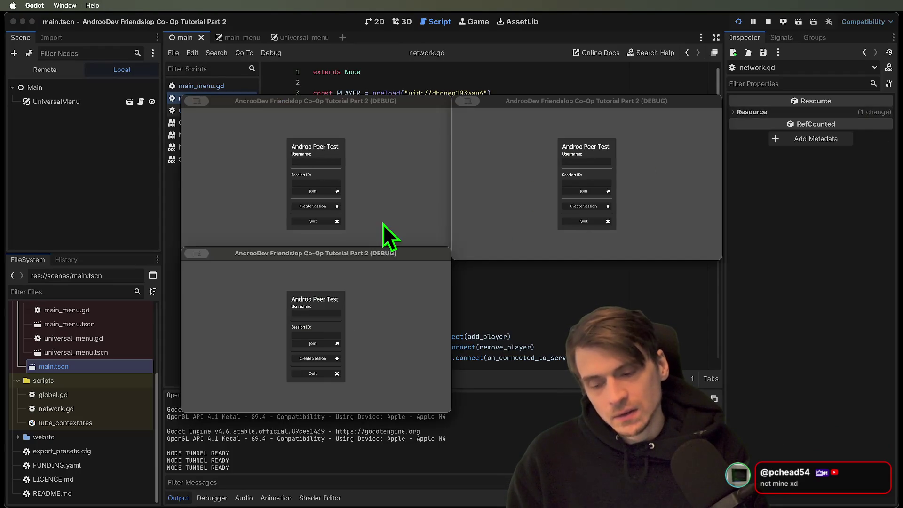
left_click(768, 21)
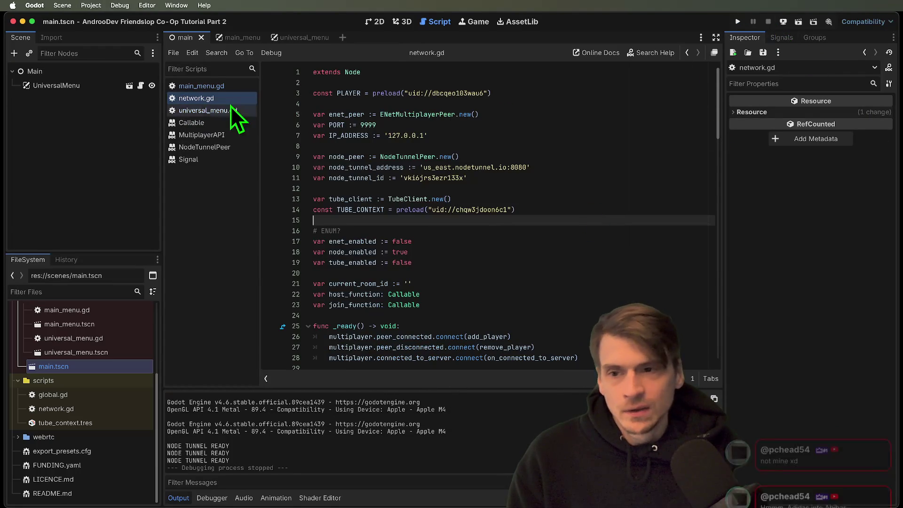
Step: Filter the project files for 'player' and open the Player scene's script at line 46
left_click_drag(100, 252, 111, 187)
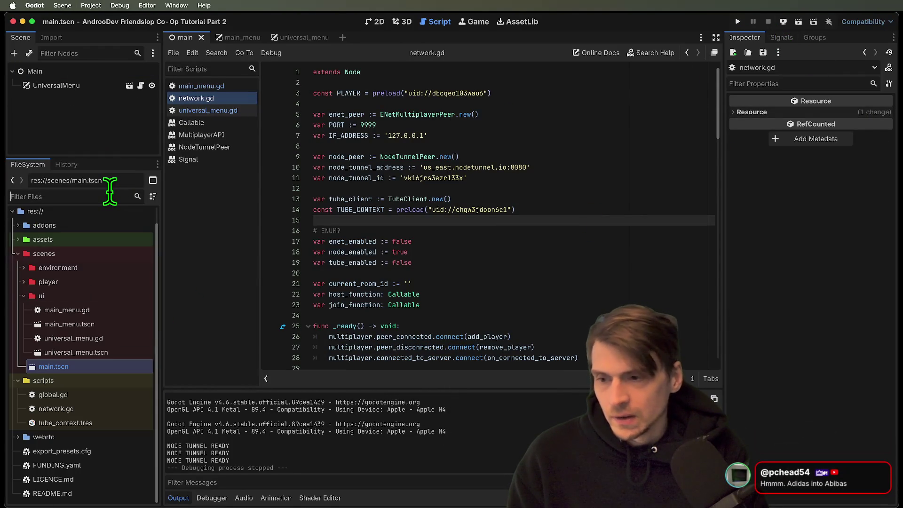
left_click(110, 194)
type("player")
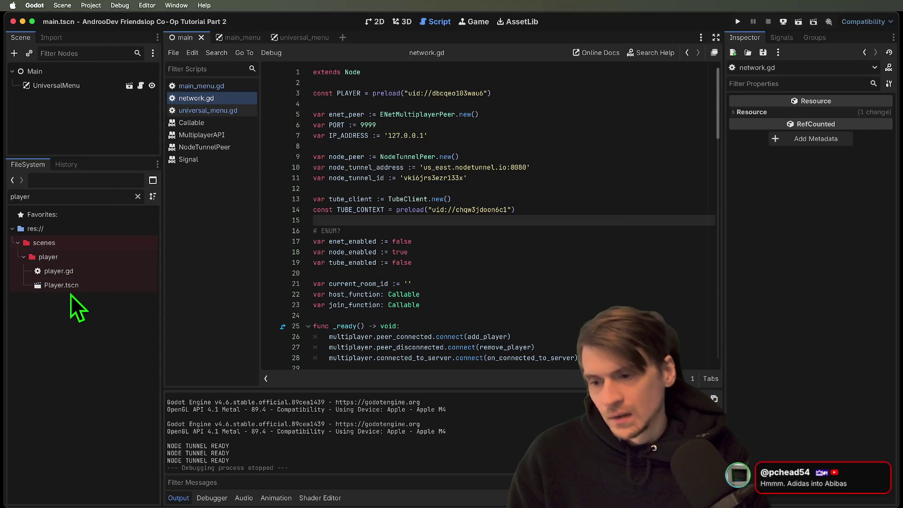
double_click(76, 287)
scroll(705, 228, "down", 10)
left_click(641, 235)
triple_click(640, 233)
Step: Select Network.tube_client on line 45 and run a project-wide Find in Files for it
double_click(351, 225)
left_click_drag(466, 225, 412, 225)
key("super+shift+f")
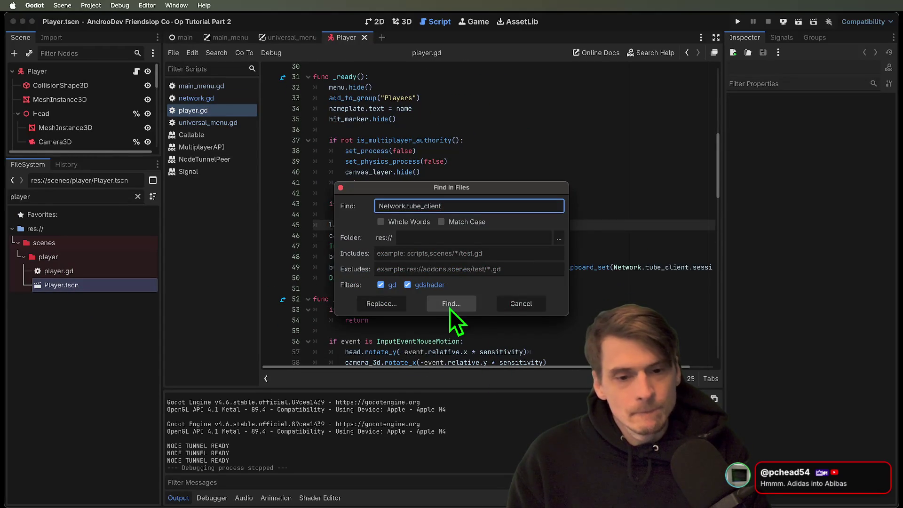
left_click(452, 306)
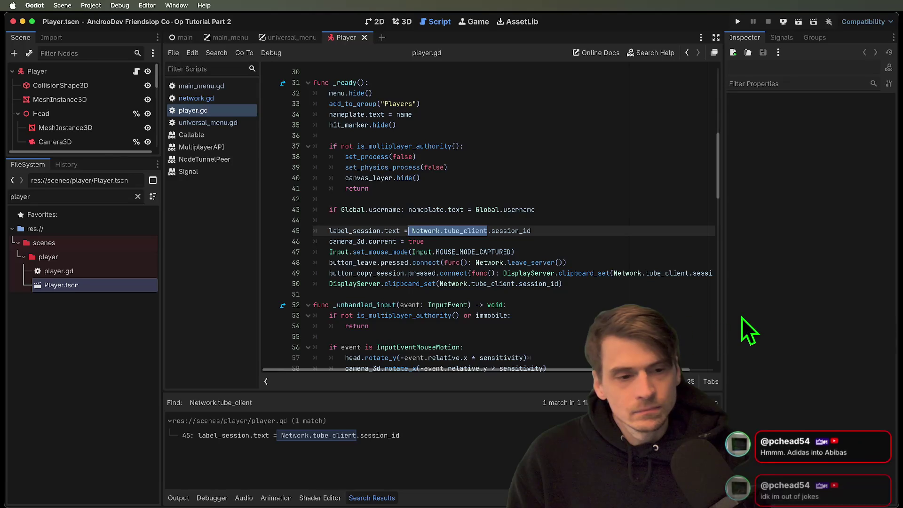
left_click_drag(721, 312, 810, 311)
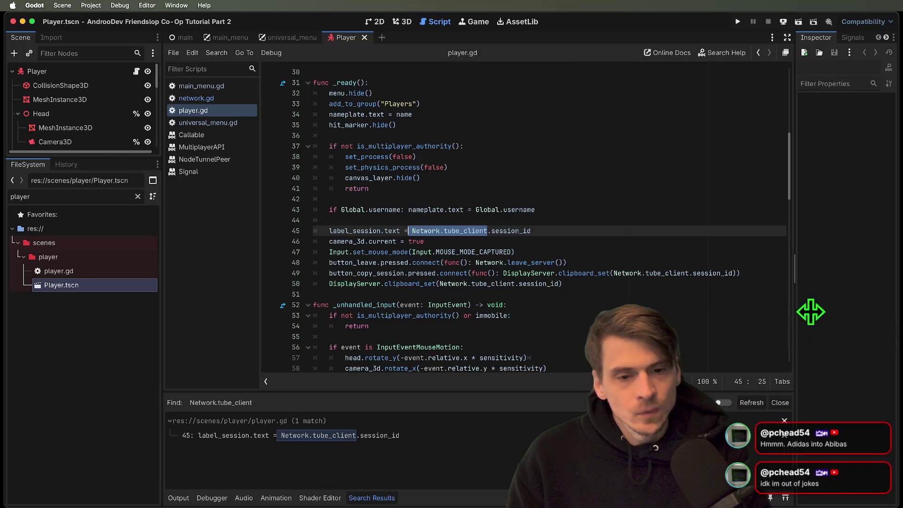
left_click(724, 293)
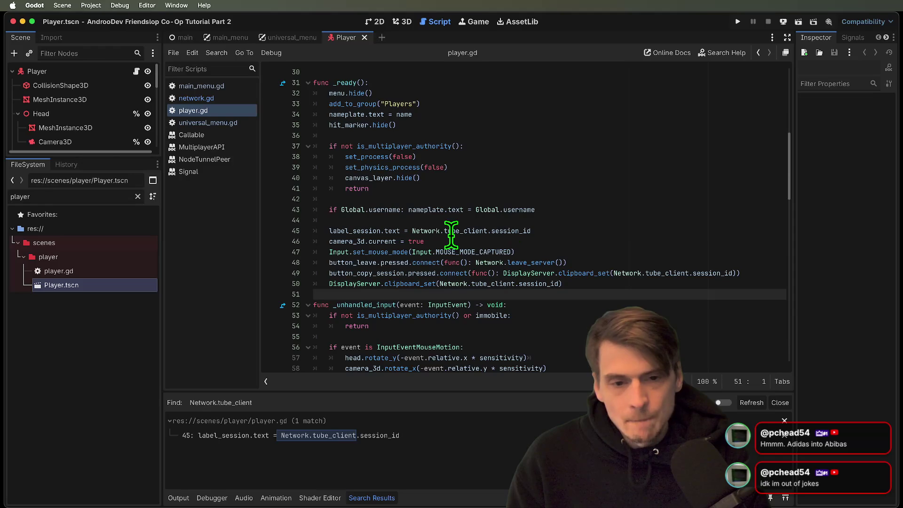
Step: Re-run the Find in Files search for Network.tube_client and enlarge the Search Results panel
left_click_drag(412, 230, 487, 231)
key("ctrl+shift+f")
left_click(433, 307)
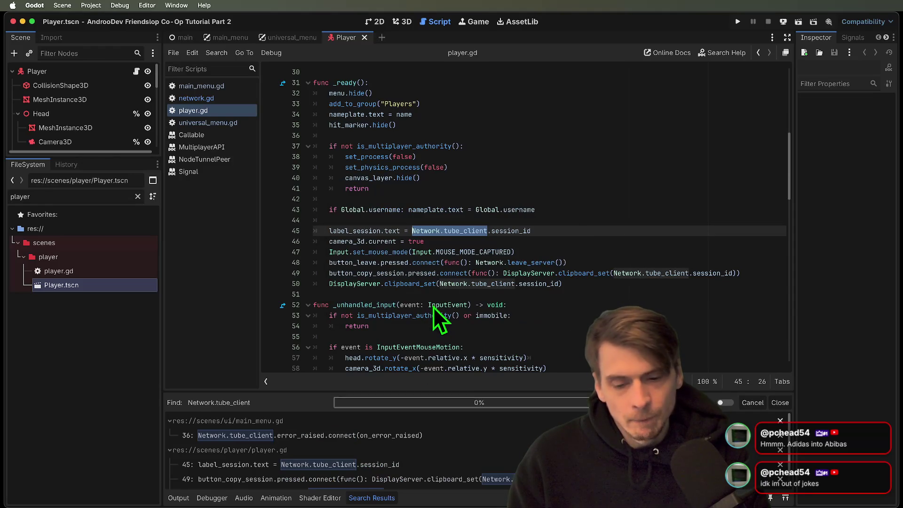
mouse_move(450, 391)
left_mouse_down()
mouse_move(444, 325)
mouse_move(447, 352)
left_mouse_up()
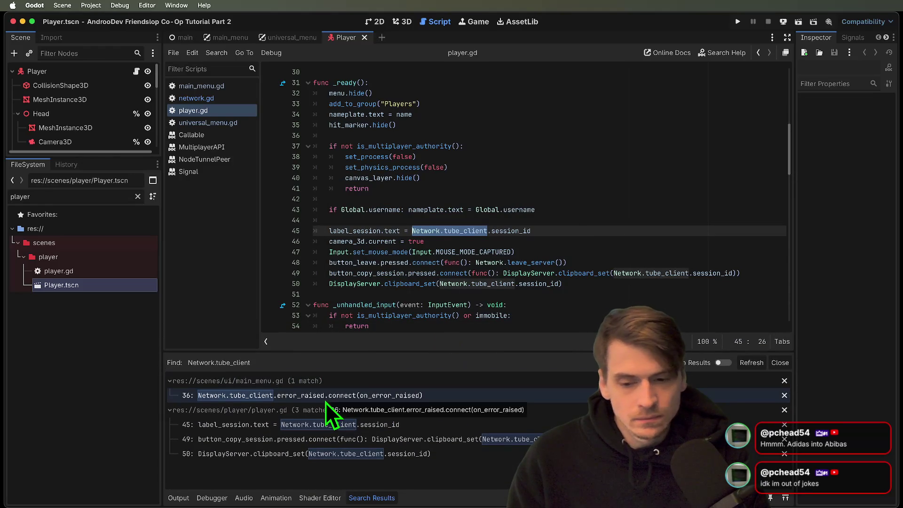
double_click(464, 230)
Step: Replace line 45's Network.tube_client.session_id with Network.current_room_id
key("BackSpace")
key("Delete")
key("End")
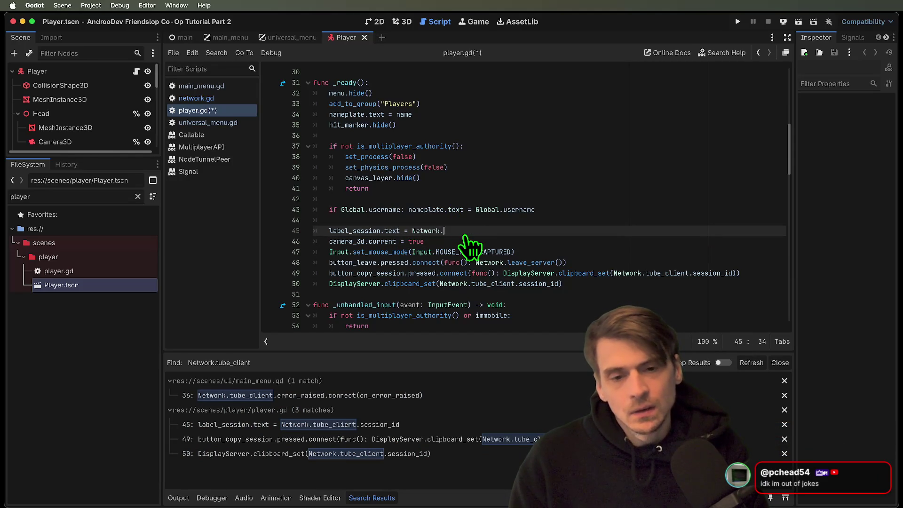
type(".curre")
key("Return")
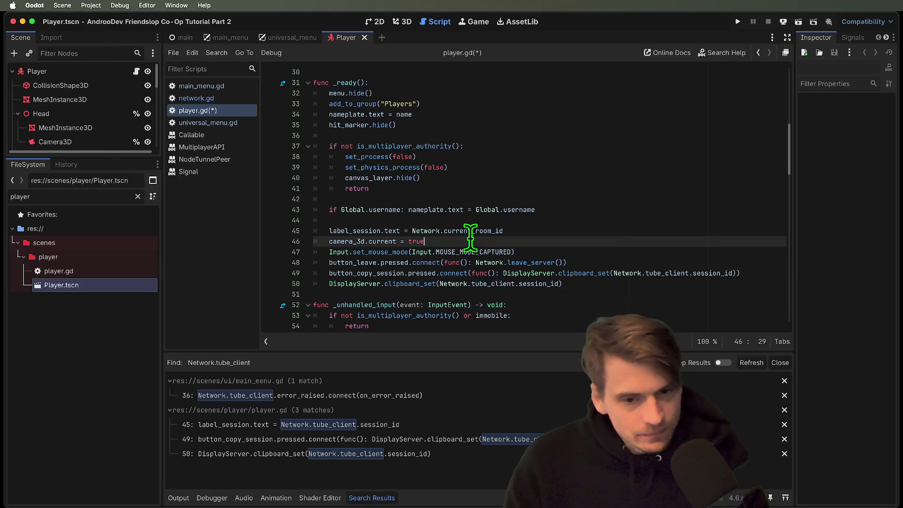
left_click(497, 230)
Step: Paste current_room_id over tube_client.session_id on lines 49 and 50
double_click(549, 283)
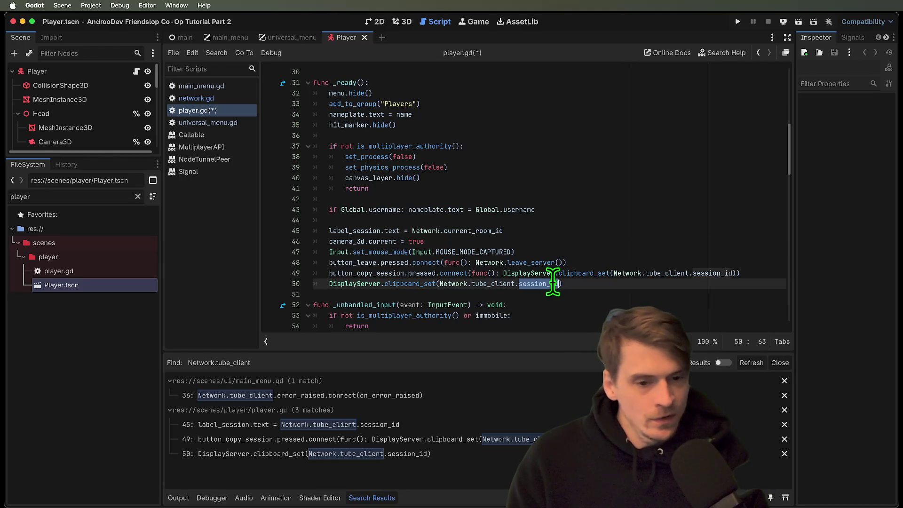
double_click(721, 273)
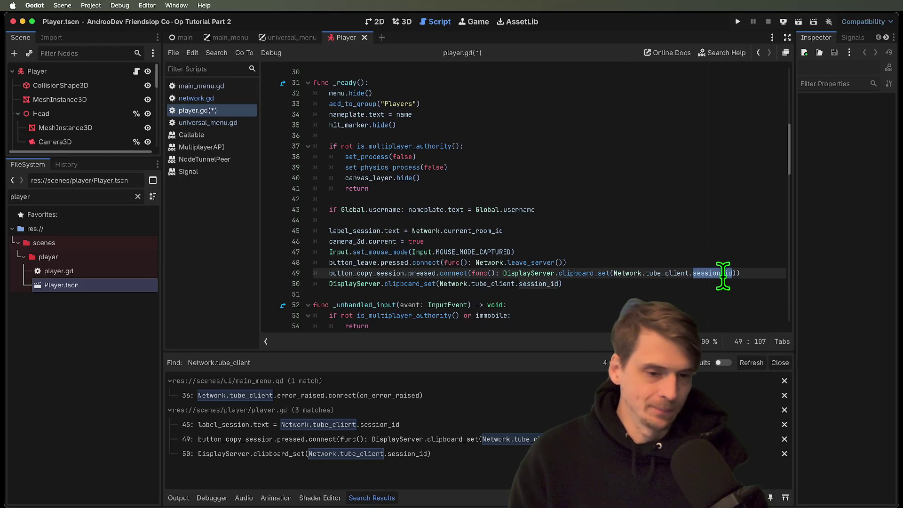
mouse_move(723, 276)
left_click_drag(731, 273, 645, 273)
type("current_room_id")
left_click_drag(559, 283, 472, 284)
type("current_room_id")
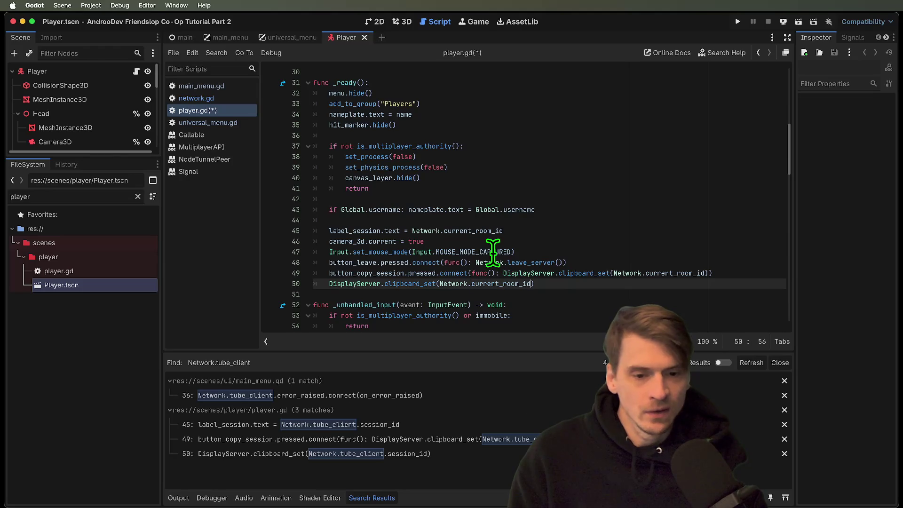
Step: Multi-cursor rename all three current_room_id references to current_session and check them
double_click(469, 231)
key("super+d")
key("super+d")
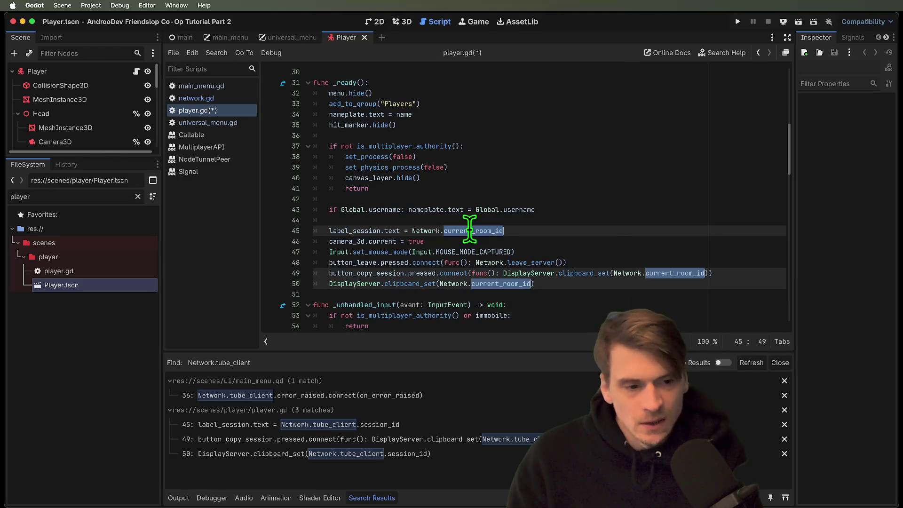
type("current")
type("_session")
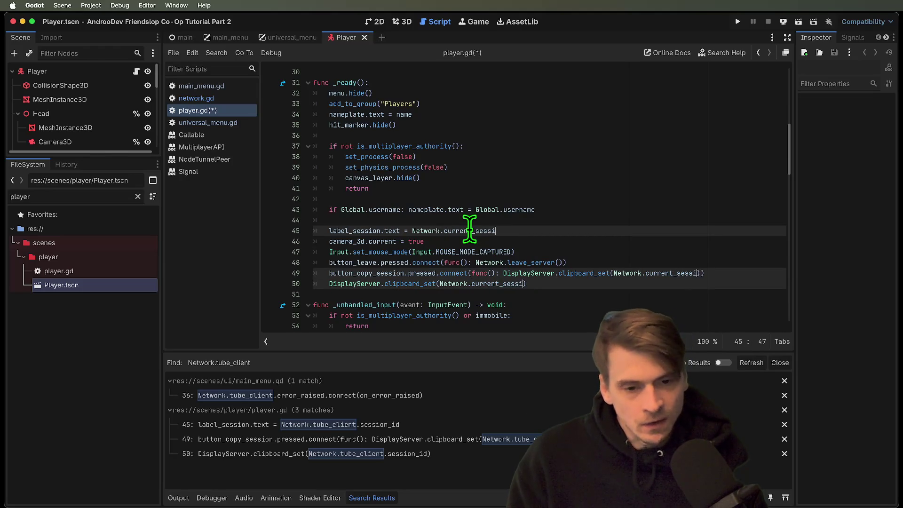
left_click(597, 238)
double_click(446, 231)
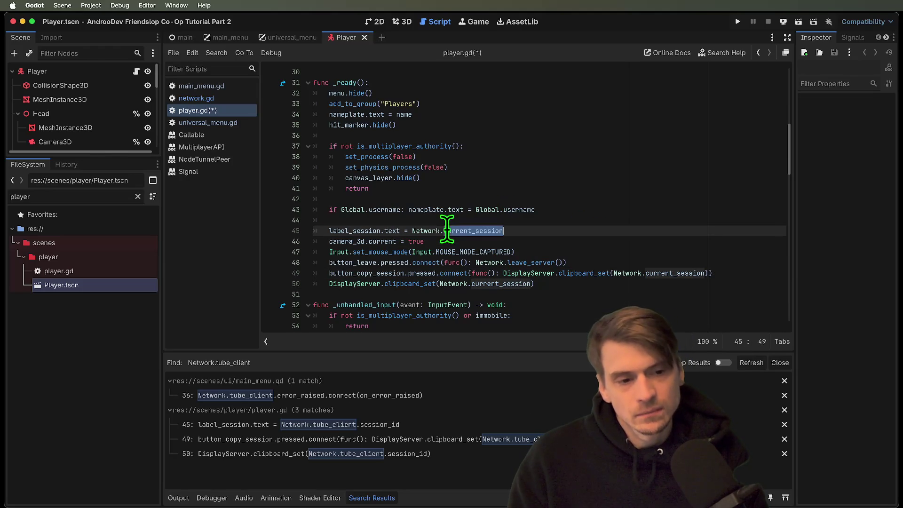
left_click(678, 272)
left_click(679, 288)
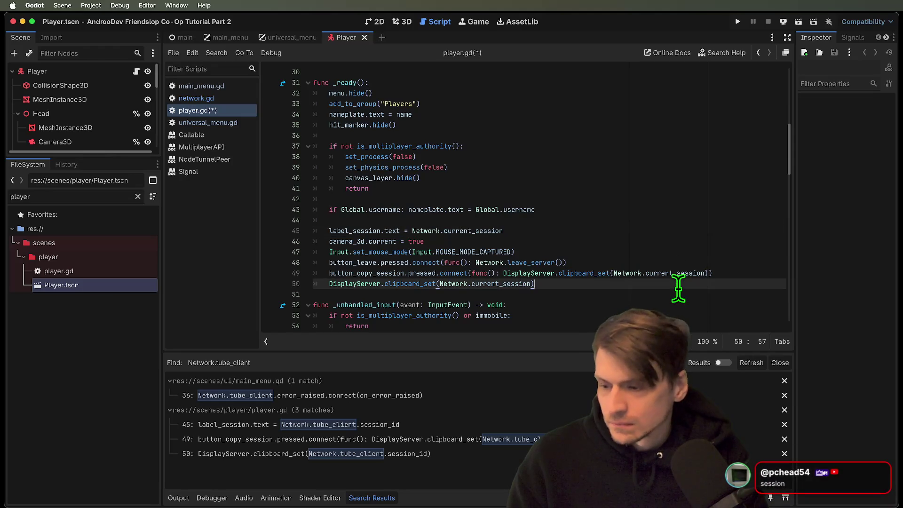
double_click(470, 284)
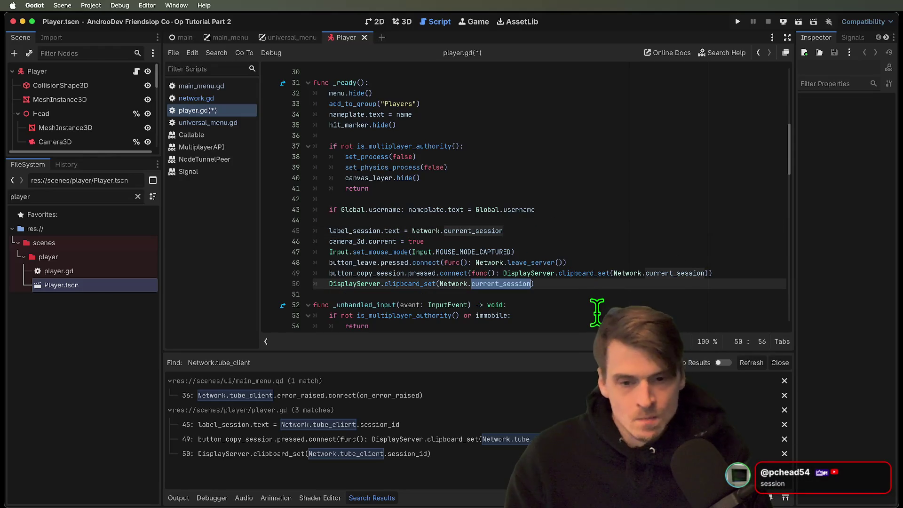
Step: In network.gd, rename the line 21 current_room_id declaration to current_session and locate the resulting error
left_click(196, 98)
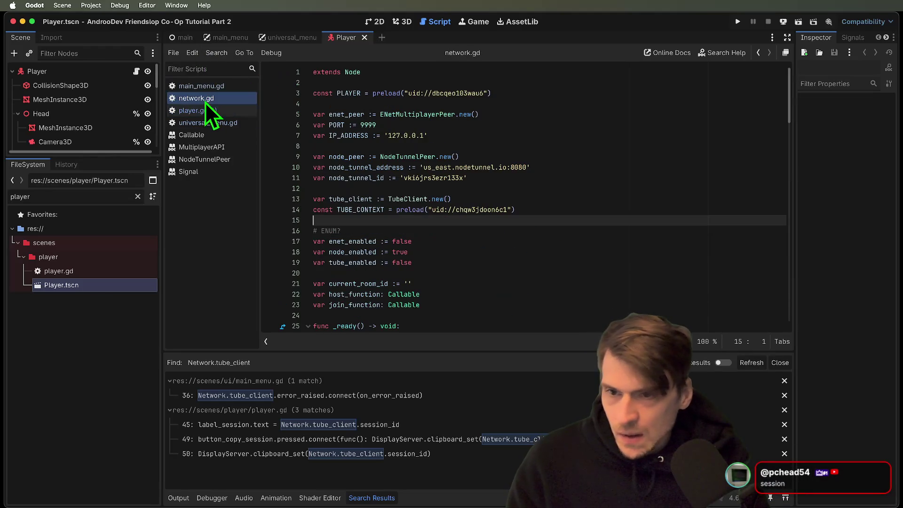
scroll(363, 221, "down", 2)
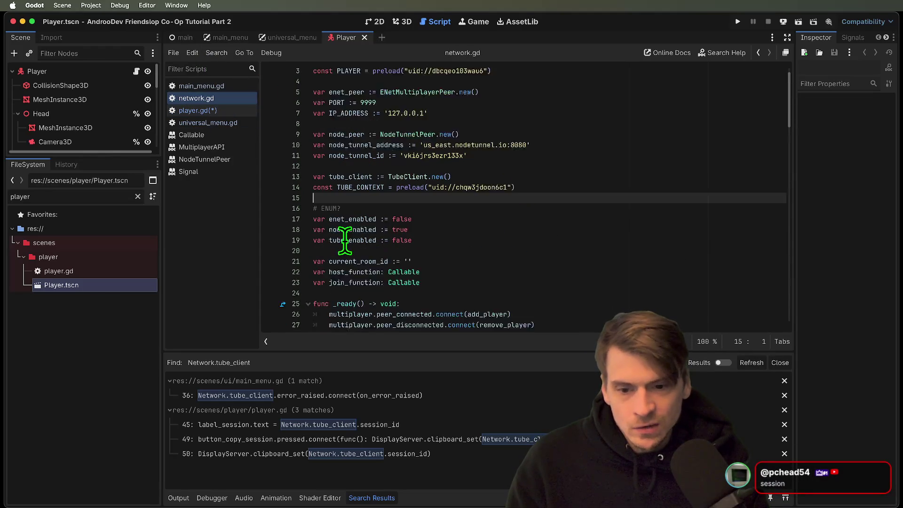
double_click(370, 238)
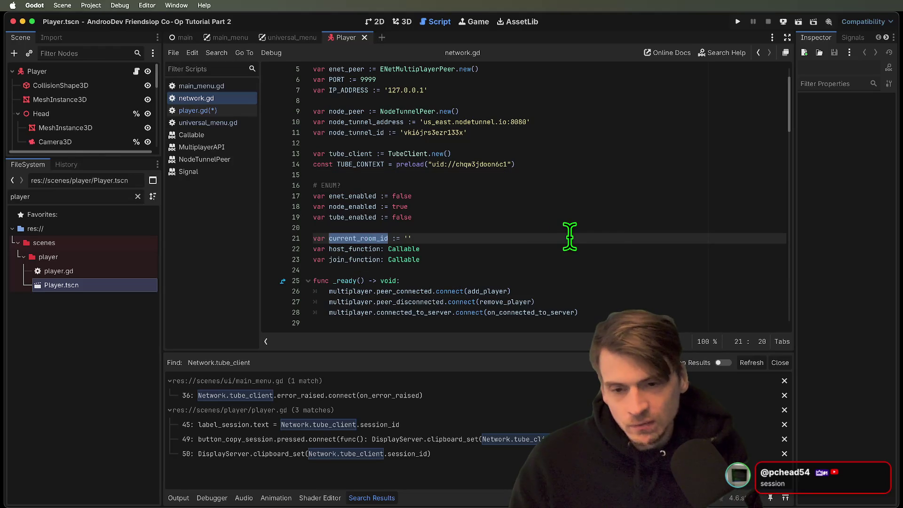
type("current_session")
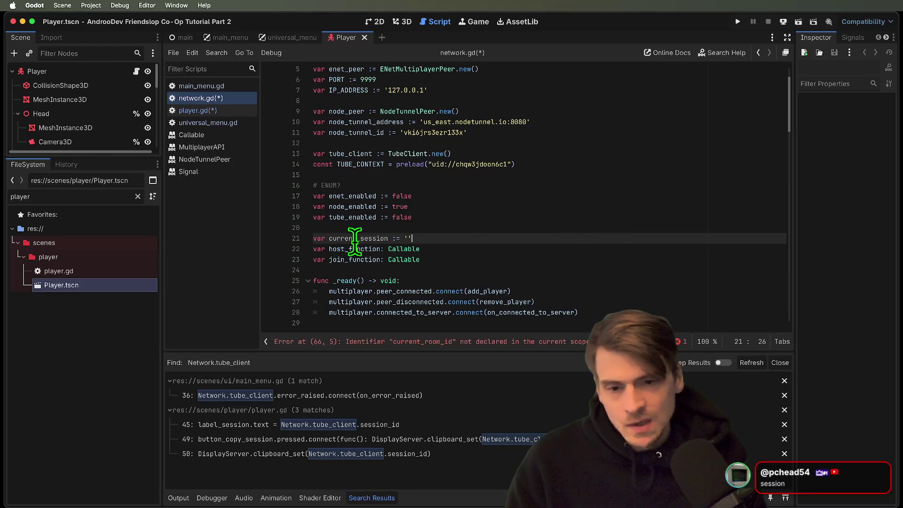
left_click(579, 230)
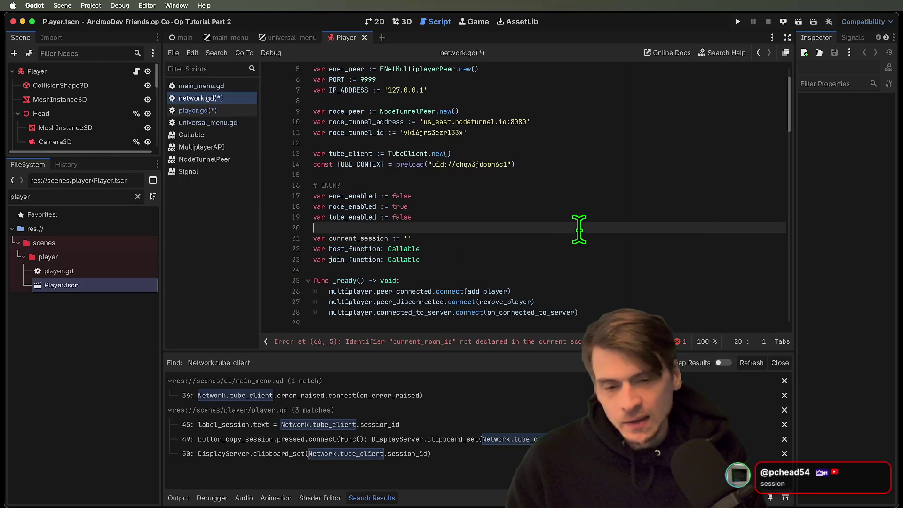
left_click(582, 346)
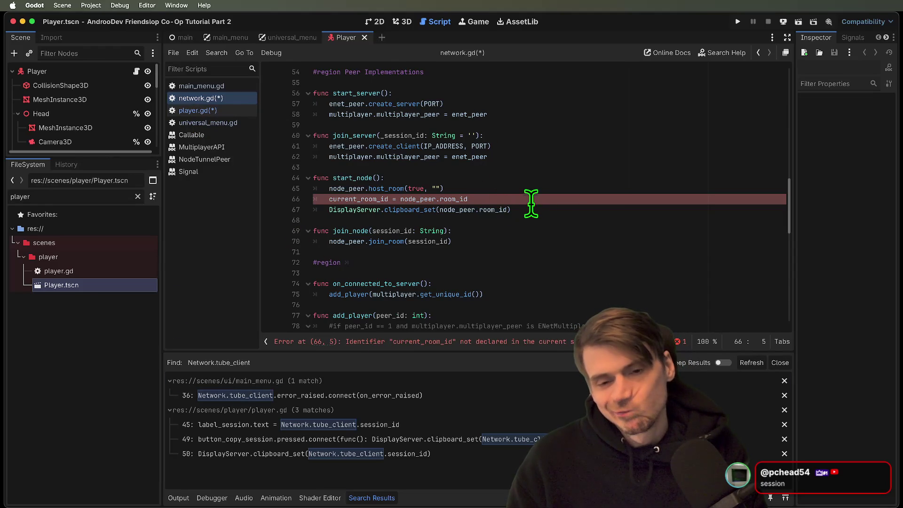
Step: Change line 66's current_room_id reference to current_session_id
double_click(353, 199)
type("current_session")
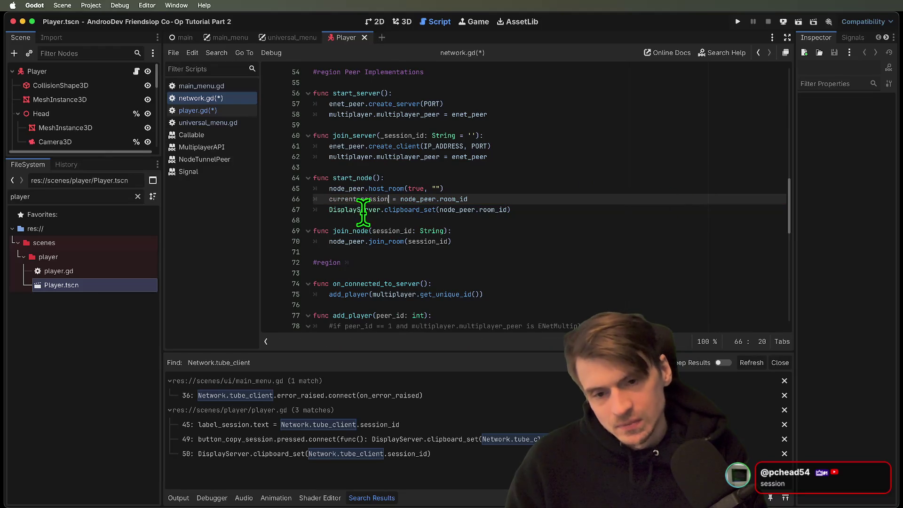
key("BackSpace")
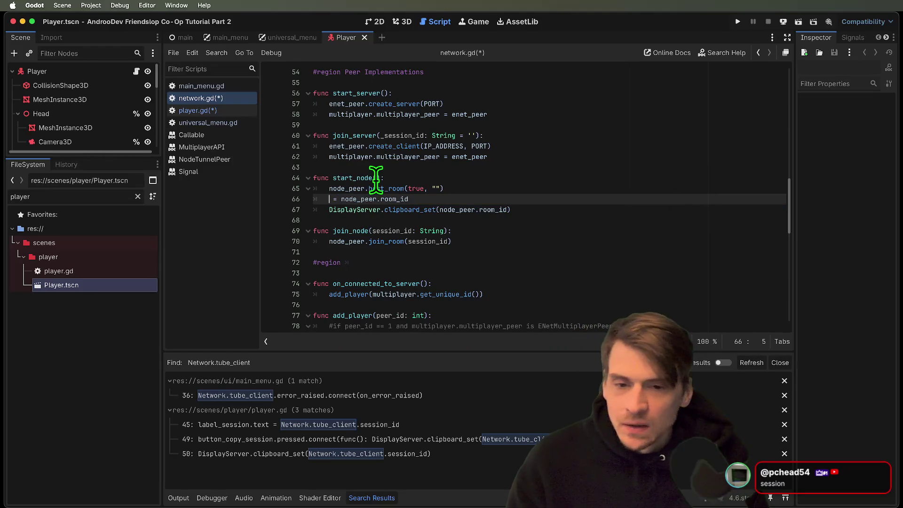
type("x")
key("BackSpace")
type("sion_id")
scroll(572, 207, "down", 1)
double_click(396, 206)
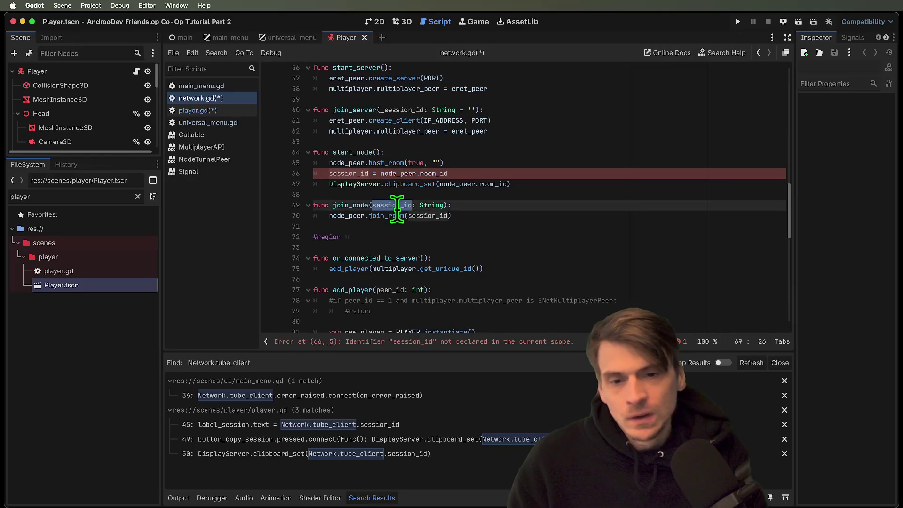
key("ctrl+z")
key("ctrl+z")
key("ctrl+z")
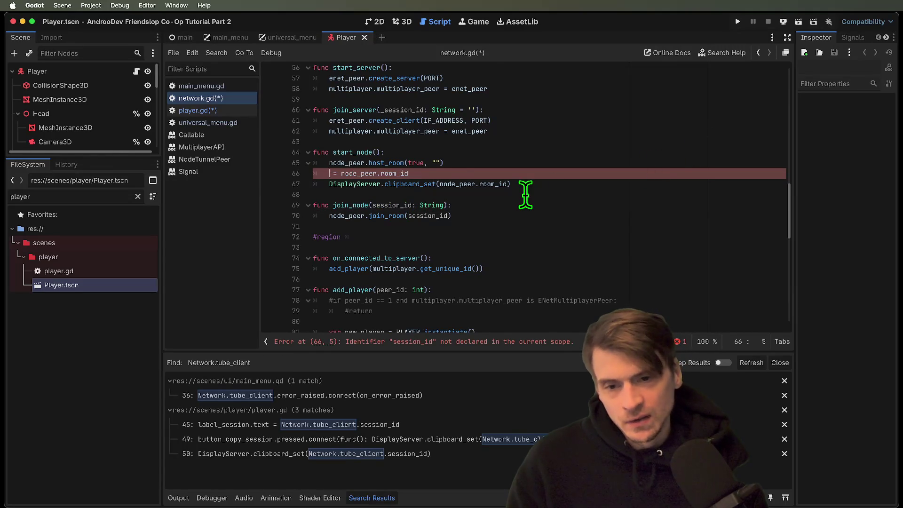
type("_")
double_click(379, 172)
key("ctrl+c")
Step: Rename the line 21 declaration to current_session_id as well
scroll(616, 188, "up", 10)
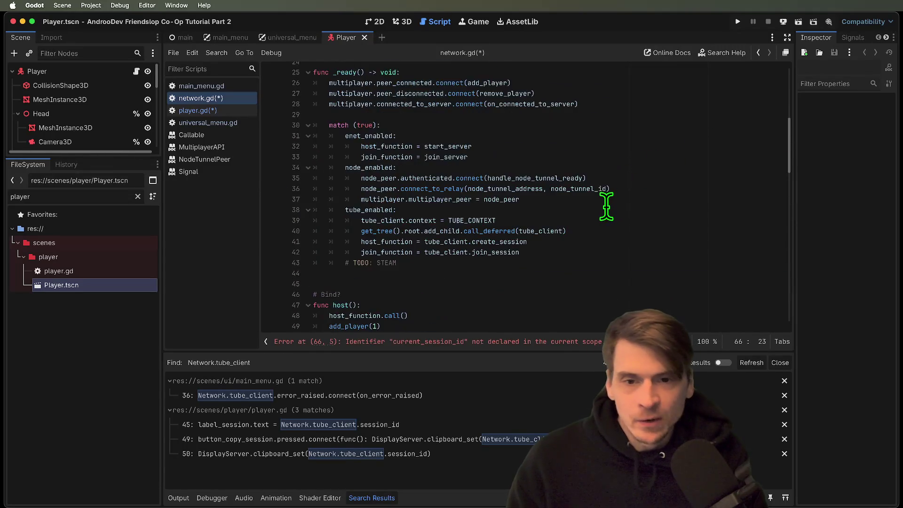
scroll(606, 206, "up", 3)
double_click(348, 133)
key("ctrl+v")
left_click(444, 143)
left_click(353, 132)
double_click(352, 132)
Step: Confirm current_session_id in start_node on line 66, then return to player.gd
scroll(475, 157, "down", 7)
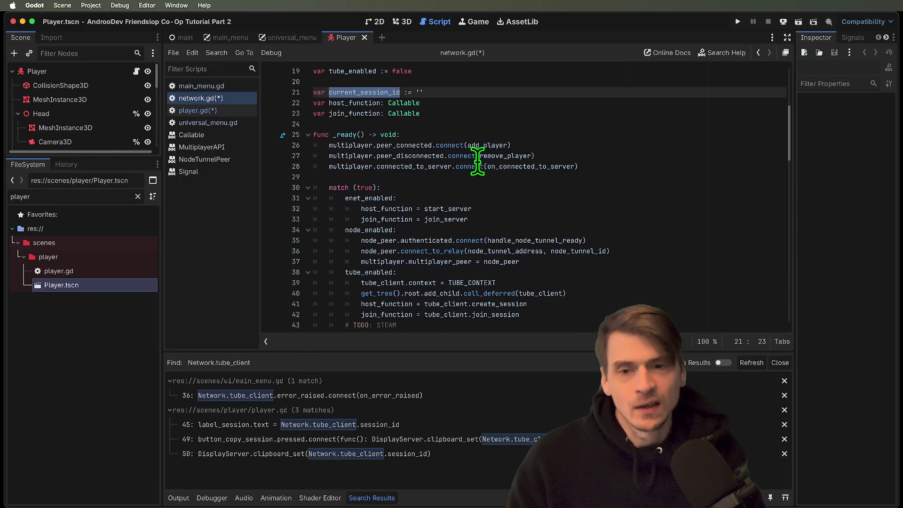
scroll(536, 257, "down", 3)
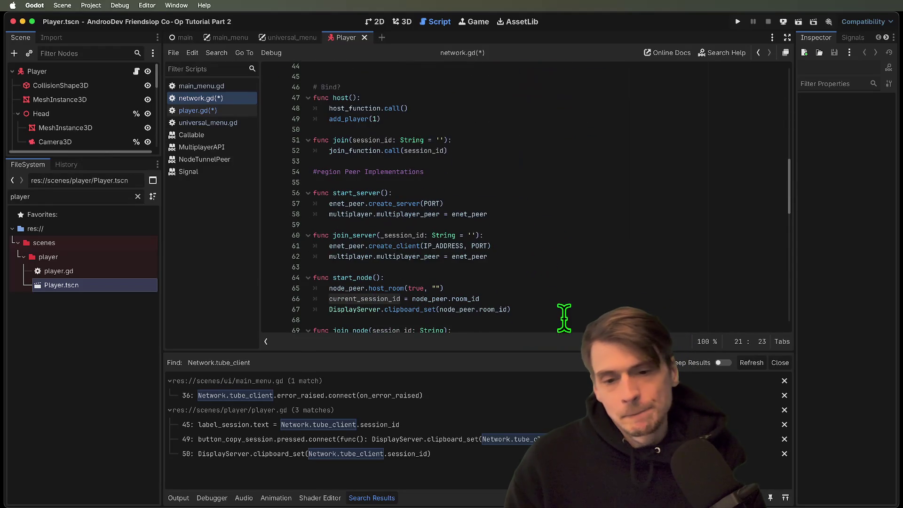
left_click(574, 303)
double_click(369, 290)
scroll(575, 289, "down", 3)
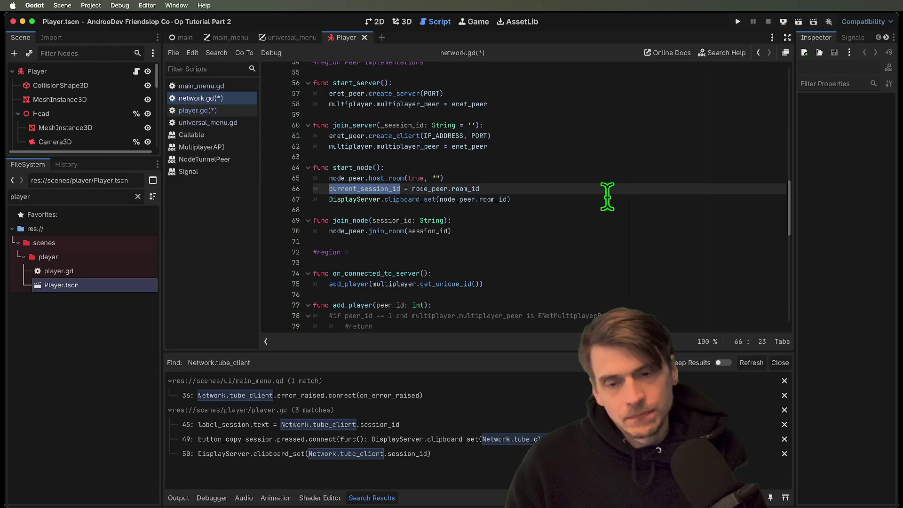
left_click(235, 112)
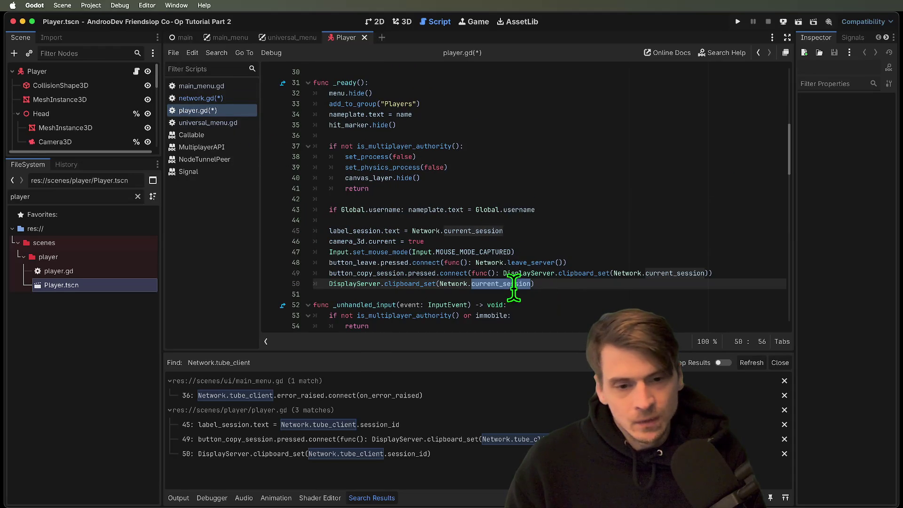
Step: Change current_session to current_session_id on player.gd lines 50, 49 and 45
key("cmd+v")
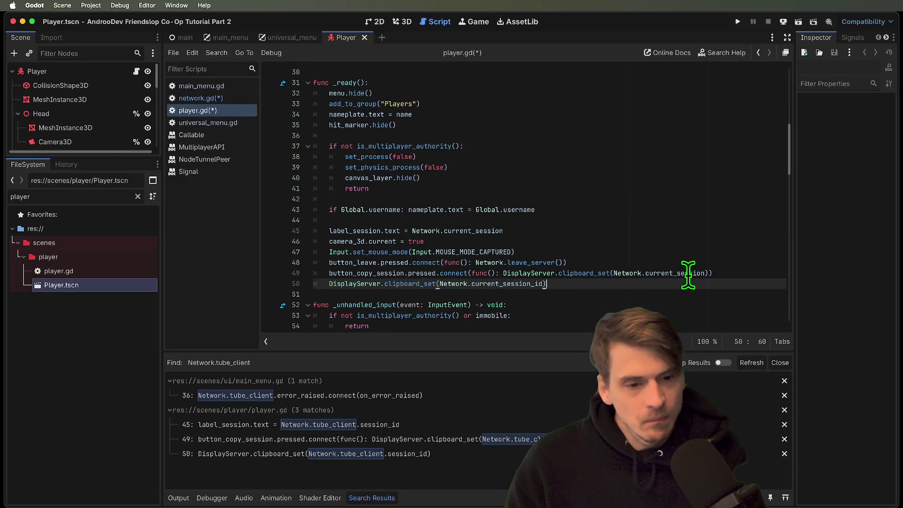
double_click(688, 273)
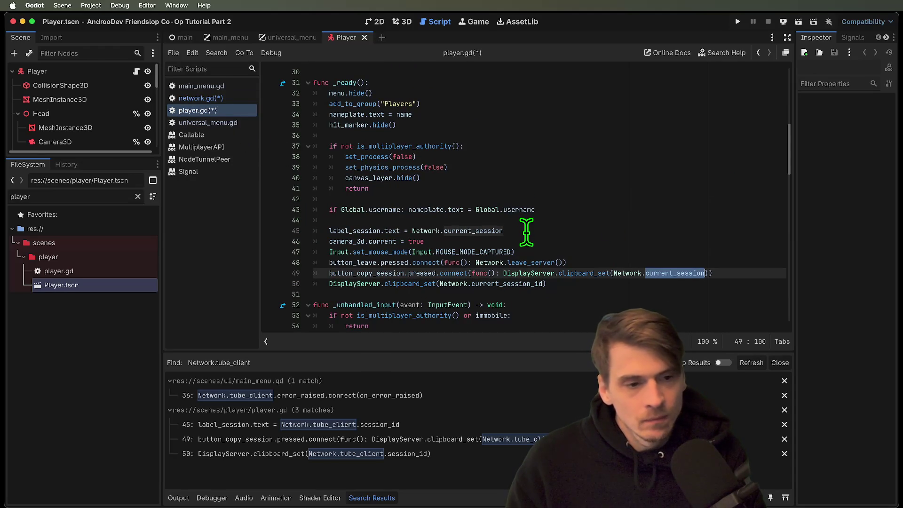
key("Right")
type("_")
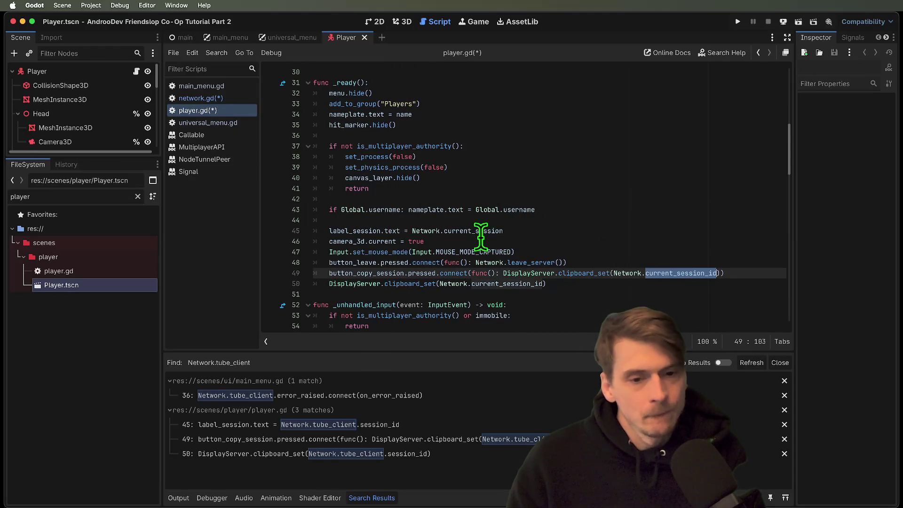
double_click(480, 230)
key("cmd+v")
Step: Save player.gd and run the project with Cmd+B
left_click(630, 242)
scroll(630, 246, "down", 1)
left_click(632, 249)
key("cmd+b")
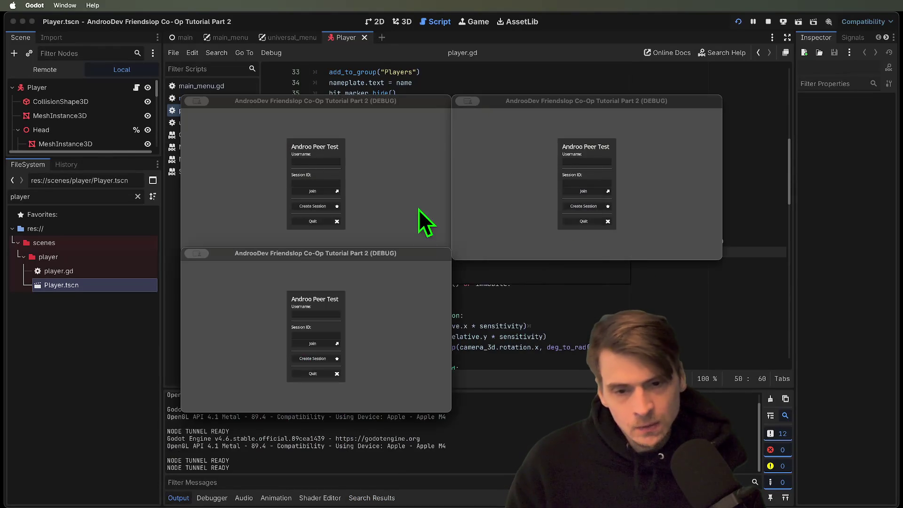
Step: Try Create Session, stop the run, and inspect the null Callable error at host_function.call() on line 37
left_click(328, 206)
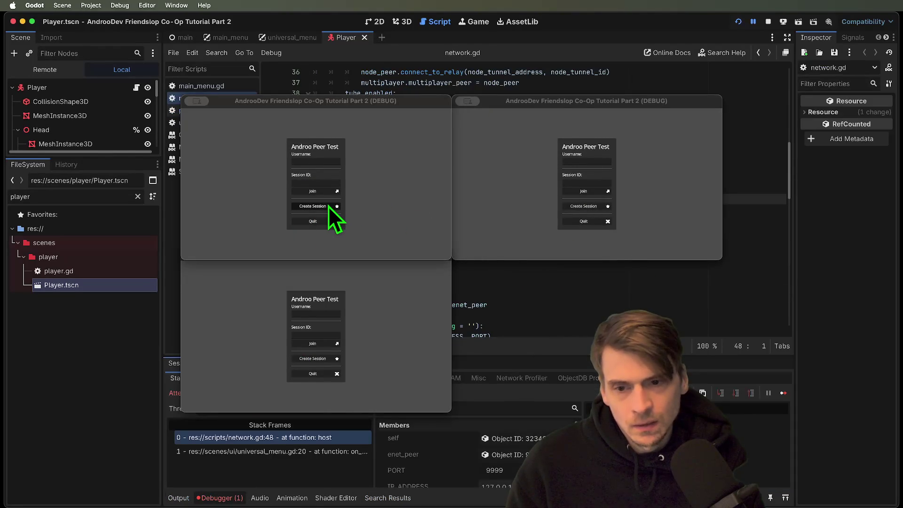
left_click(768, 21)
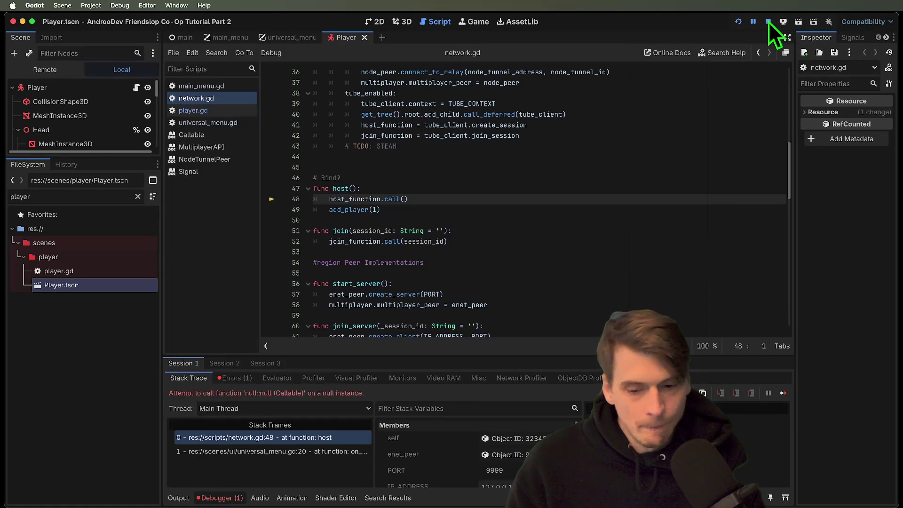
left_click(229, 379)
left_click(232, 409)
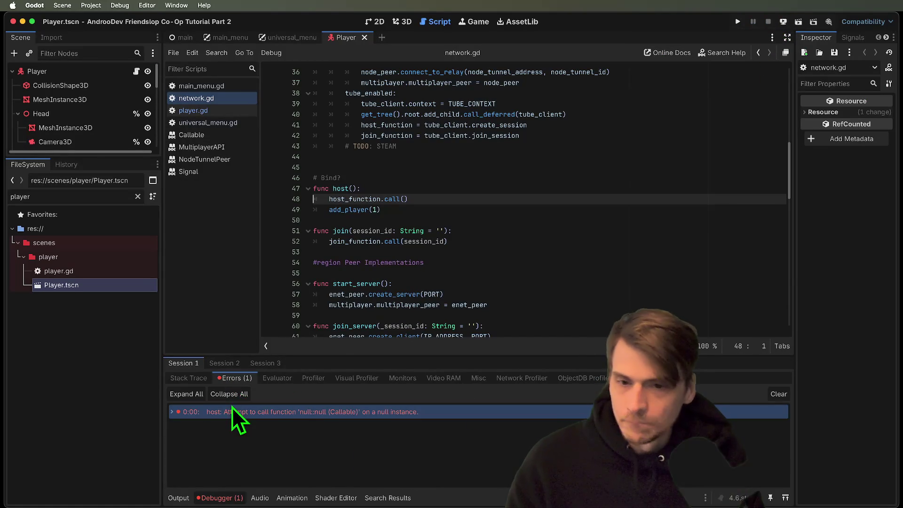
scroll(573, 225, "up", 3)
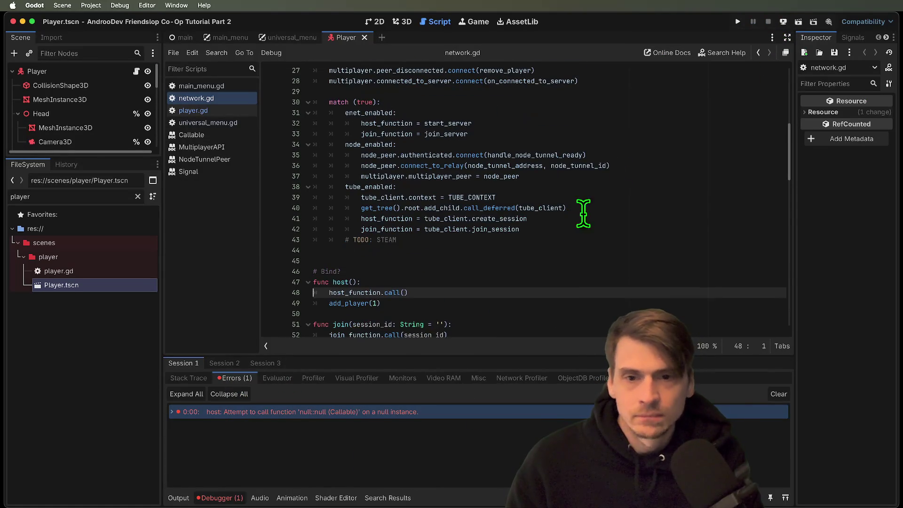
left_click(660, 180)
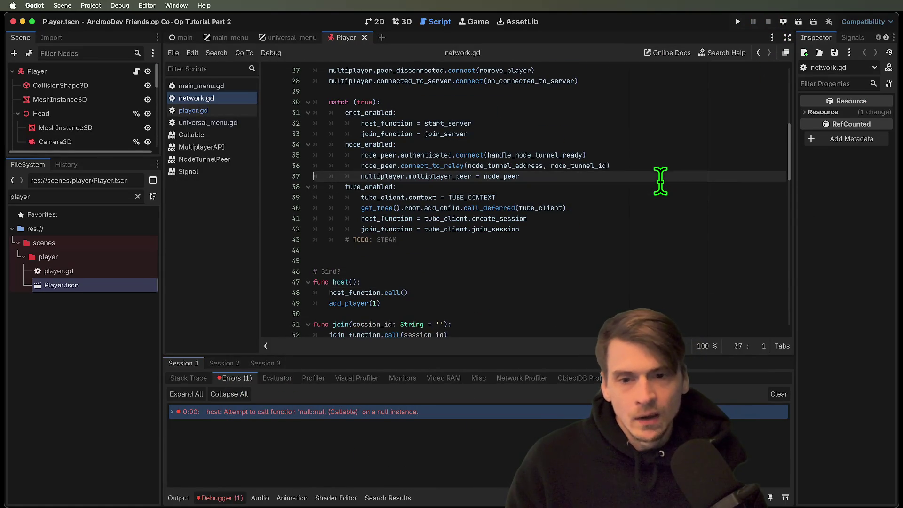
Step: Open a new indented line under node_enabled and autocomplete host_function
key("Return")
key("Up")
key("alt+Down")
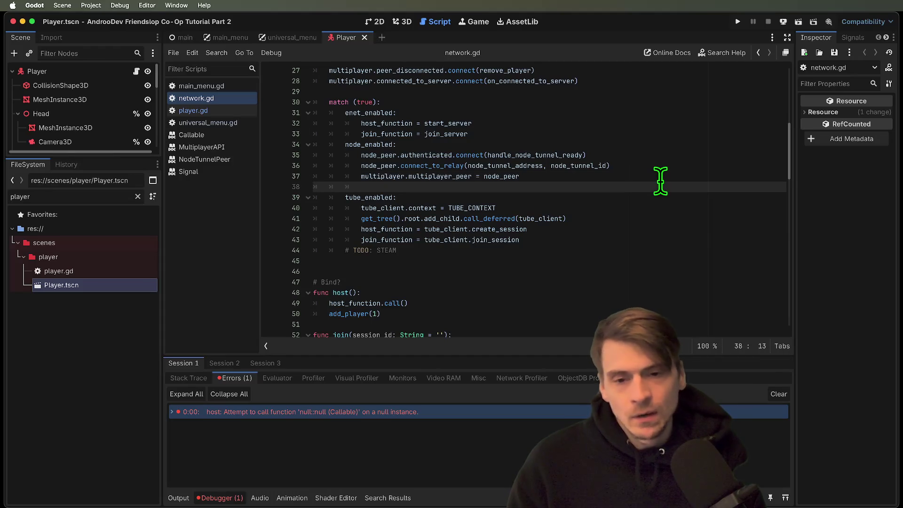
type("host")
key("Return")
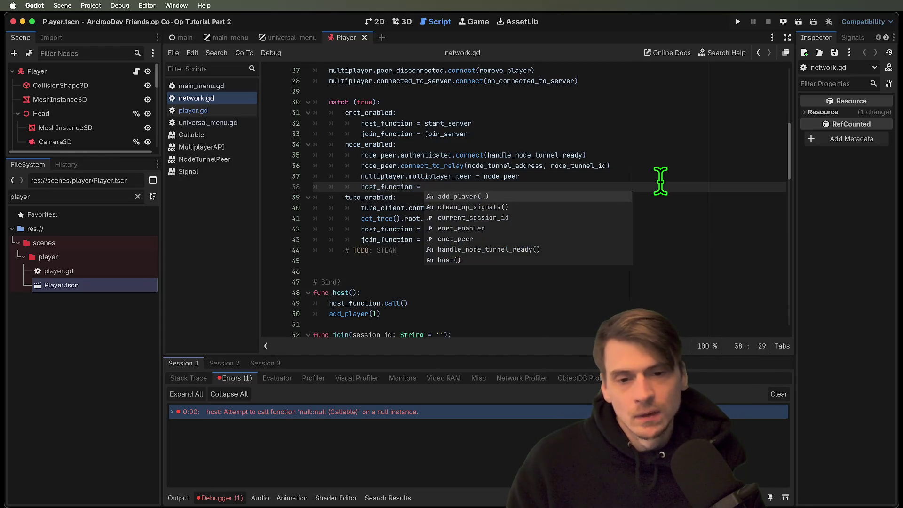
Step: Try entering a node_ value from the suggestions, then undo the unfinished host_function line
type("node")
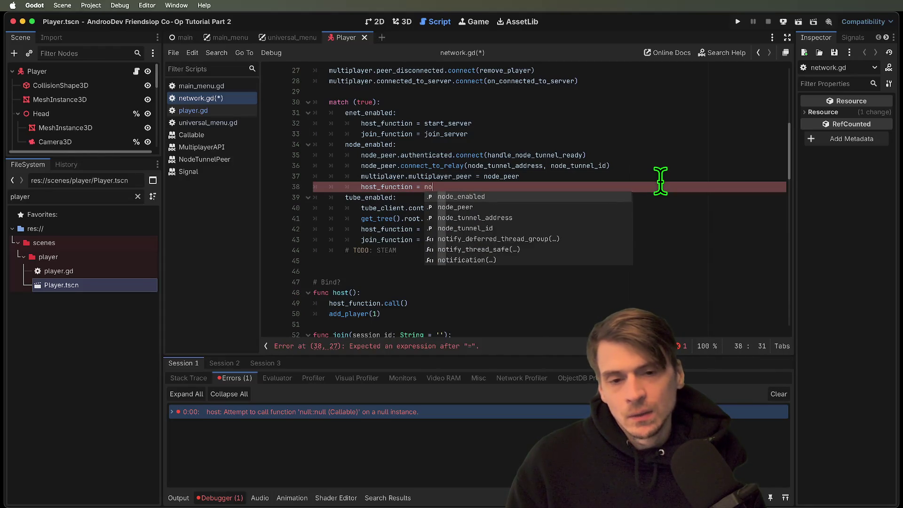
key("Down")
key("Down")
key("Down")
key("BackSpace")
key("BackSpace")
key("BackSpace")
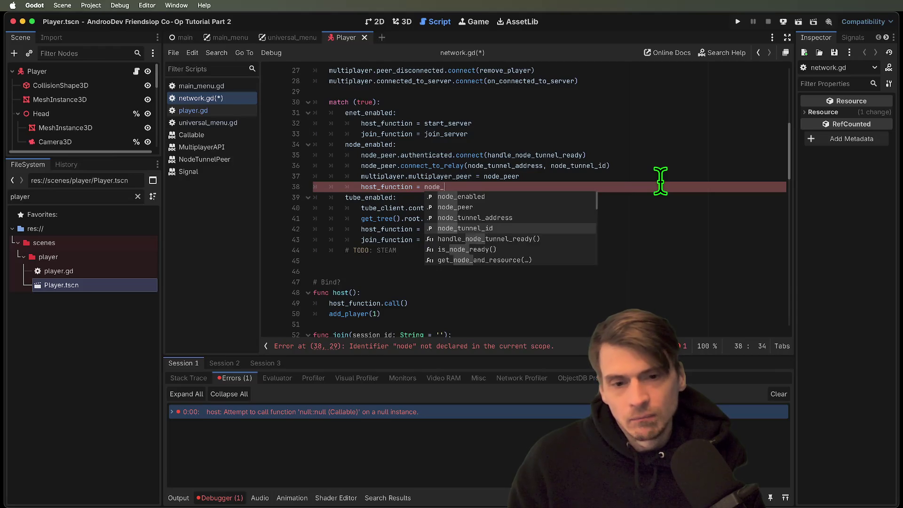
type("node_")
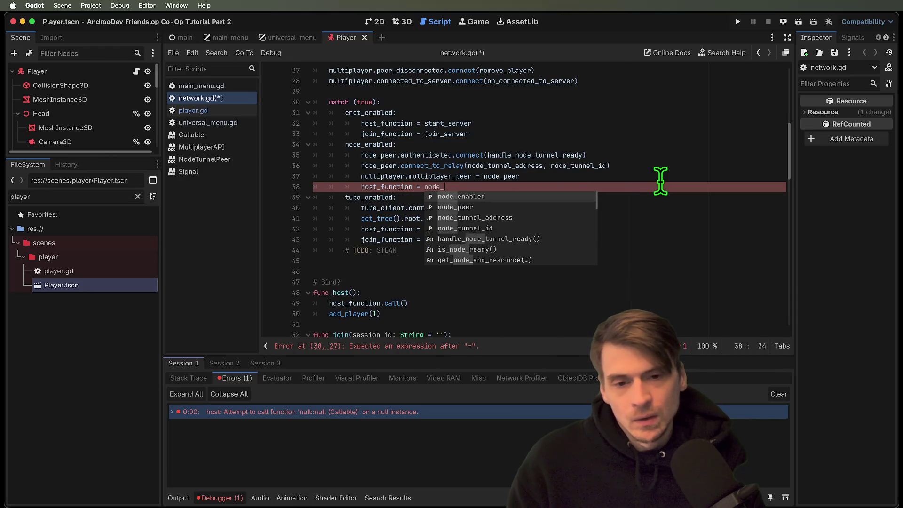
type("c")
key("BackSpace")
key("Down")
key("Down")
key("Down")
key("Escape")
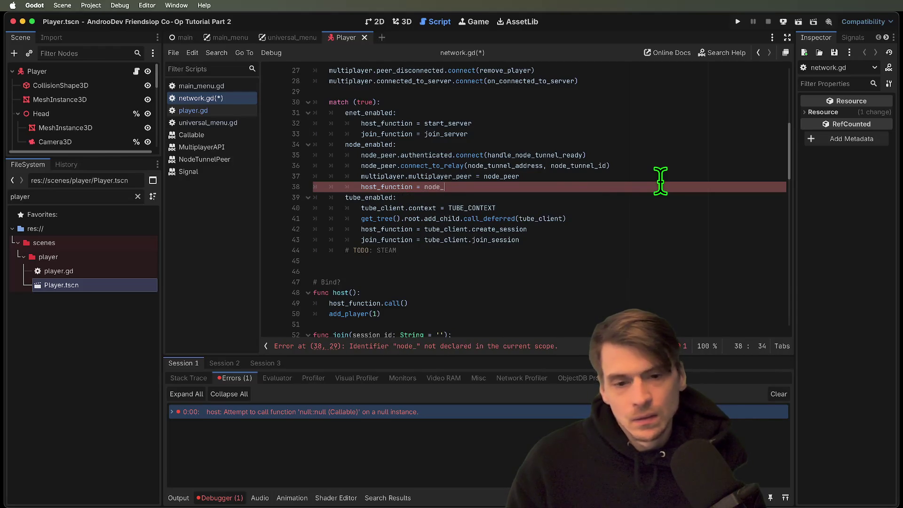
scroll(609, 301, "down", 5)
scroll(587, 287, "up", 2)
key("ctrl+z")
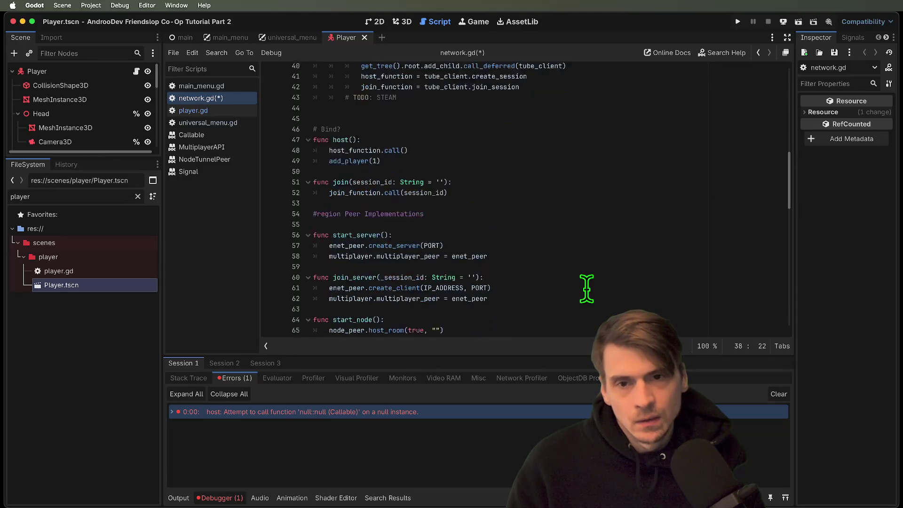
Step: Find the start_node function name further down in network.gd
scroll(583, 291, "down", 5)
double_click(356, 149)
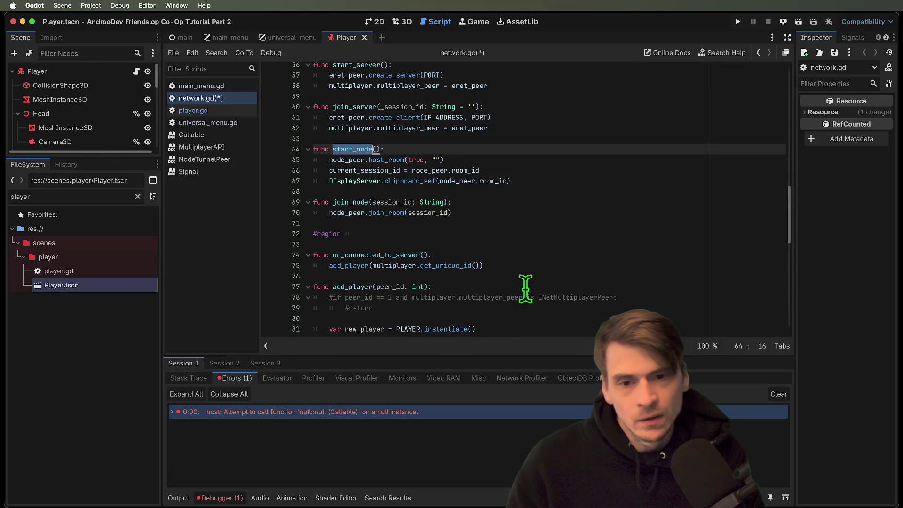
scroll(525, 278, "up", 6)
scroll(526, 265, "down", 2)
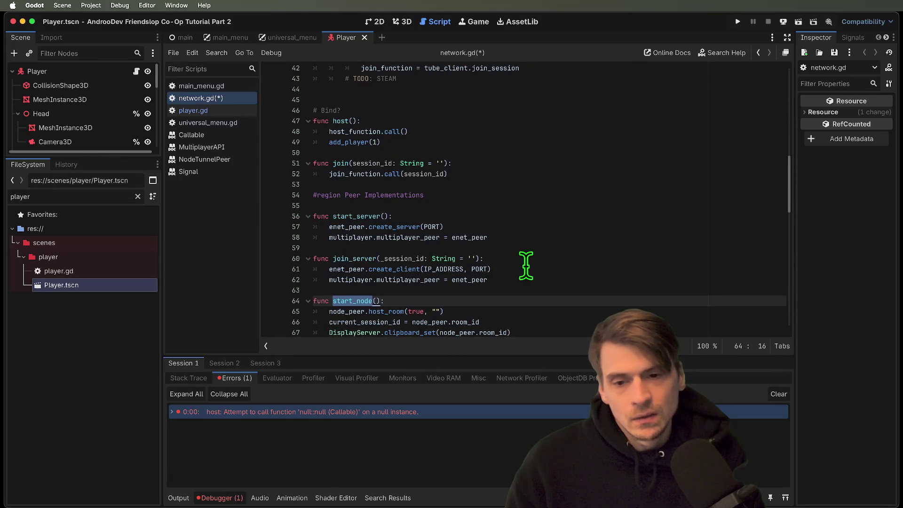
scroll(526, 266, "down", 2)
scroll(626, 200, "down", 4)
scroll(625, 203, "up", 12)
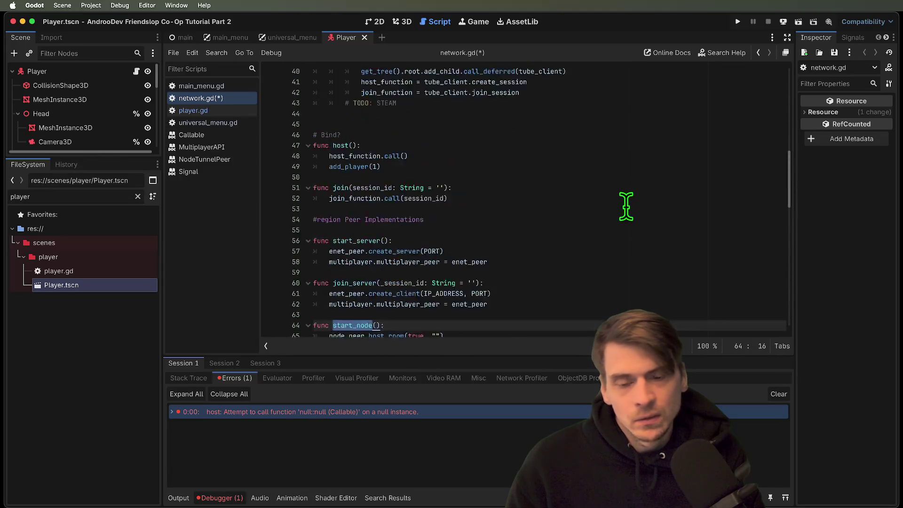
Step: Add host_function = start_node on a new line under node_enabled
left_click(630, 268)
key("Return")
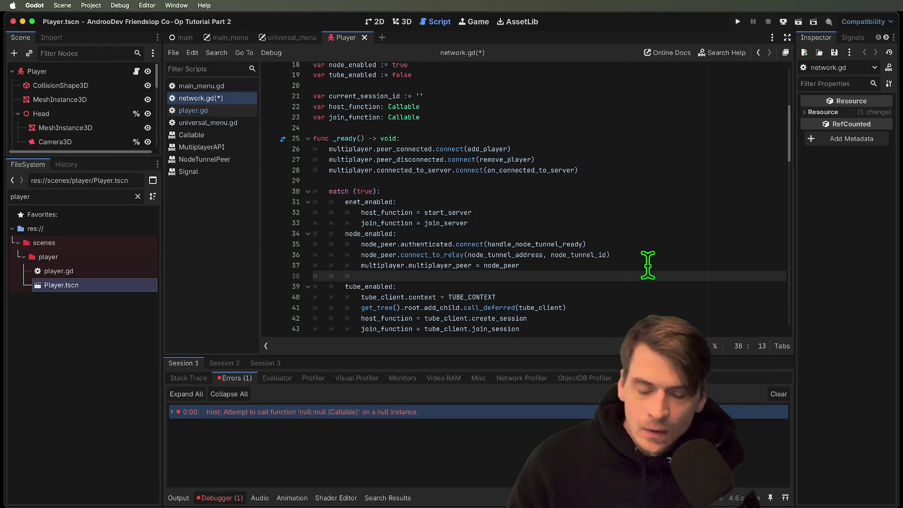
type("start_node")
key("BackSpace")
key("BackSpace")
key("BackSpace")
type("ho")
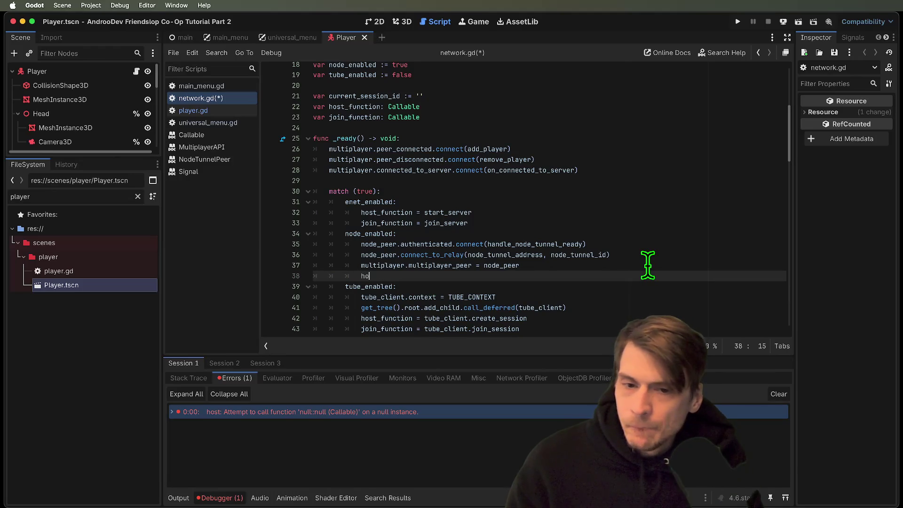
key("Down")
key("Return")
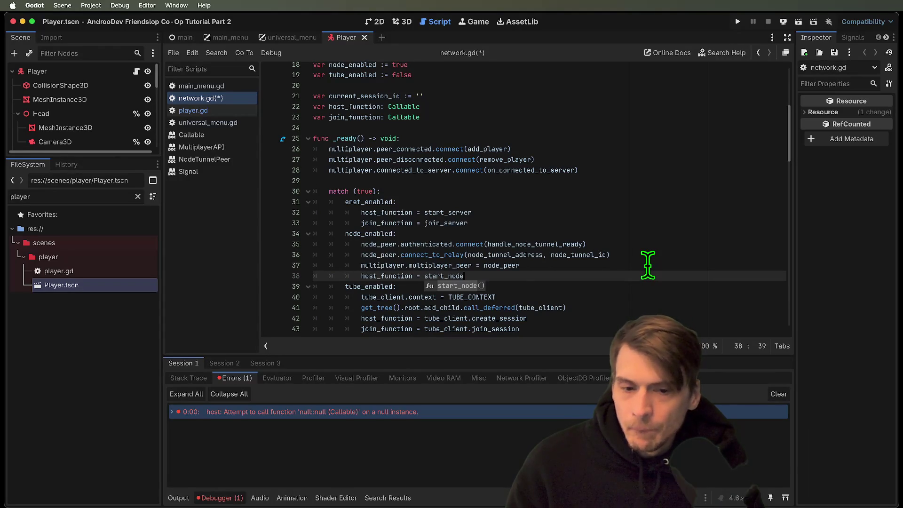
Step: Add join_function = join_node on the following line
key("Return")
type("o")
key("BackSpace")
key("BackSpace")
type("join")
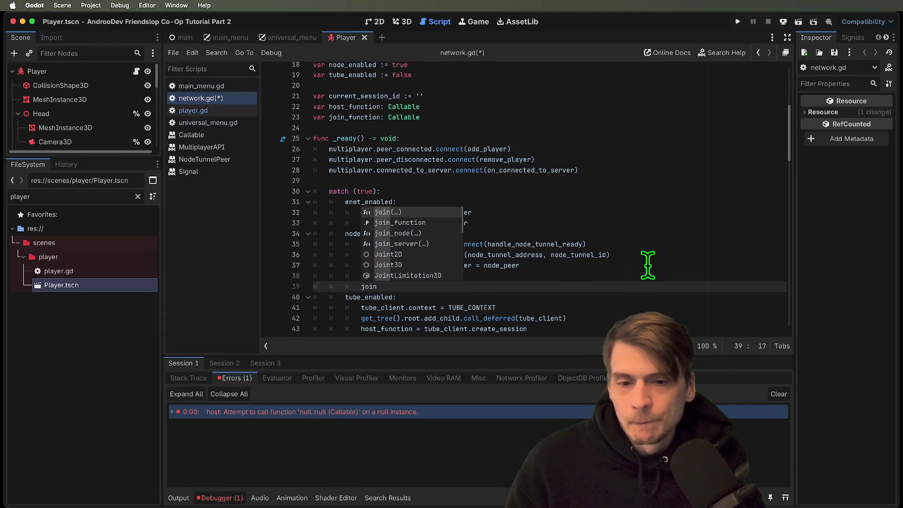
key("Down")
key("Return")
type("joi")
key("Down")
key("Down")
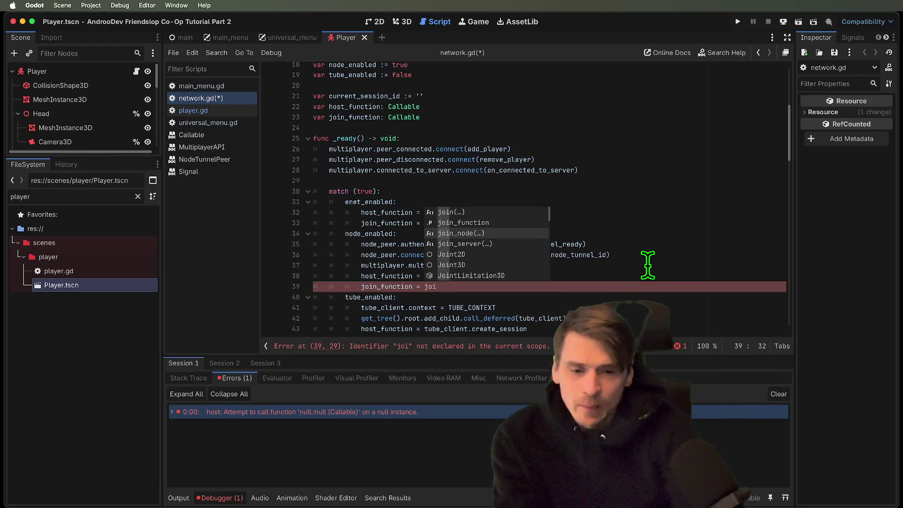
key("Down")
key("Up")
key("Up")
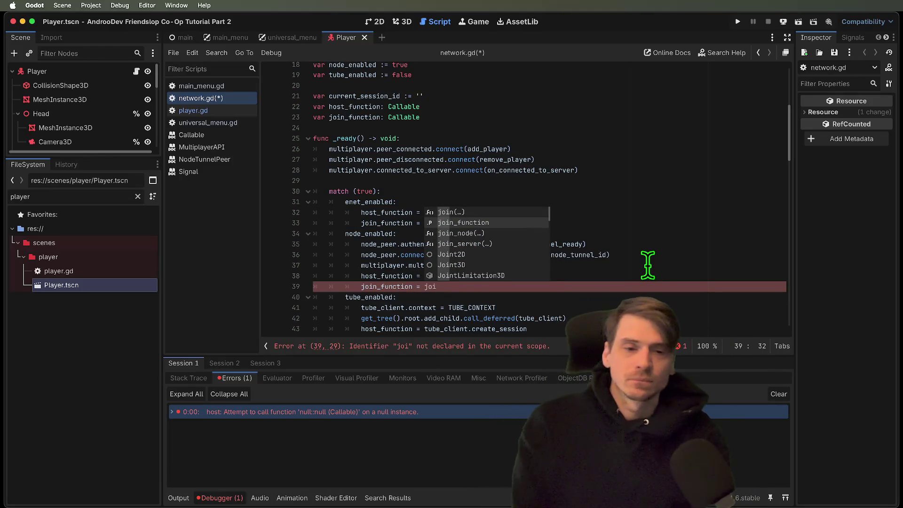
key("Return")
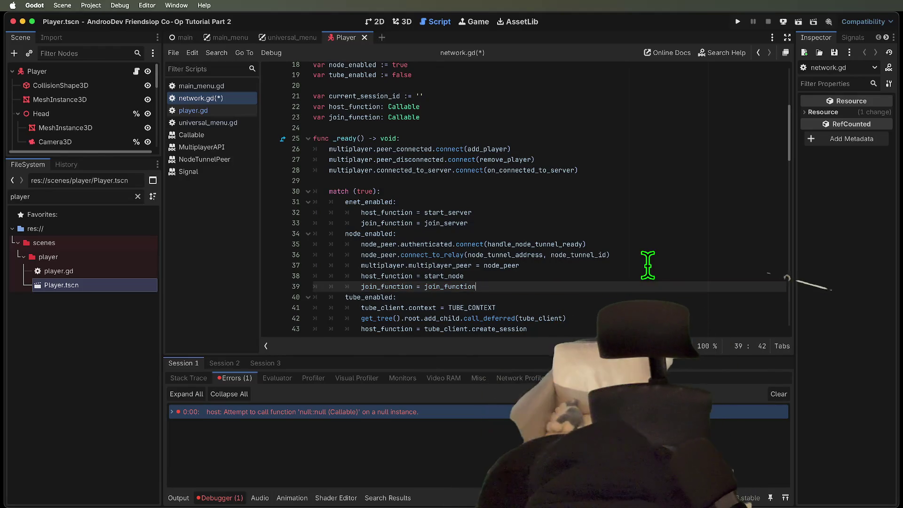
key("BackSpace")
key("BackSpace")
key("BackSpace")
key("BackSpace")
key("BackSpace")
key("BackSpace")
type("node")
Step: Save network.gd, check the new assignments against the tube_enabled block, and relaunch the game
scroll(640, 259, "down", 2)
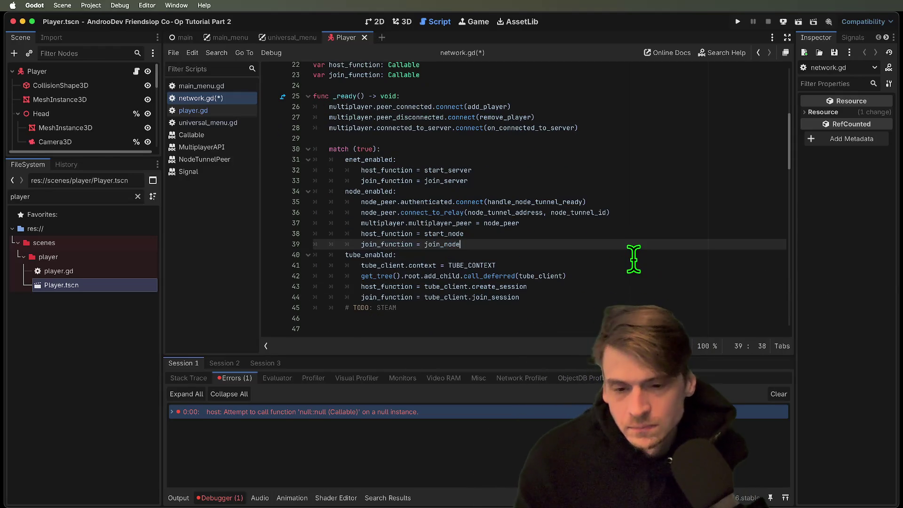
key("ctrl+s")
double_click(386, 233)
double_click(447, 234)
scroll(446, 234, "down", 2)
triple_click(530, 243)
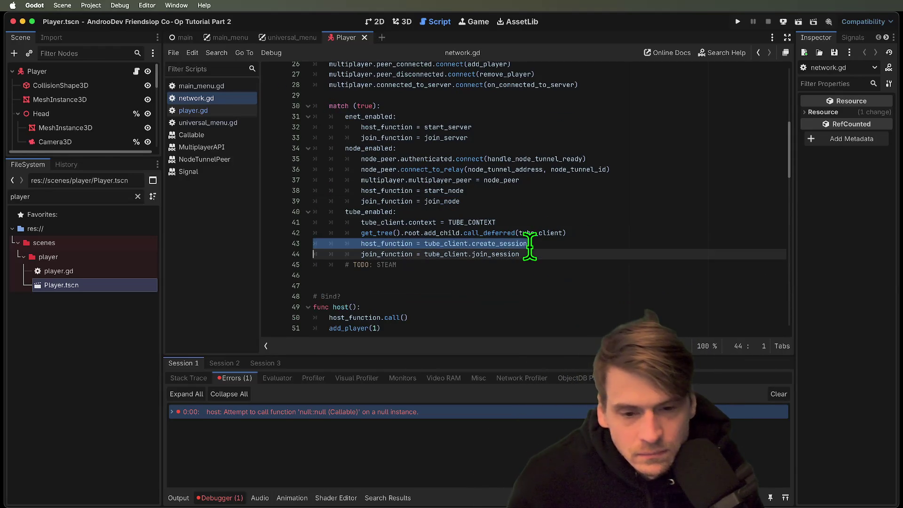
key("Down")
key("Down")
key("BackSpace")
key("super+z")
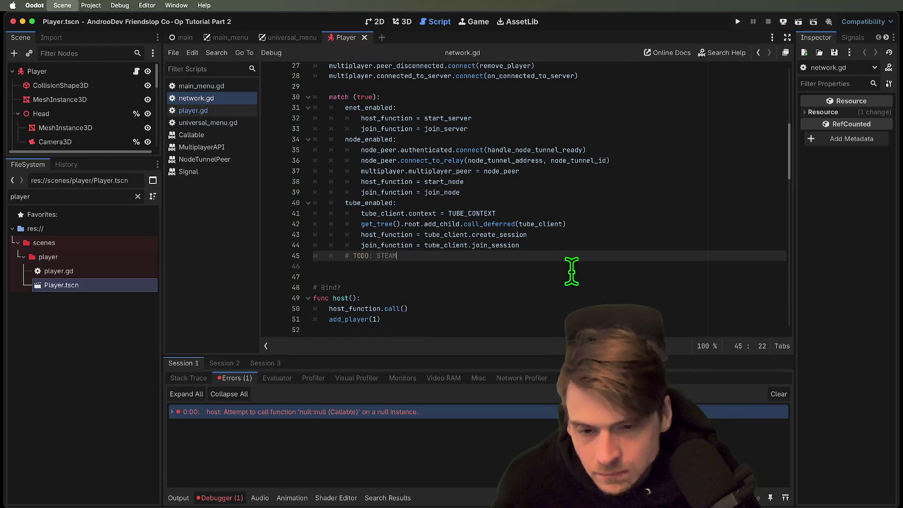
key("super+b")
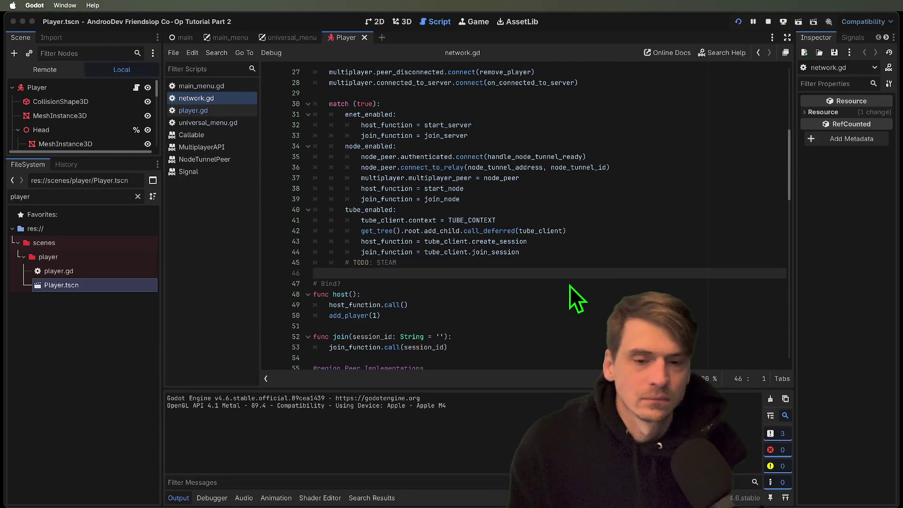
Step: Create a session in one game window so the 3D level loads, then close the game windows
left_click(300, 358)
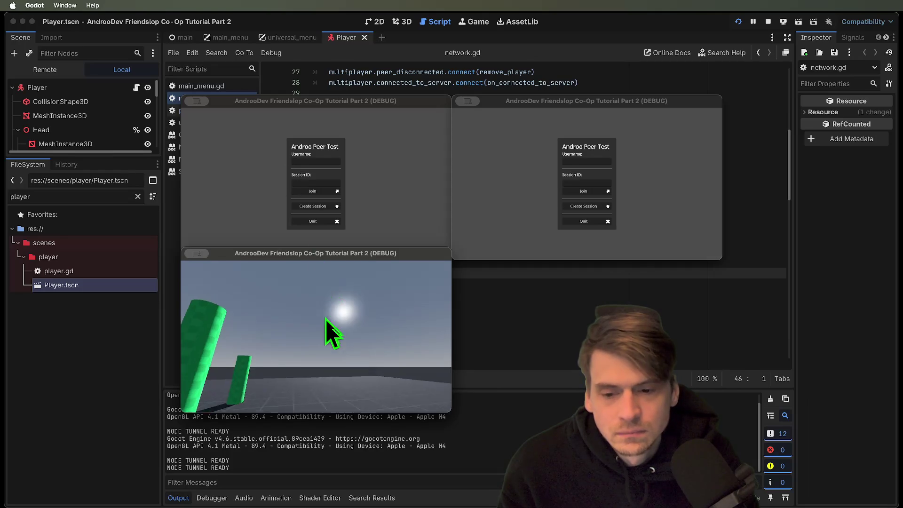
key("super+q")
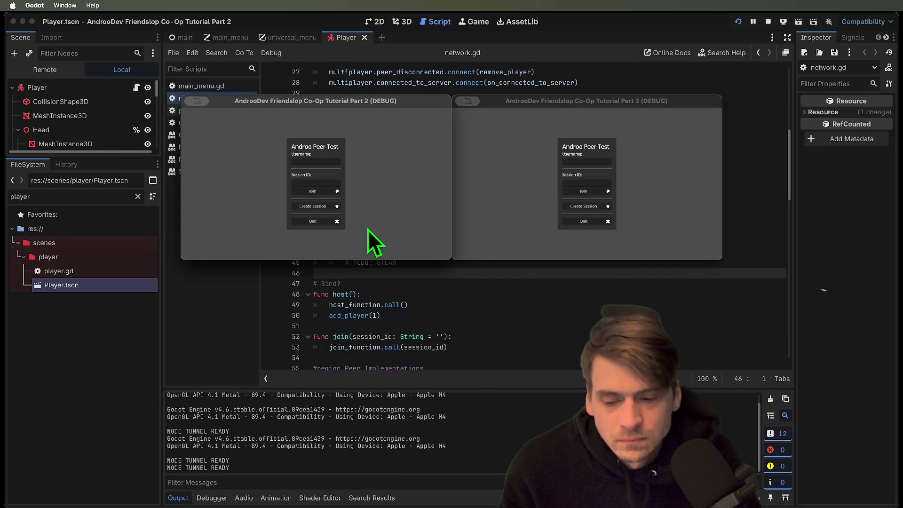
key("super+q")
key("super+q")
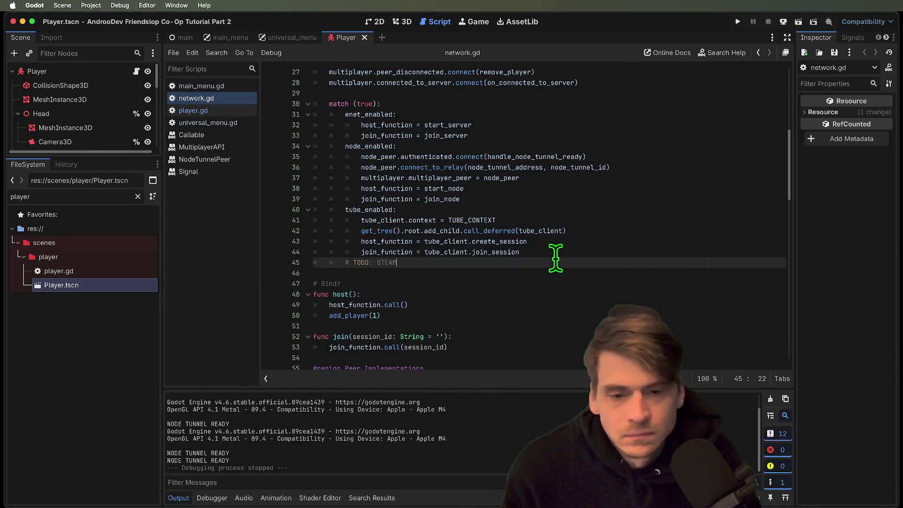
Step: Stop the game and review how start_node stores the room ID in network.gd
left_click(554, 262)
scroll(435, 243, "down", 3)
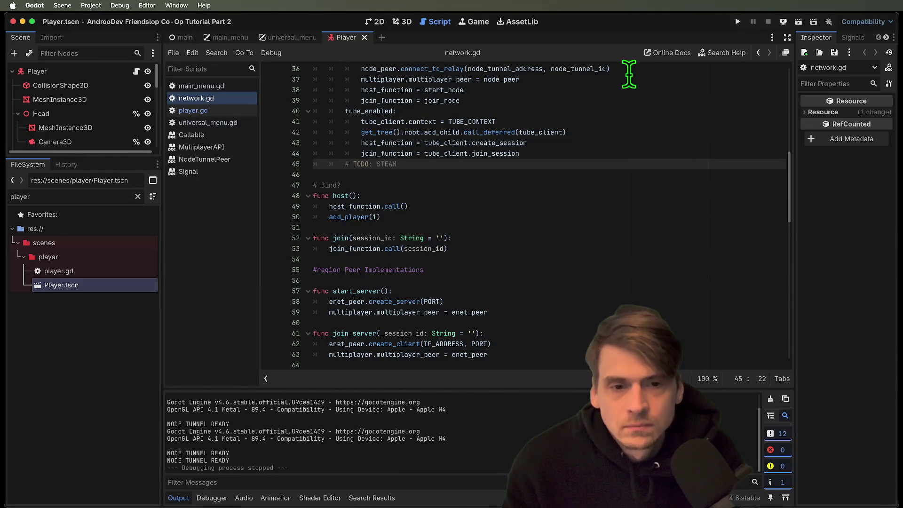
scroll(528, 135, "up", 2)
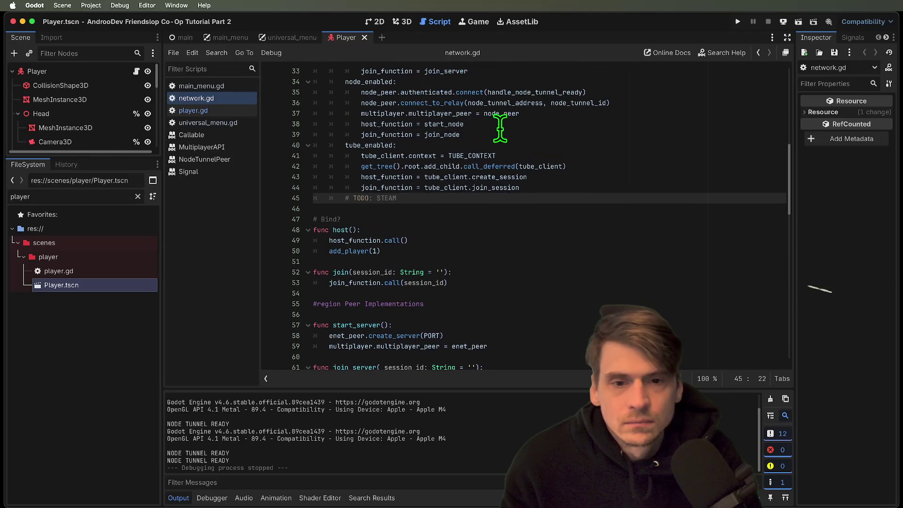
scroll(464, 131, "down", 5)
left_click(656, 224)
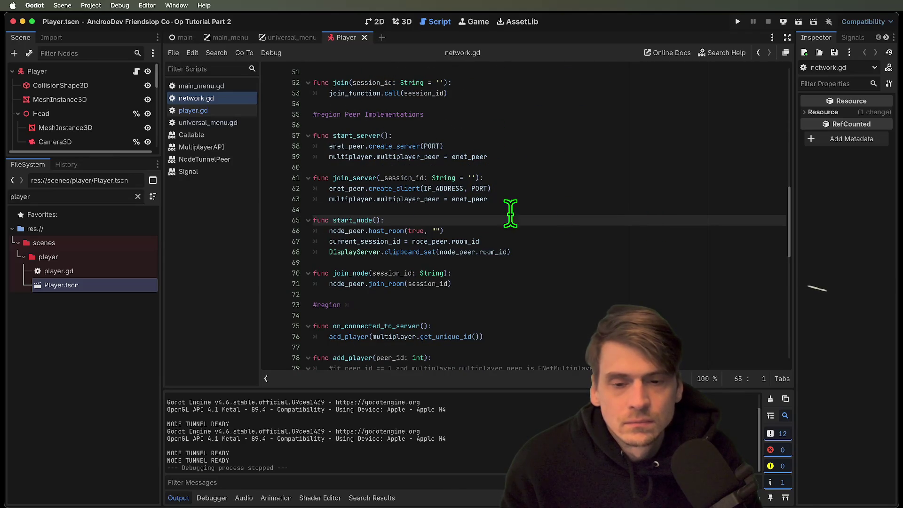
left_click(363, 208)
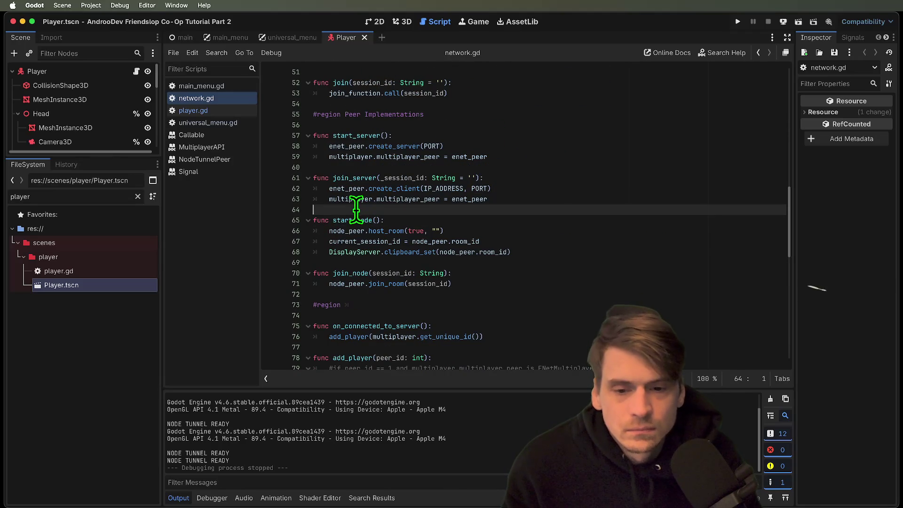
left_click(554, 240)
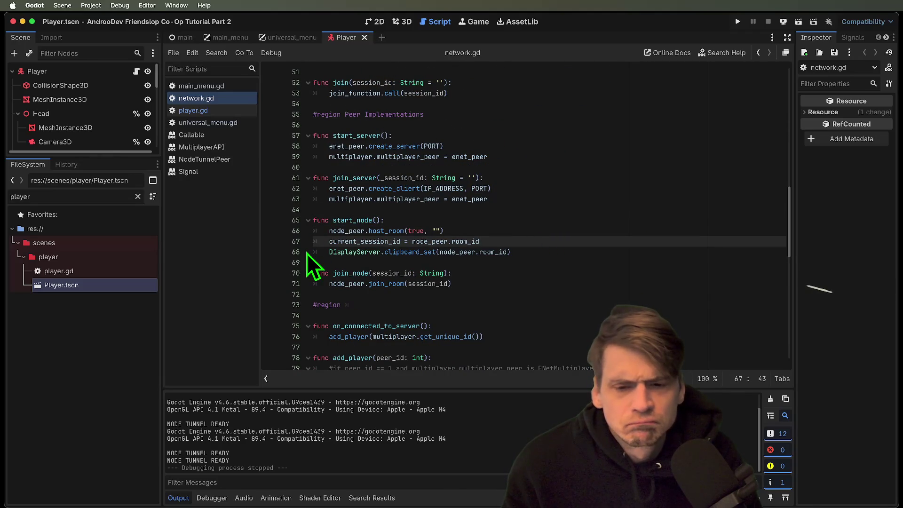
double_click(366, 220)
scroll(520, 188, "down", 2)
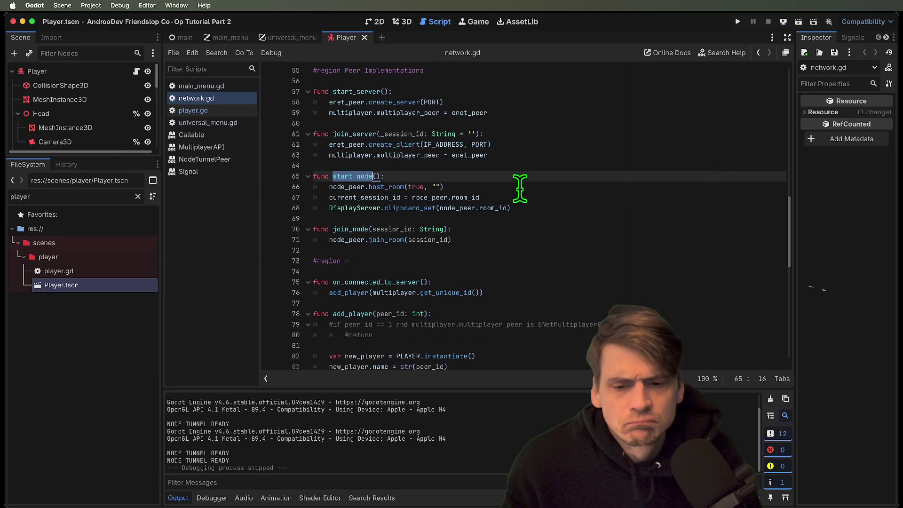
left_click(468, 187)
key("shift+Right")
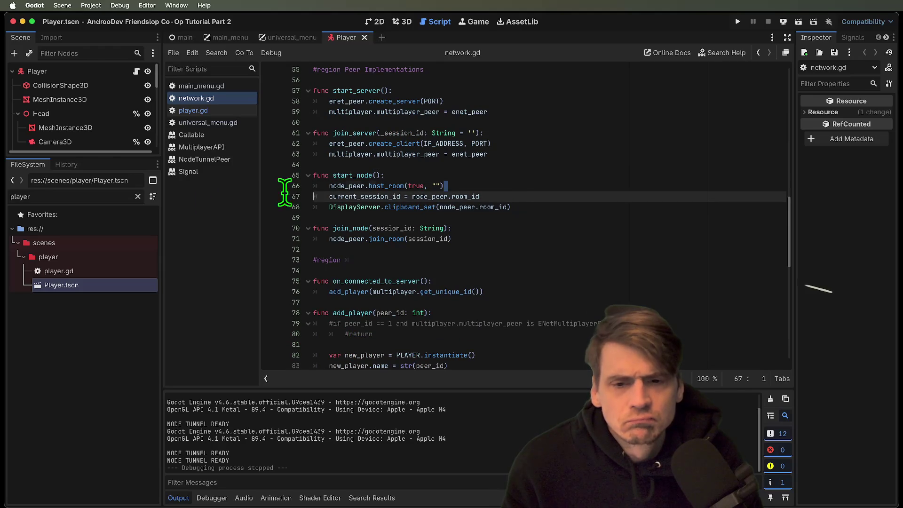
left_click(599, 204)
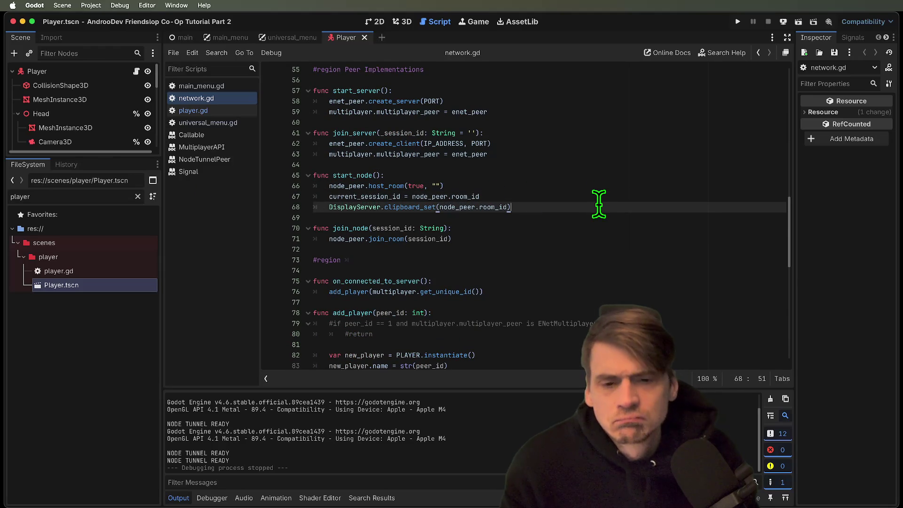
Step: Switch to player.gd and review its button_copy_session and _ready code
left_click(227, 111)
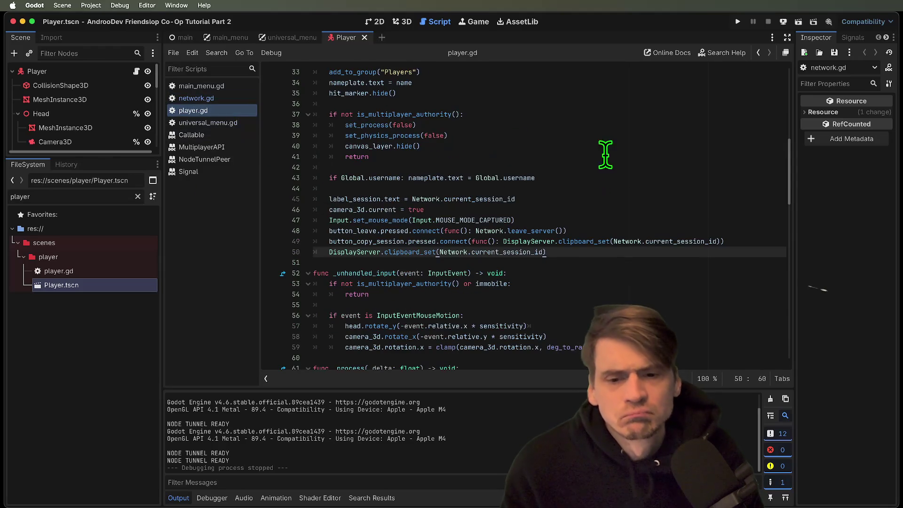
scroll(617, 157, "down", 1)
scroll(614, 169, "down", 1)
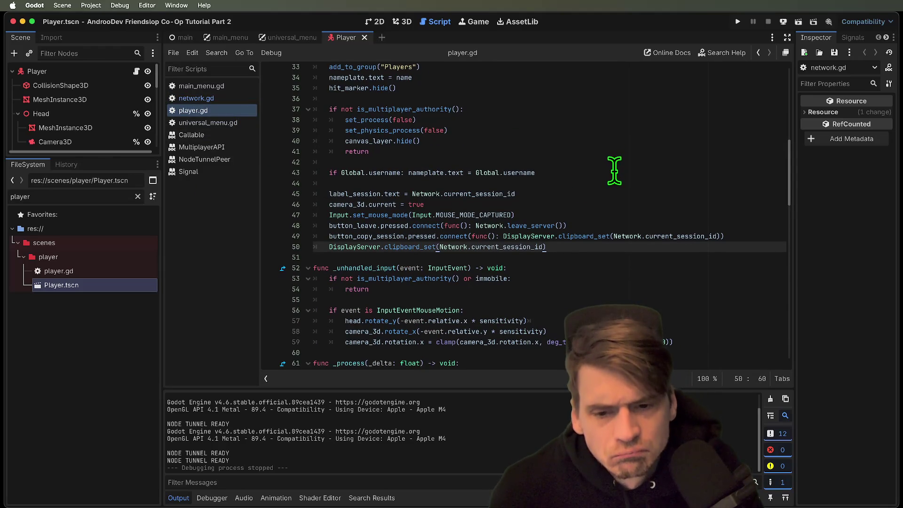
double_click(345, 235)
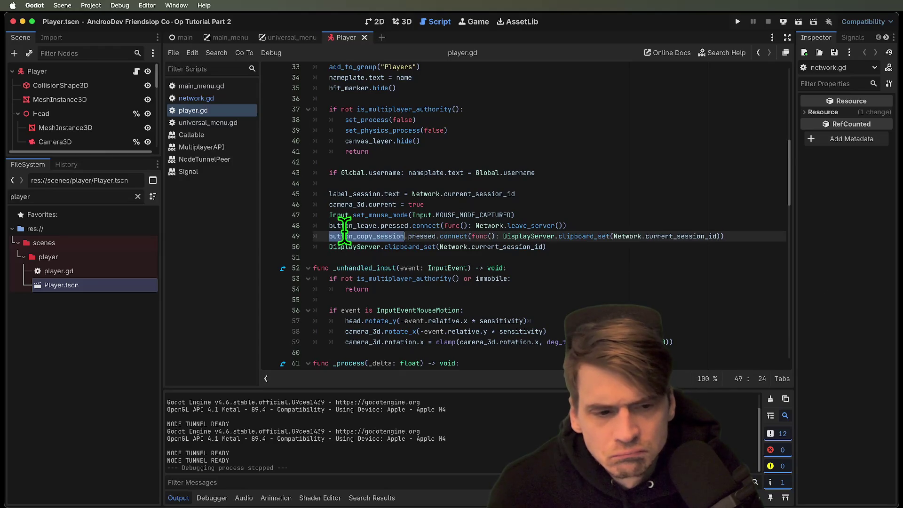
double_click(372, 215)
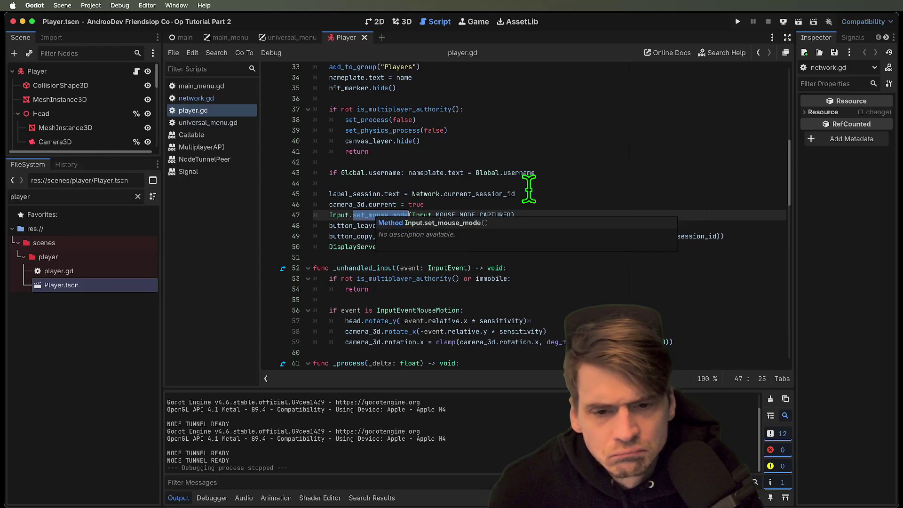
scroll(564, 181, "up", 3)
left_click(564, 179)
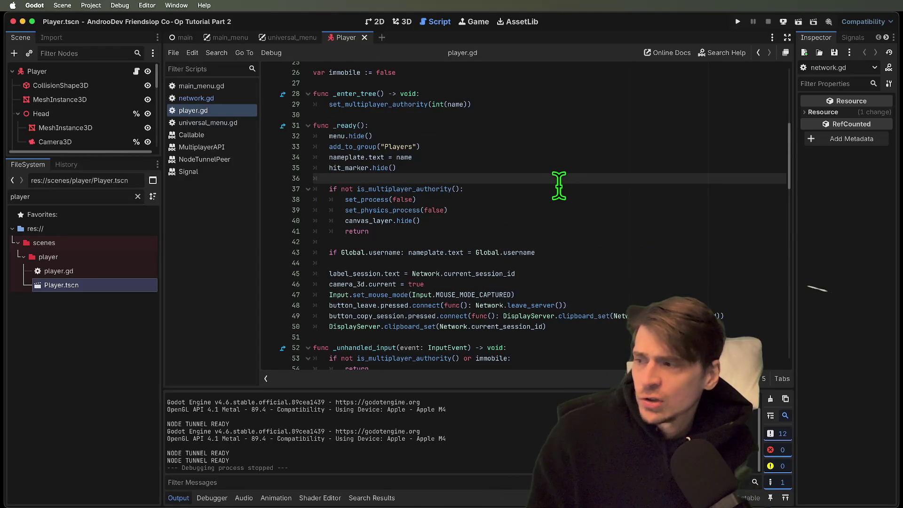
key("super+b")
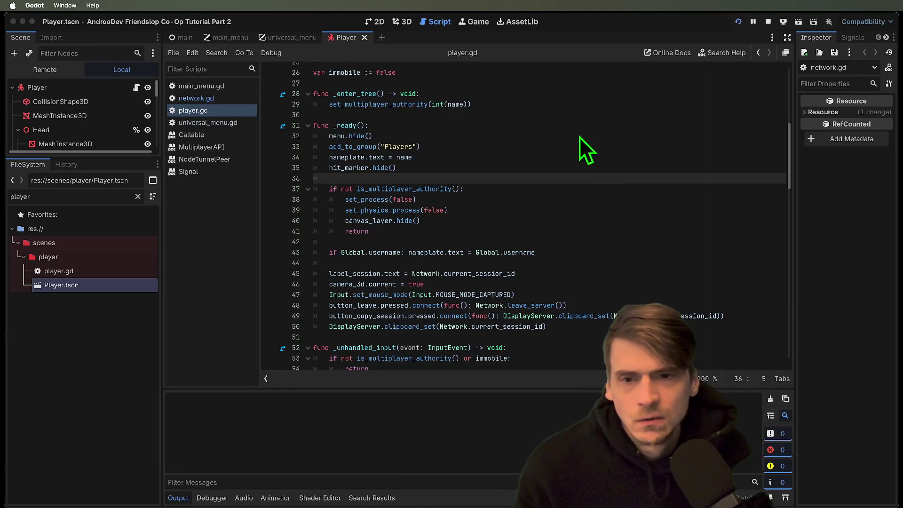
left_click(326, 208)
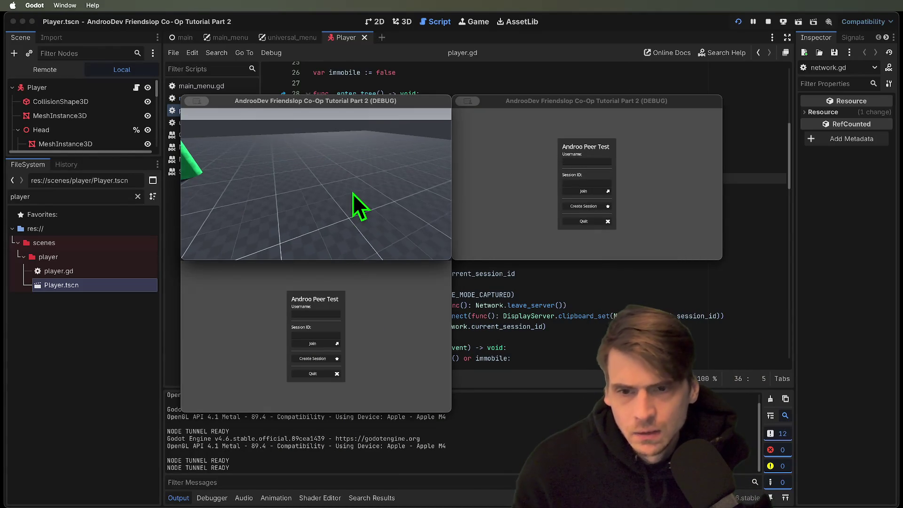
key("w")
key("Escape")
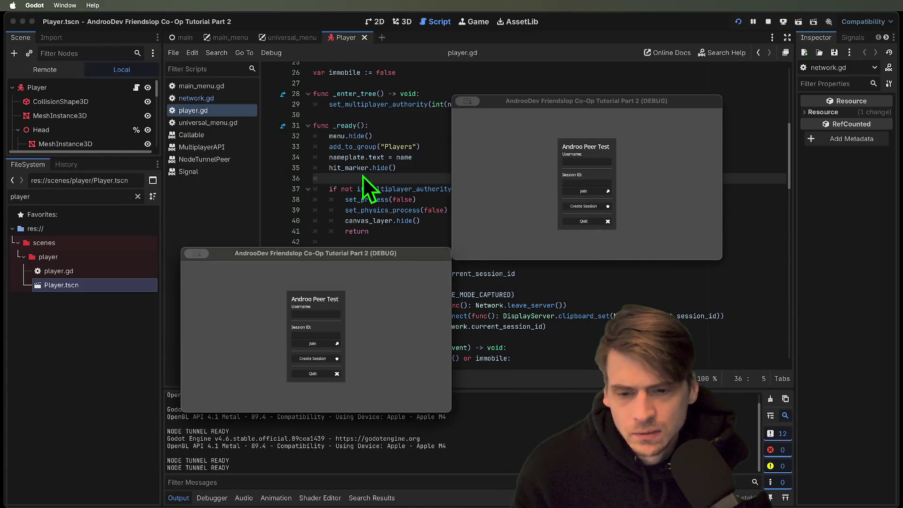
left_click(303, 335)
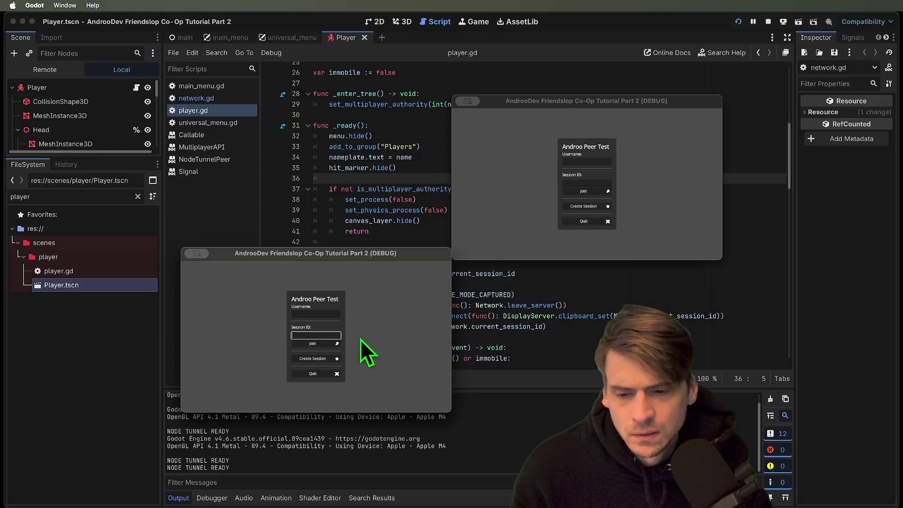
left_click(767, 22)
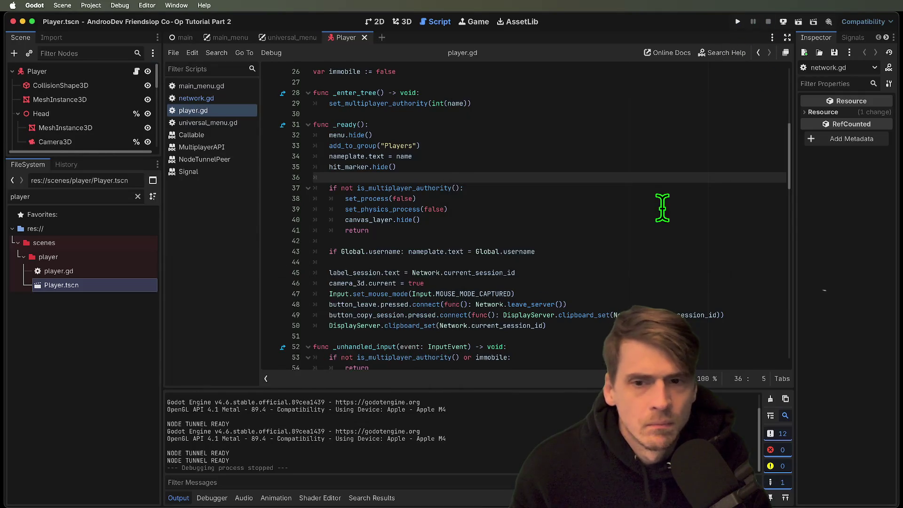
Step: Switch to network.gd and inspect the node_enabled lines using node_peer, node_tunnel_id and handle_node_tunnel_ready
scroll(662, 208, "down", 7)
left_click(220, 100)
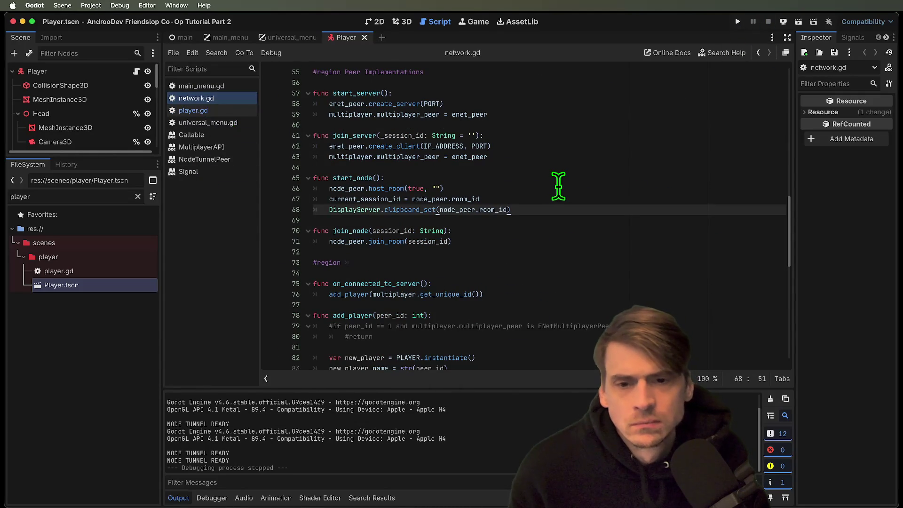
double_click(352, 178)
scroll(621, 183, "up", 10)
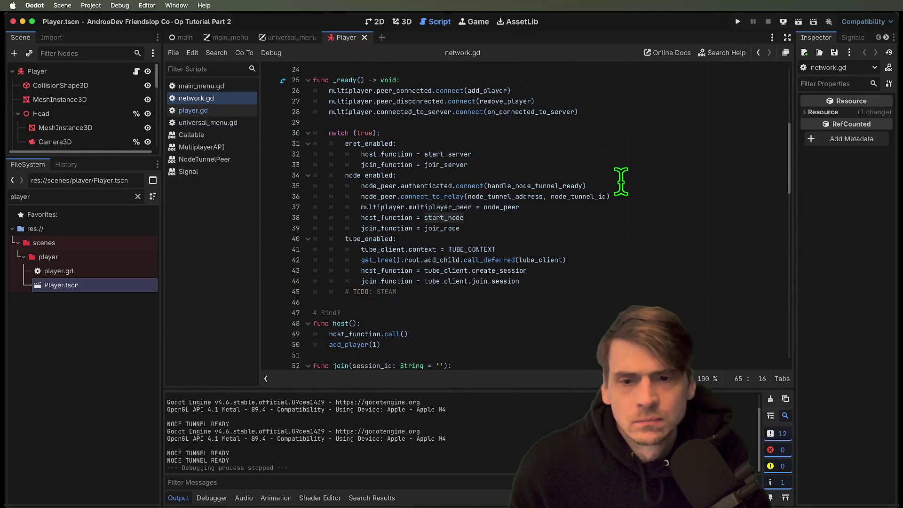
left_click(613, 210)
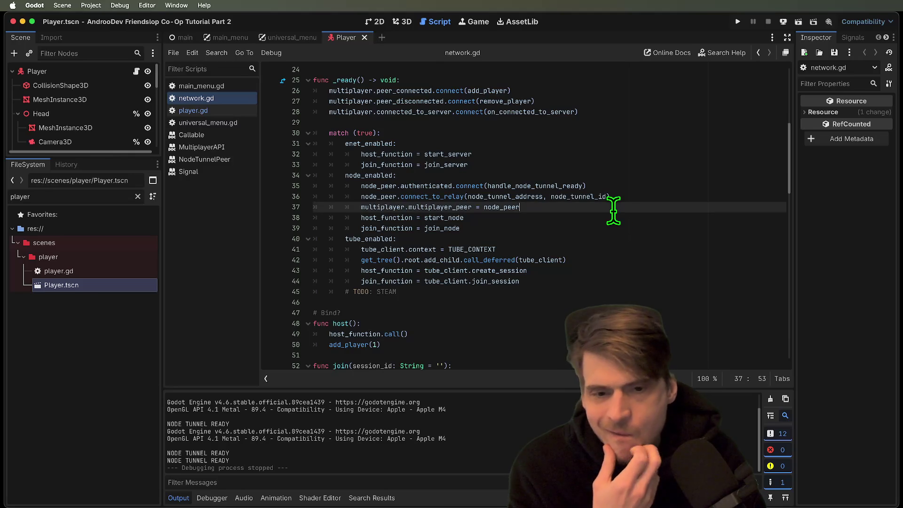
double_click(507, 209)
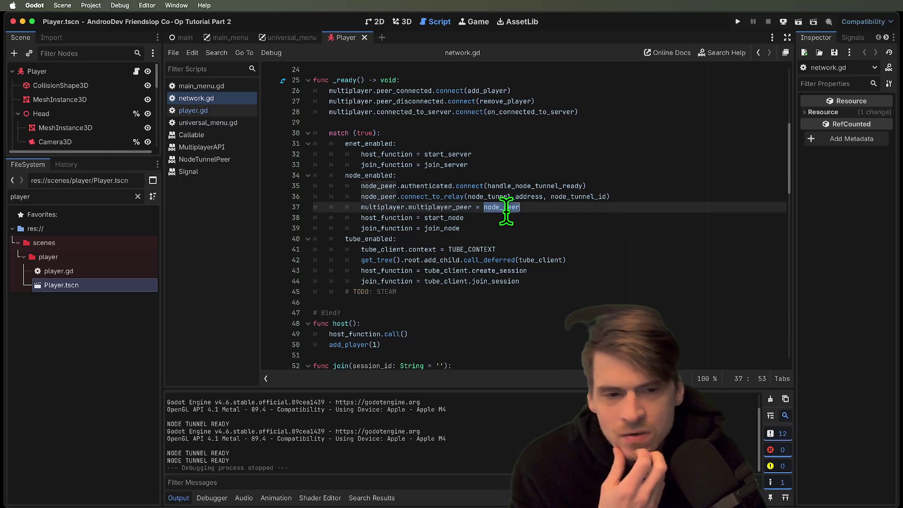
double_click(597, 197)
left_click(533, 185)
double_click(534, 185)
Step: Review handle_node_tunnel_ready at the end of the file and launch the game in three debug windows
scroll(595, 187, "up", 5)
scroll(594, 187, "down", 10)
scroll(594, 187, "down", 13)
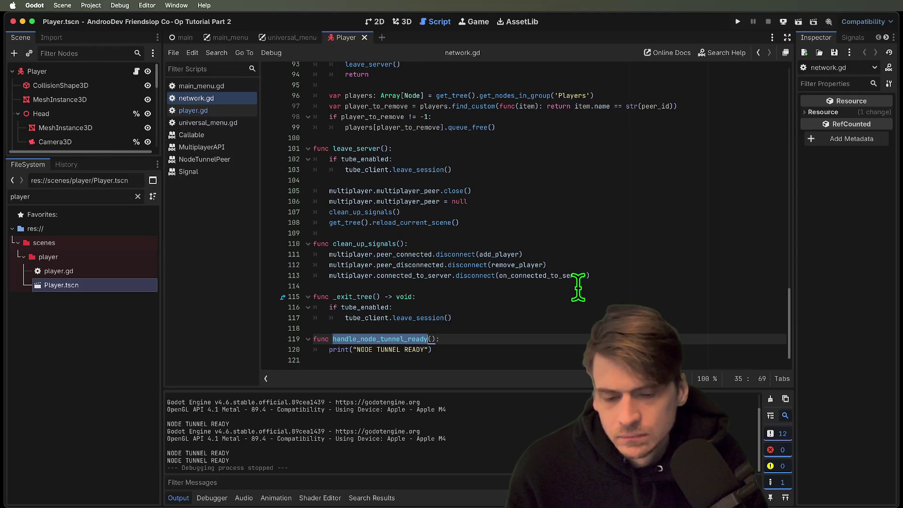
double_click(387, 338)
scroll(567, 318, "up", 15)
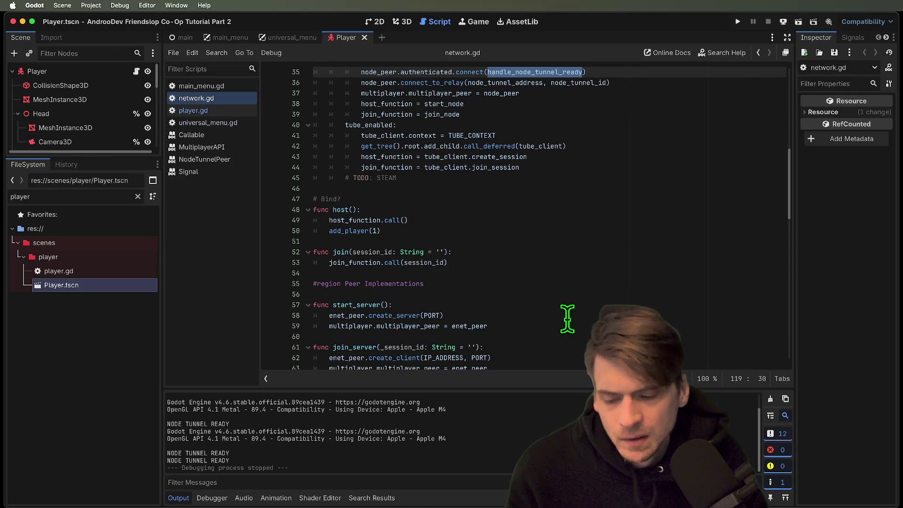
key("super+b")
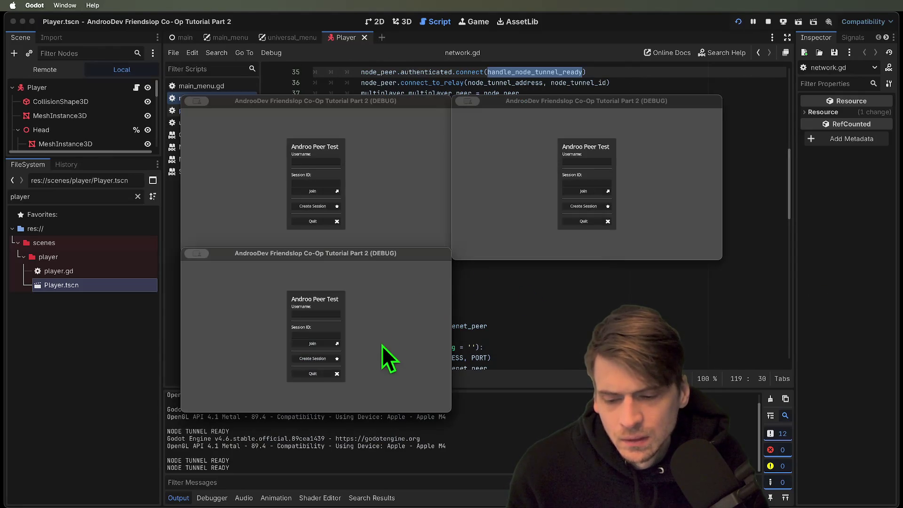
Step: Create a session in one game window, paste its ID into another window's Session ID field, then stop
left_click(365, 209)
left_click(316, 359)
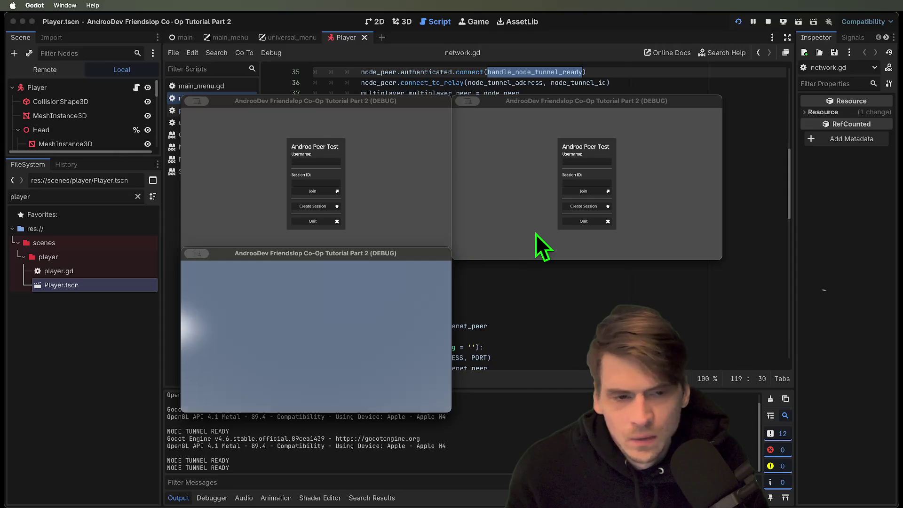
left_click(548, 222)
left_click(579, 184)
right_click(579, 184)
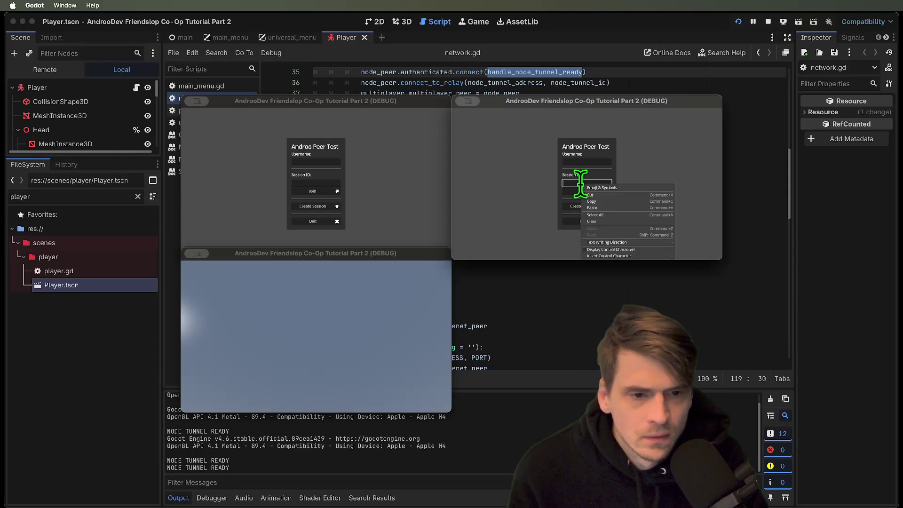
left_click(615, 205)
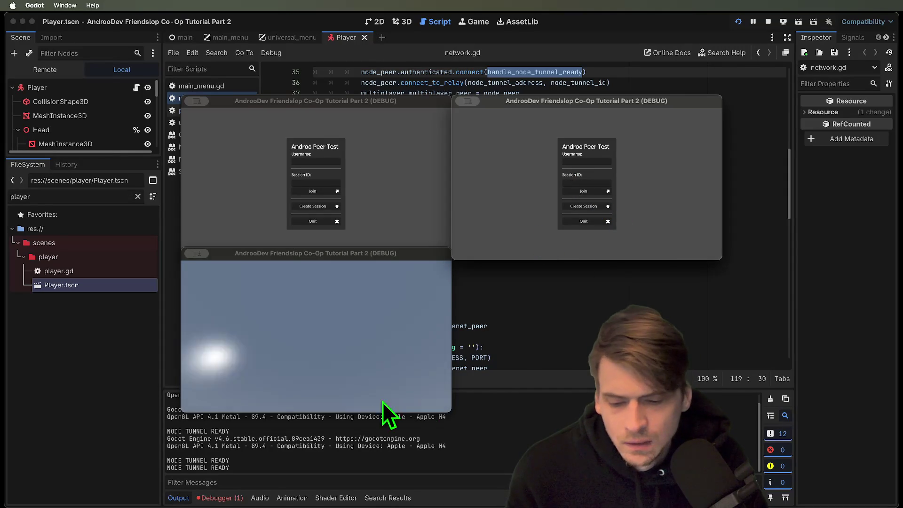
left_click(530, 356)
left_click(768, 22)
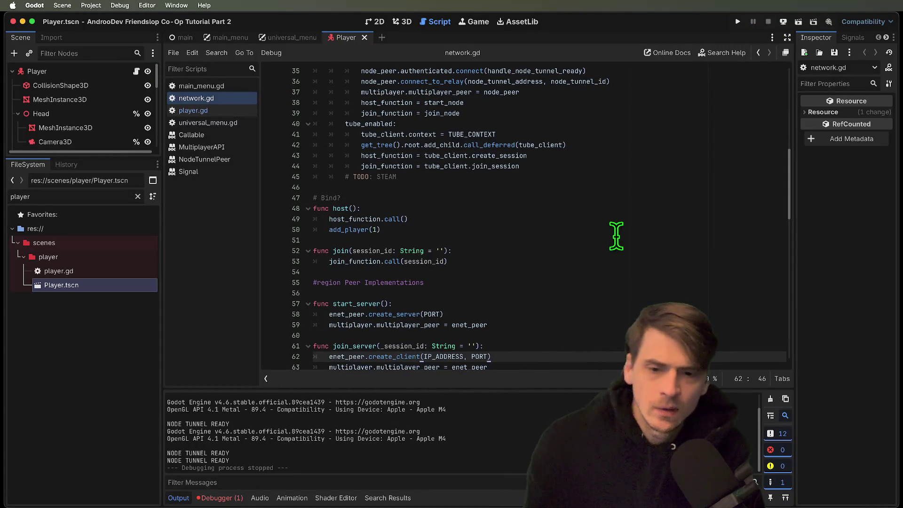
Step: Add print(node_peer.room_id) on a new line below start_node's session ID assignment
scroll(551, 261, "down", 2)
scroll(551, 261, "down", 3)
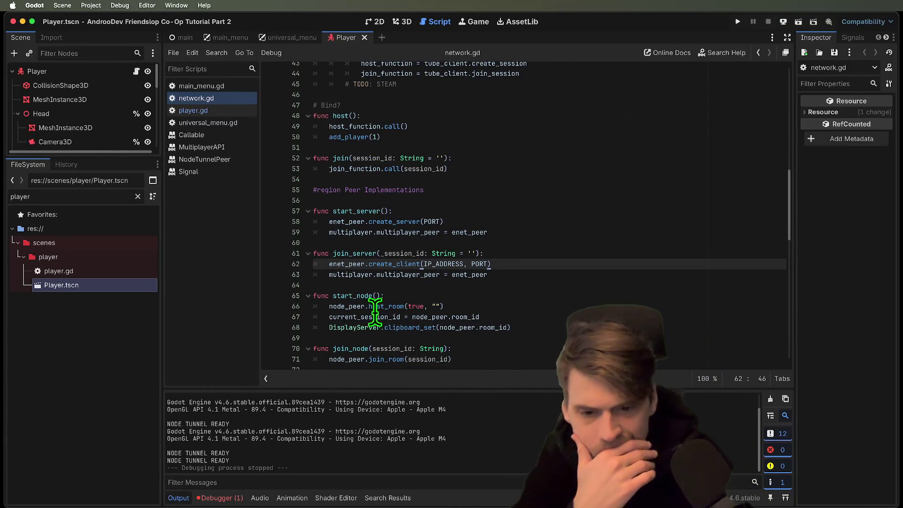
left_click(365, 313)
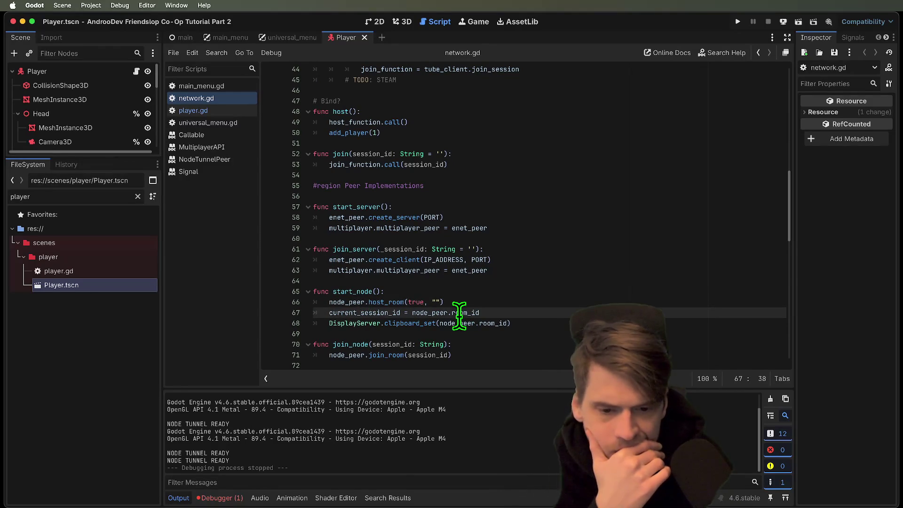
double_click(463, 312)
double_click(371, 323)
left_click(369, 313)
double_click(346, 292)
left_click(385, 312)
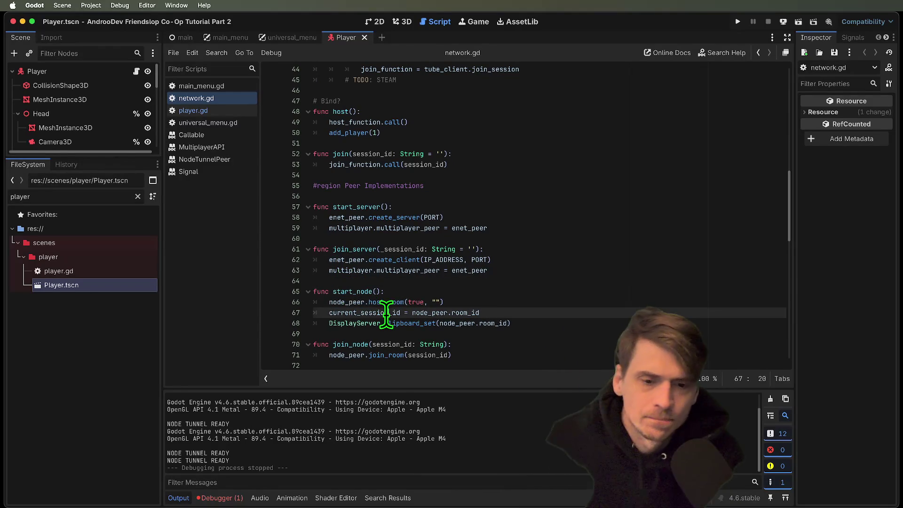
left_click(483, 314)
key("Return")
type("print(")
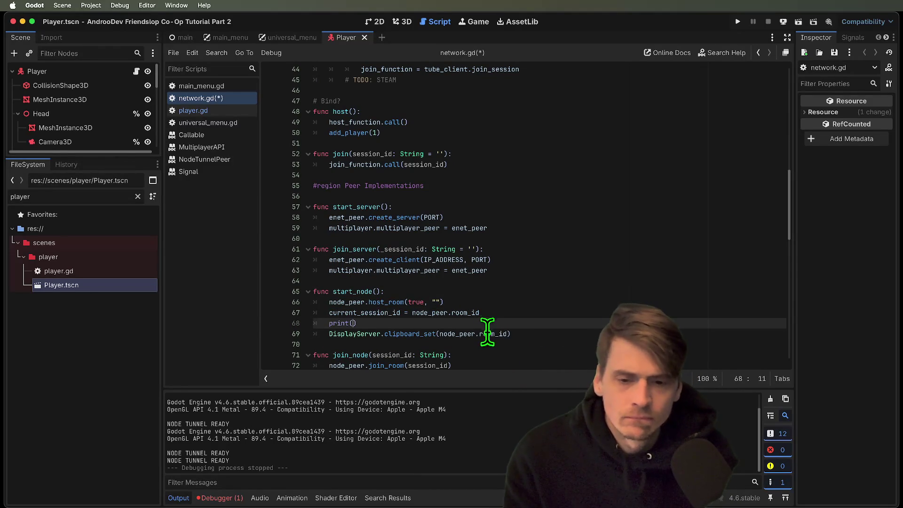
double_click(492, 334)
left_click_drag(491, 333, 463, 333)
left_click(531, 314)
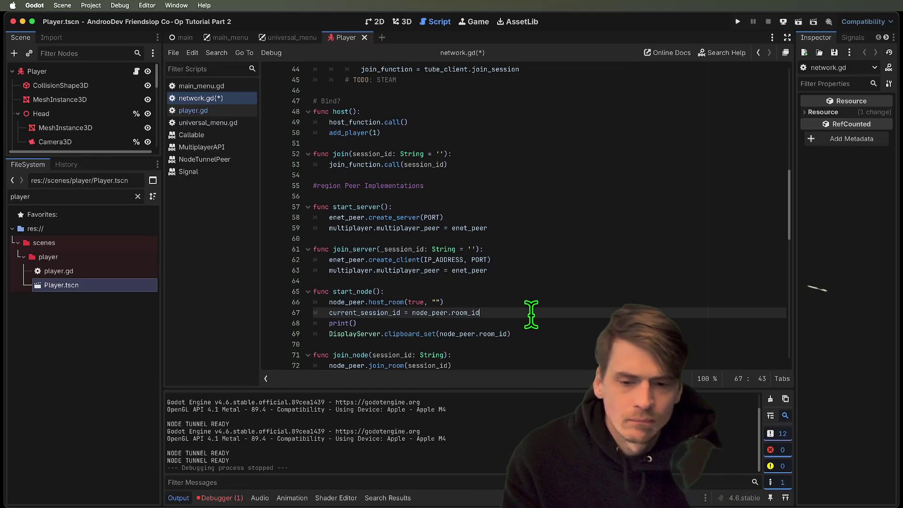
key("Down")
key("Left")
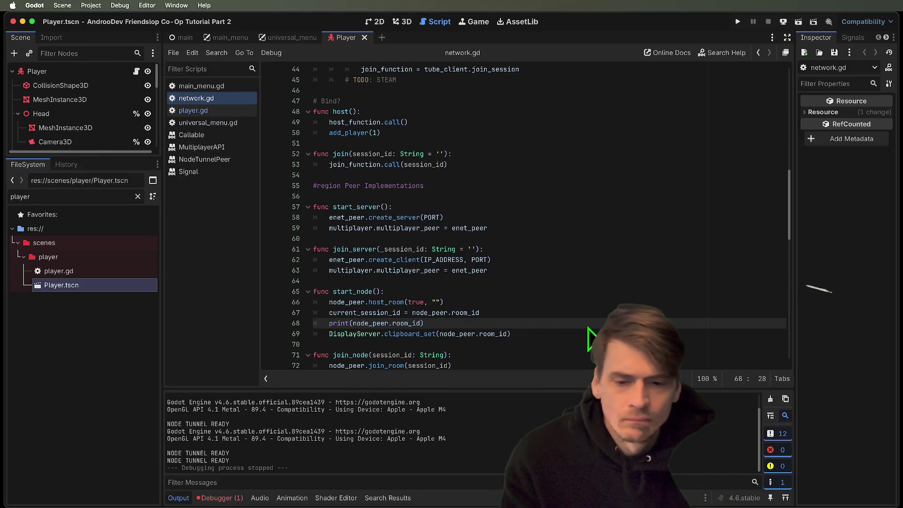
Step: Run the game, create a session in the first window, then stop the run
key("super+b")
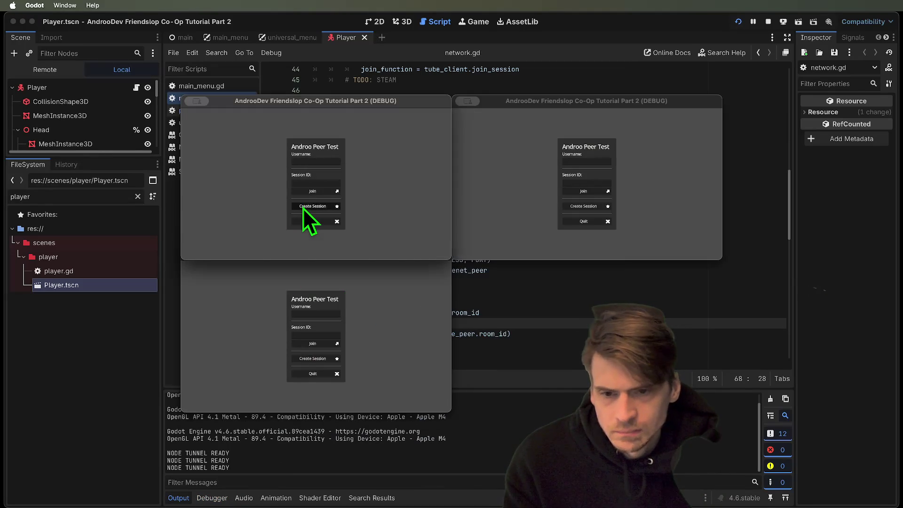
left_click(303, 208)
left_click(767, 21)
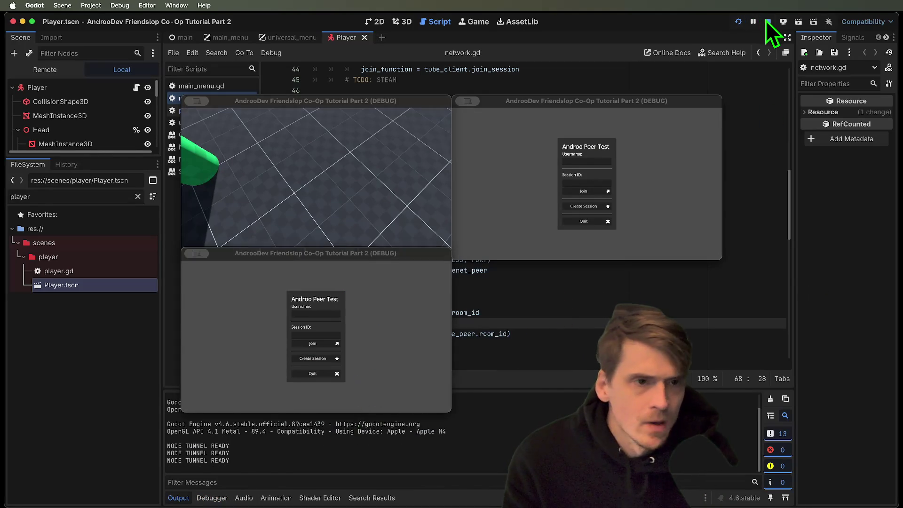
left_click(341, 291)
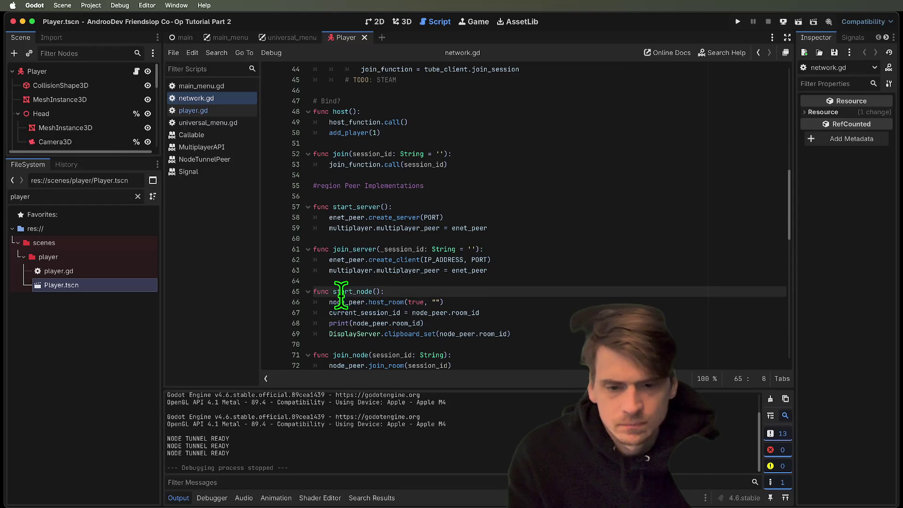
Step: Delete the room ID print line from start_node
left_click(524, 323)
key("super+x")
left_click(344, 292)
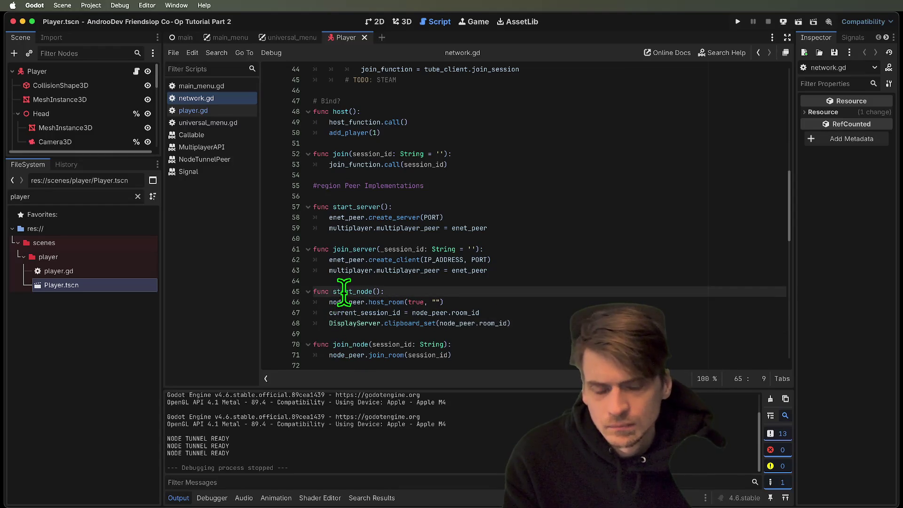
double_click(344, 292)
scroll(548, 282, "up", 5)
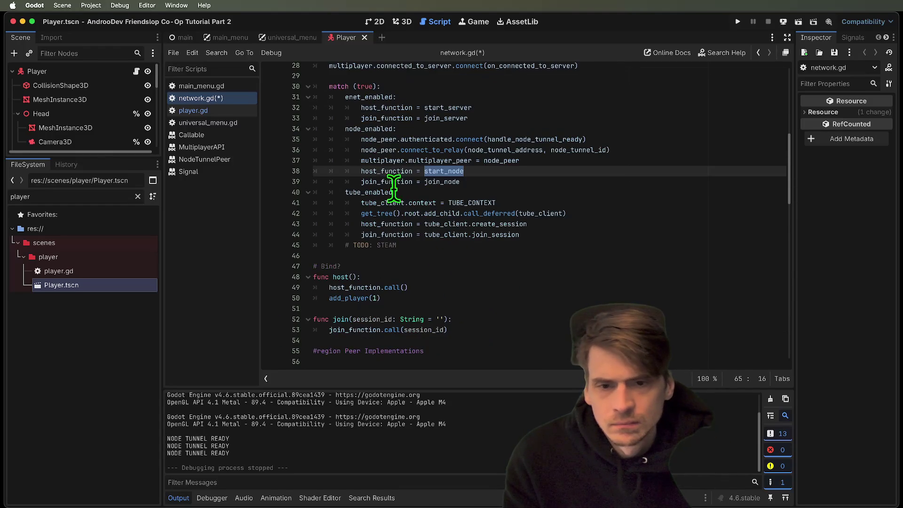
Step: Cut the multiplayer_peer, host_function and join_function lines 37–39 out of the node_enabled branch
left_click(643, 140)
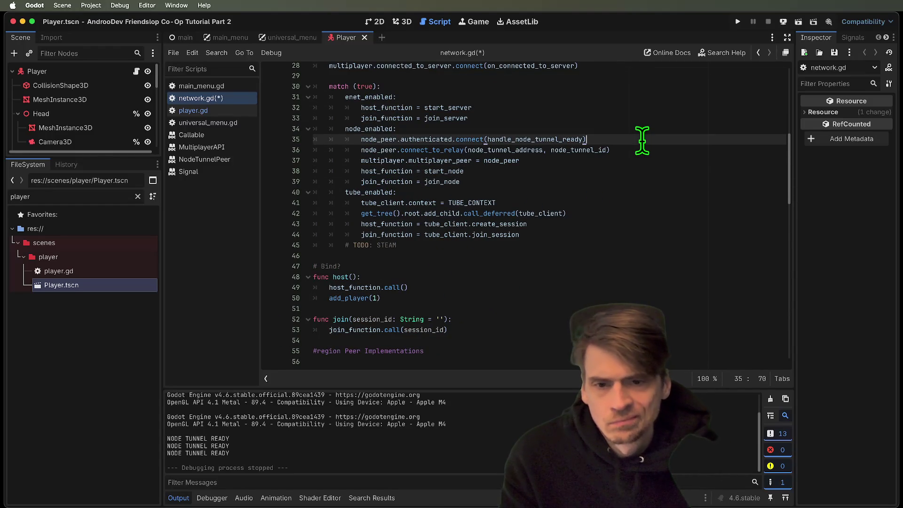
left_click(661, 159)
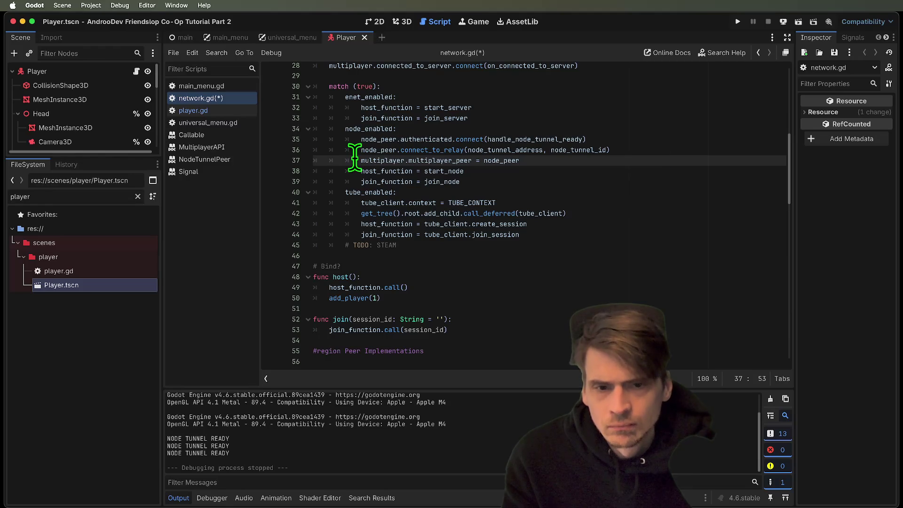
mouse_move(355, 158)
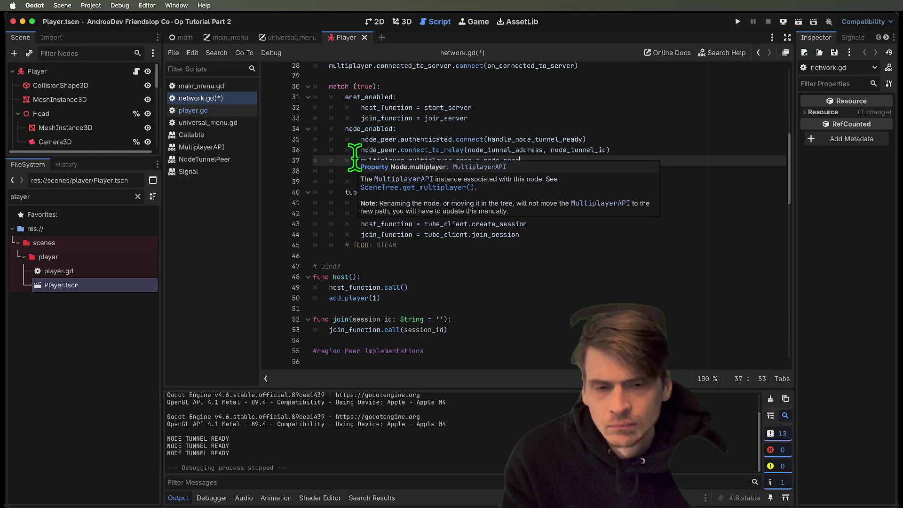
double_click(431, 149)
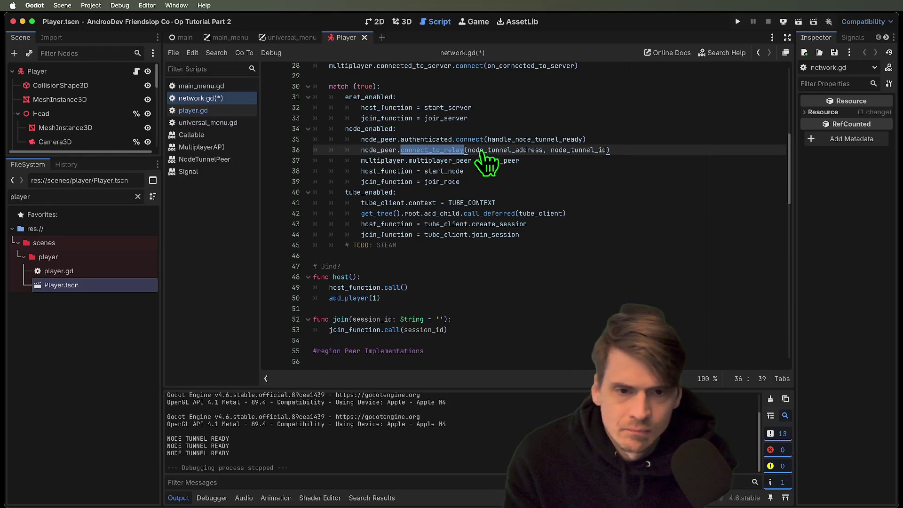
triple_click(633, 162)
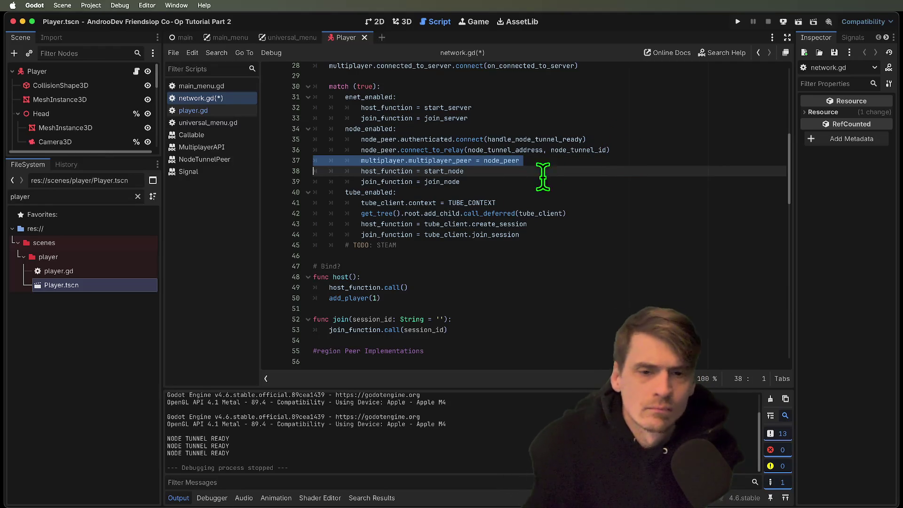
double_click(607, 172)
triple_click(619, 161)
left_click_drag(619, 161, 617, 177)
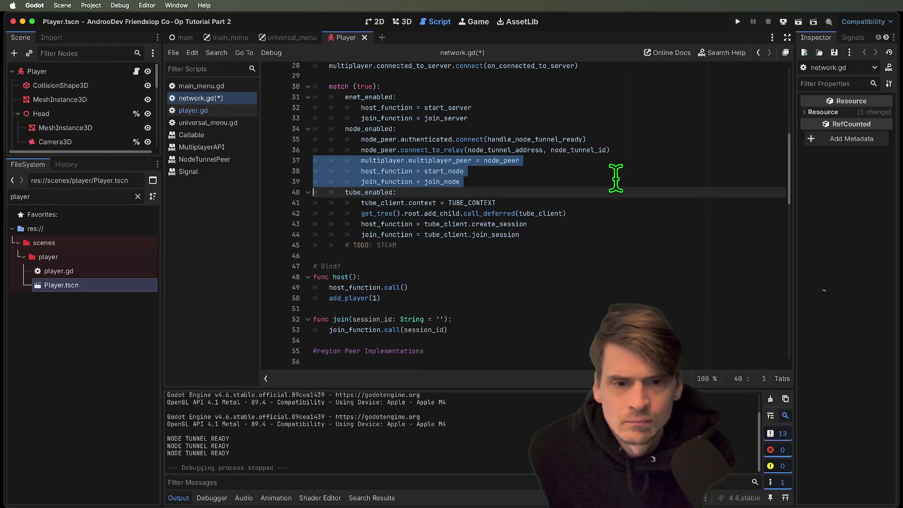
key("BackSpace")
Step: Paste those three lines into handle_node_tunnel_ready after its print, dedent them, and run the game
left_click(536, 142, "ctrl")
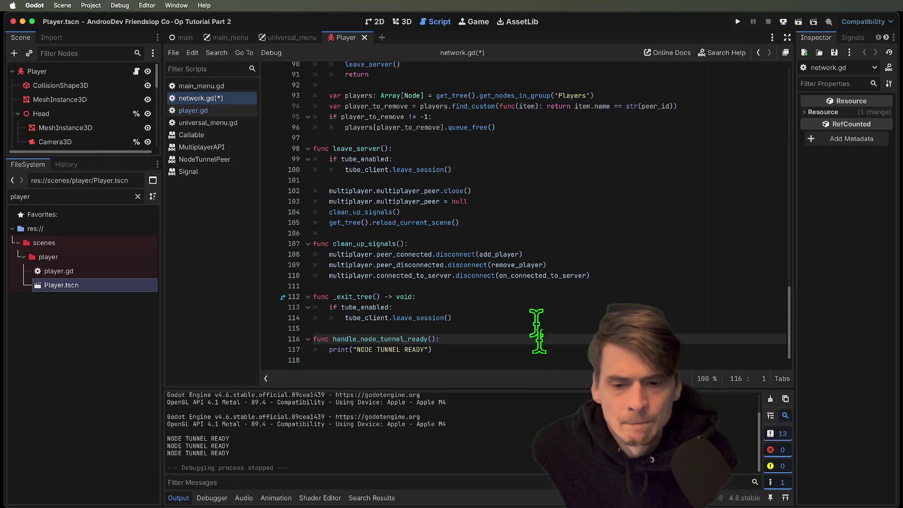
left_click(542, 348)
key("Return")
key("ctrl+v")
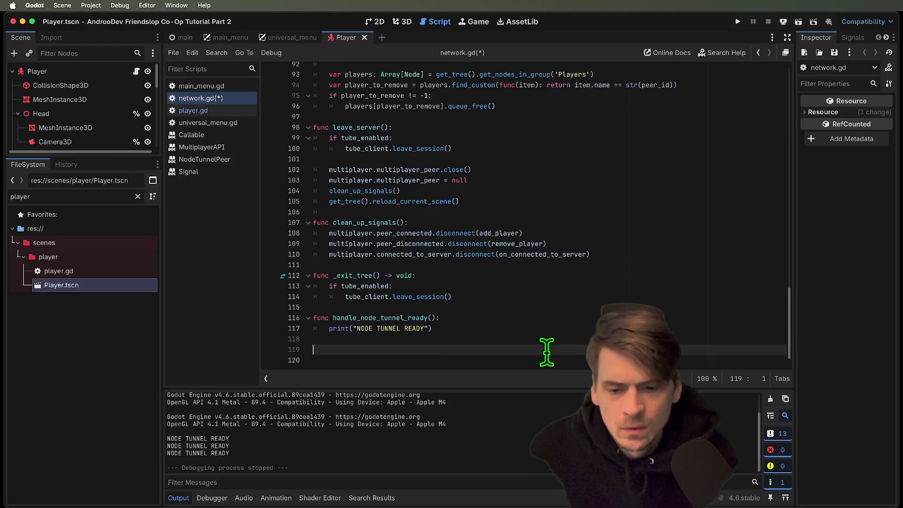
mouse_move(547, 351)
left_mouse_down()
mouse_move(553, 348)
mouse_move(250, 338)
mouse_move(278, 333)
left_mouse_up()
key("shift+Tab")
key("shift+Tab")
key("Right")
left_click(314, 360)
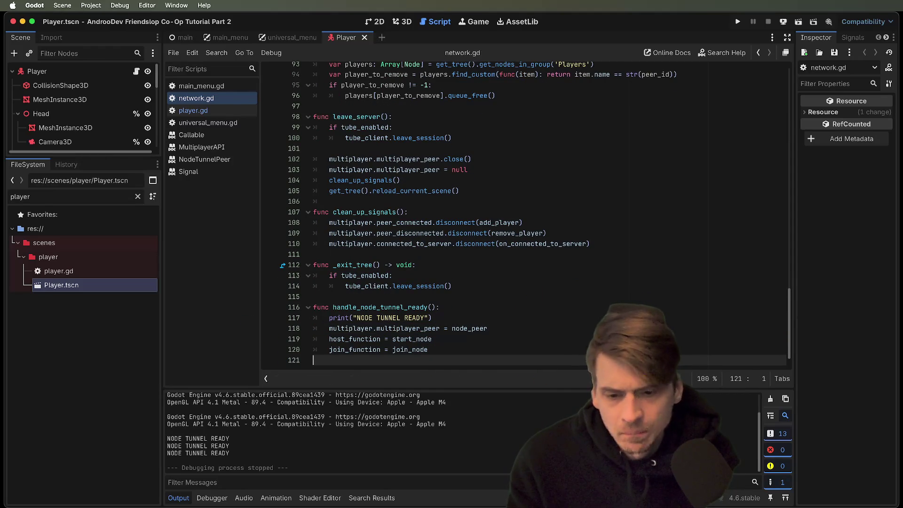
key("super+b")
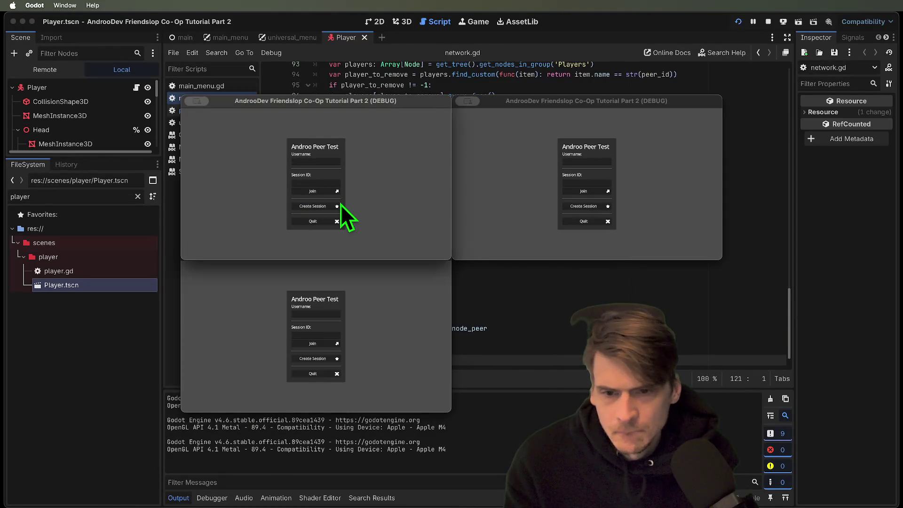
left_click(333, 208)
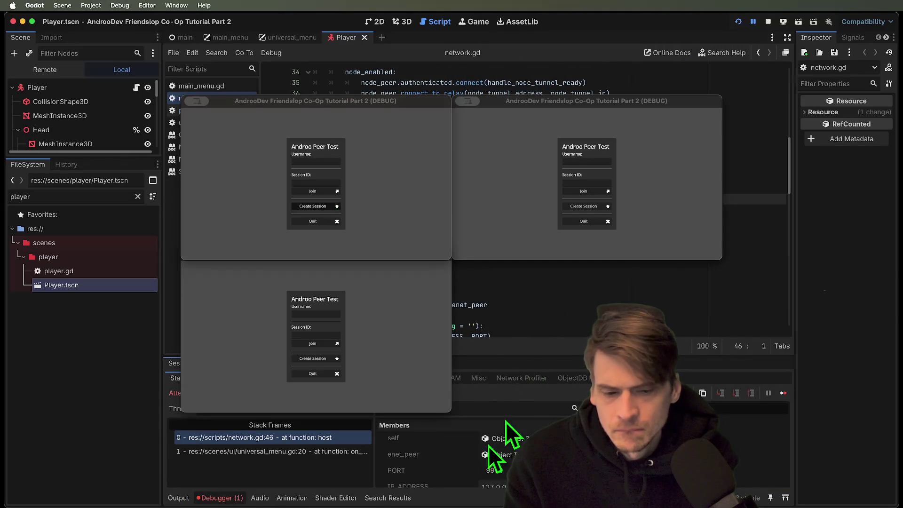
left_click_drag(371, 98, 290, 44)
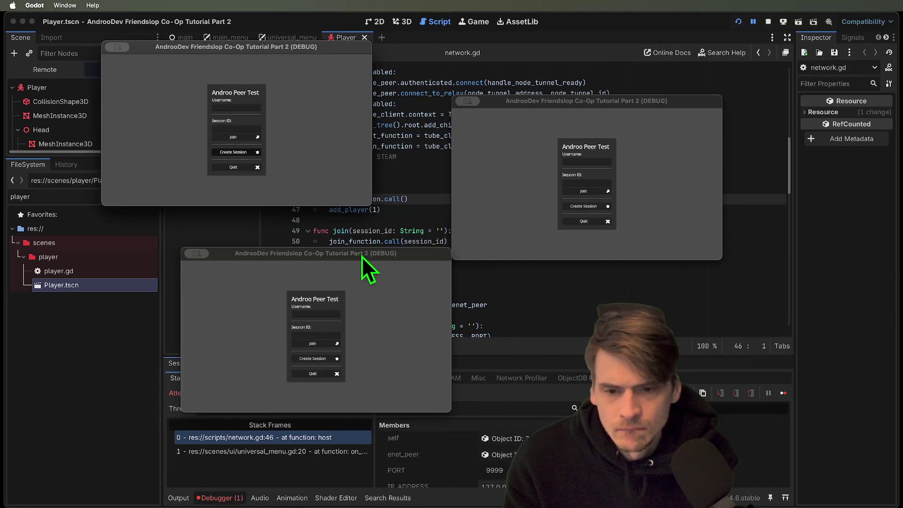
left_click_drag(362, 256, 236, 103)
left_click(330, 452)
left_click(343, 438)
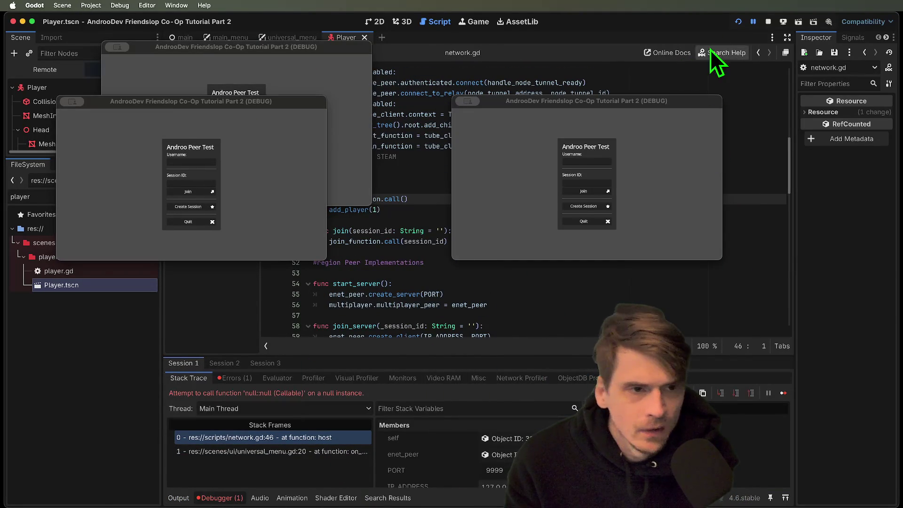
left_click(768, 22)
scroll(508, 243, "up", 3)
left_click(344, 282, "ctrl")
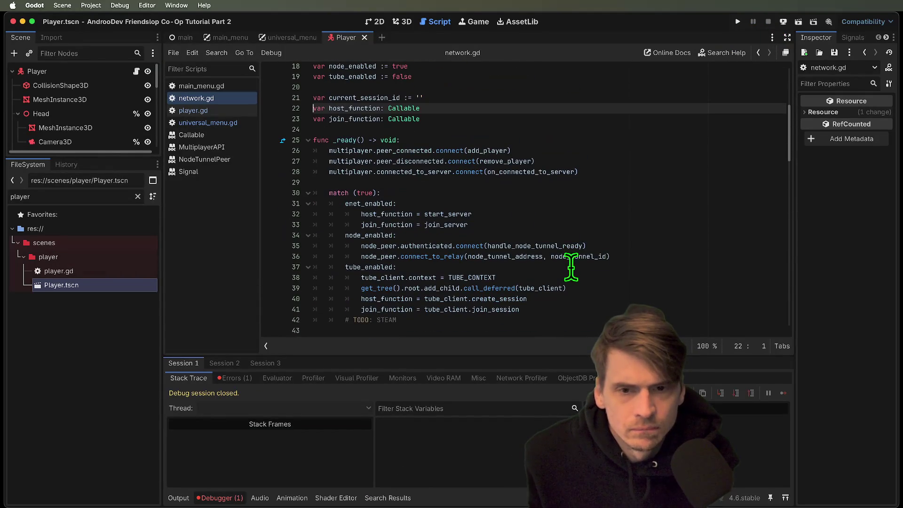
double_click(357, 108)
scroll(503, 153, "down", 1)
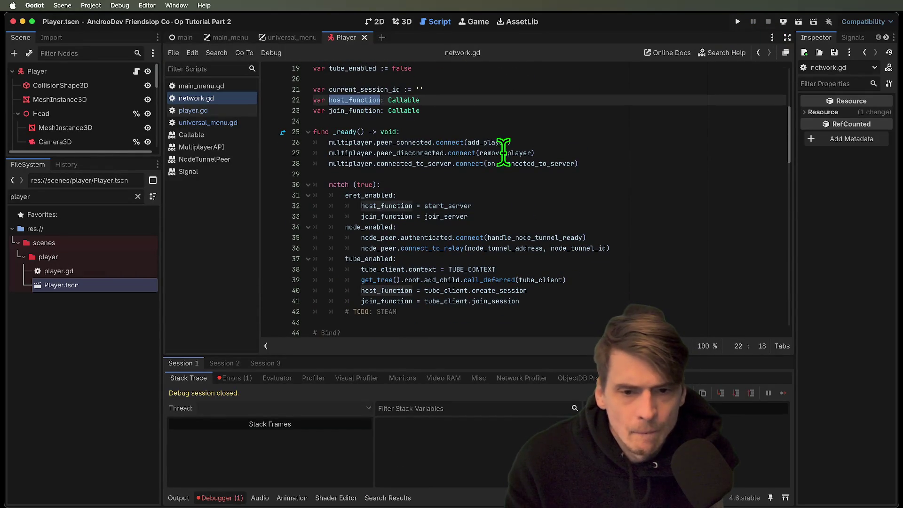
key("Escape")
scroll(367, 207, "down", 1)
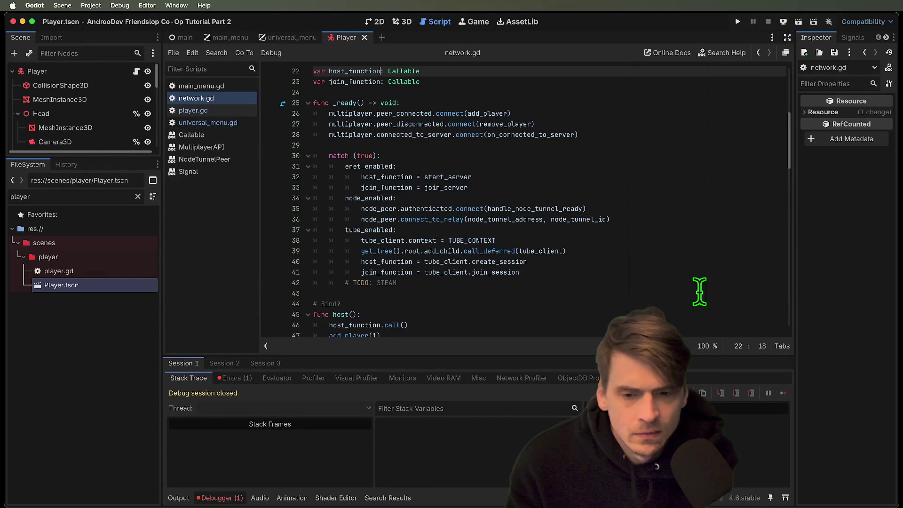
left_click(559, 208, "ctrl")
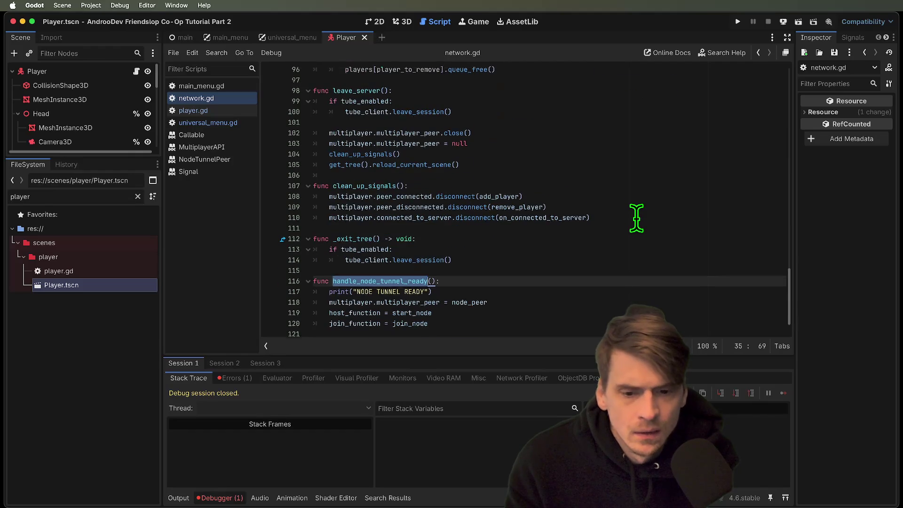
left_click_drag(534, 306, 255, 318)
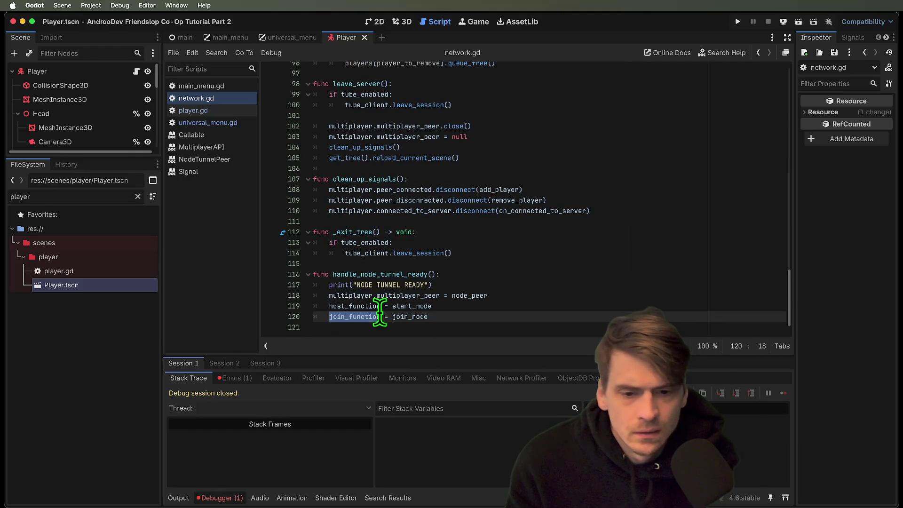
left_click(488, 296)
left_click(525, 283)
key("super+b")
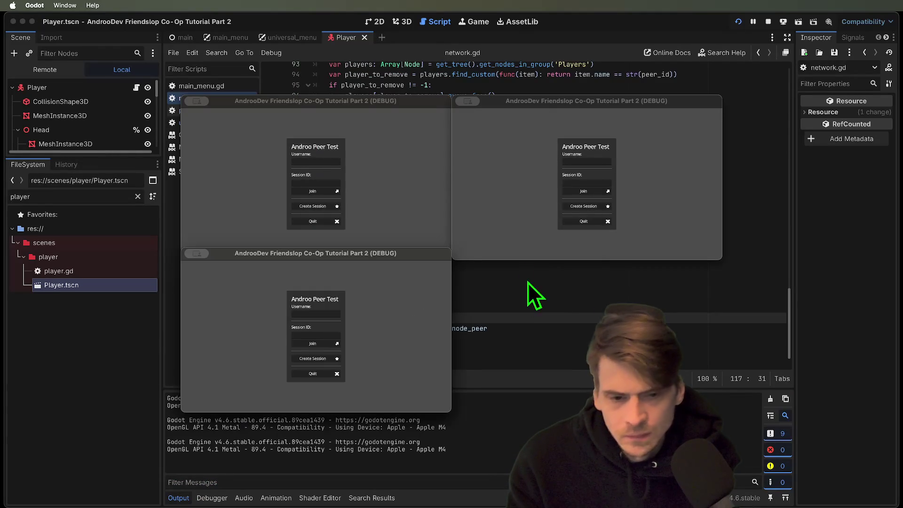
Step: Stop the running project and select the NODE TUNNEL READY print line in network.gd
left_click(528, 279)
left_click(769, 21)
left_click(564, 324)
triple_click(574, 326)
key("super+c")
scroll(611, 282, "up", 5)
scroll(632, 254, "up", 15)
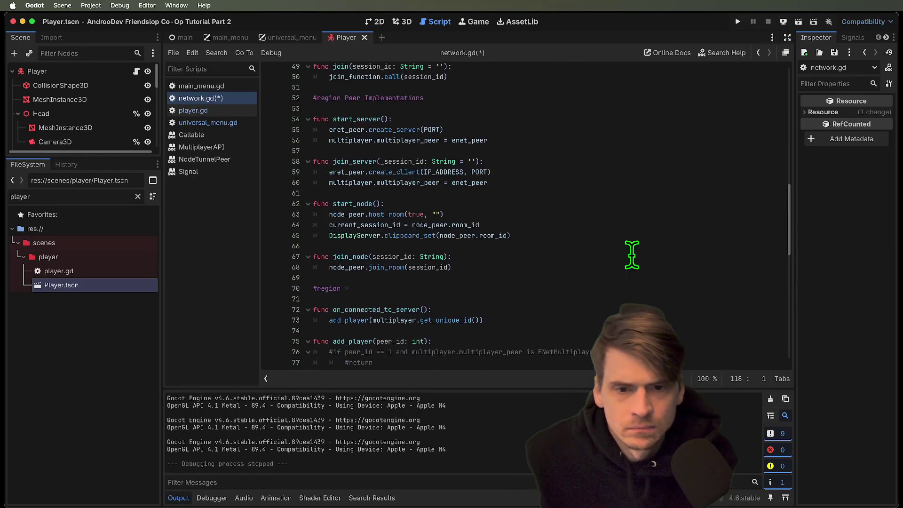
Step: Add 'multiplayer.multiplayer_peer = node_peer' after the connect_to_relay line and run the game
triple_click(649, 178)
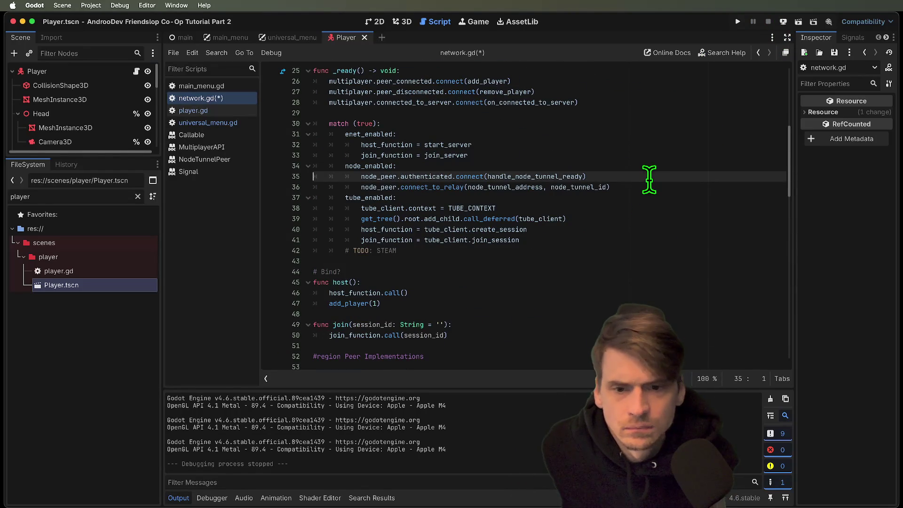
key("Return")
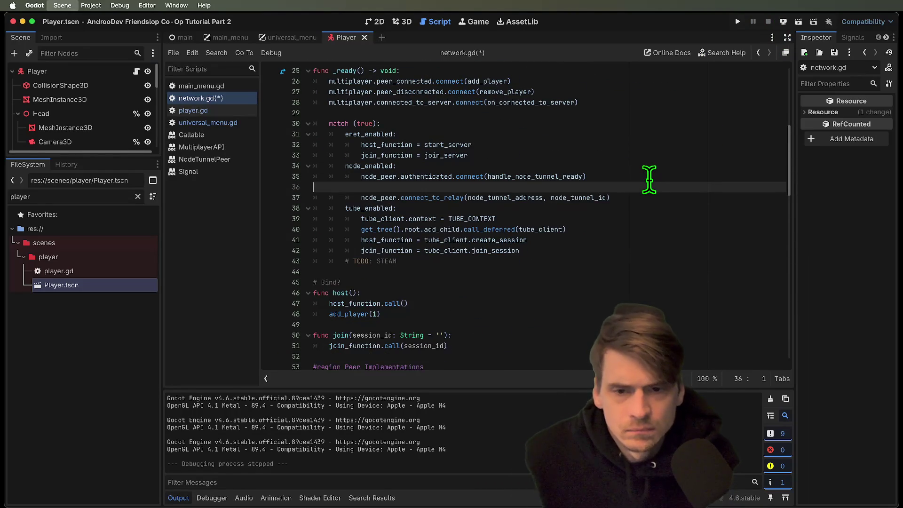
key("Tab")
key("super+v")
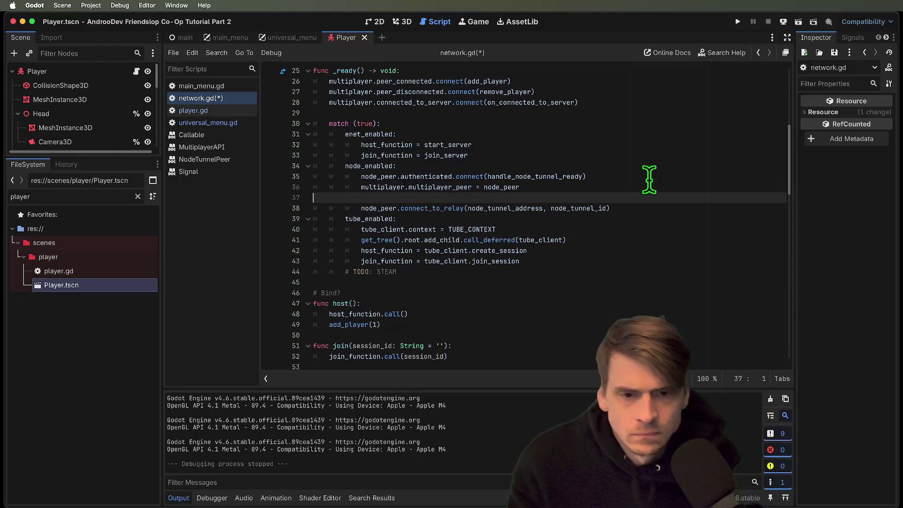
key("super+z")
key("super+z")
key("super+z")
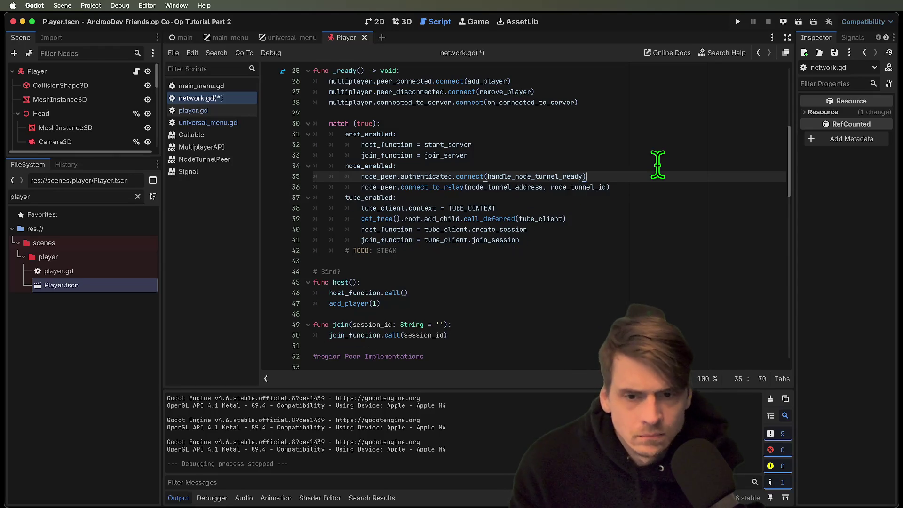
key("super+shift+z")
key("super+shift+z")
key("super+shift+z")
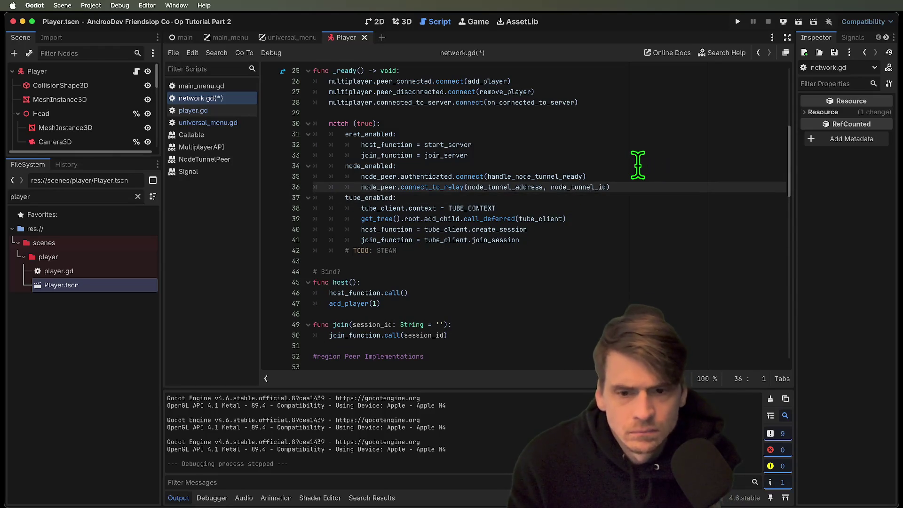
key("Delete")
key("super+b")
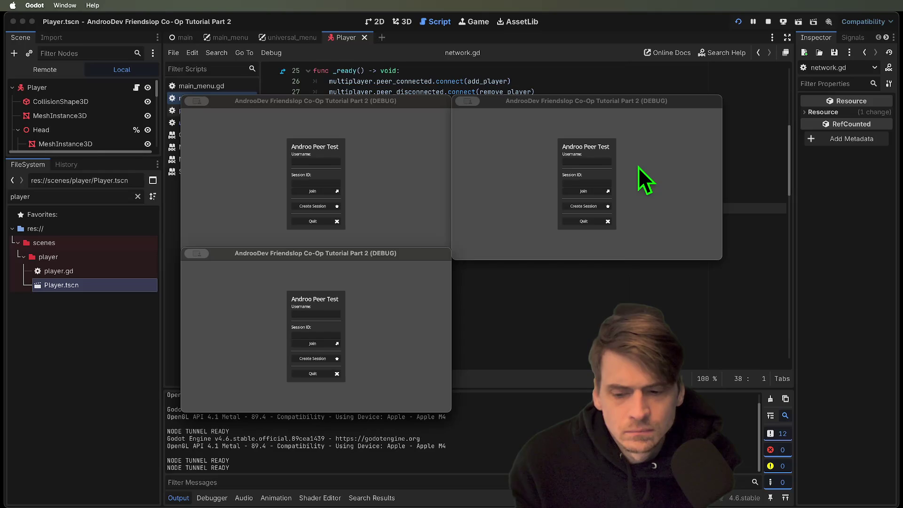
Step: Create Session in the top-left and right debug windows, then bring the bottom-left window forward
left_click(319, 207)
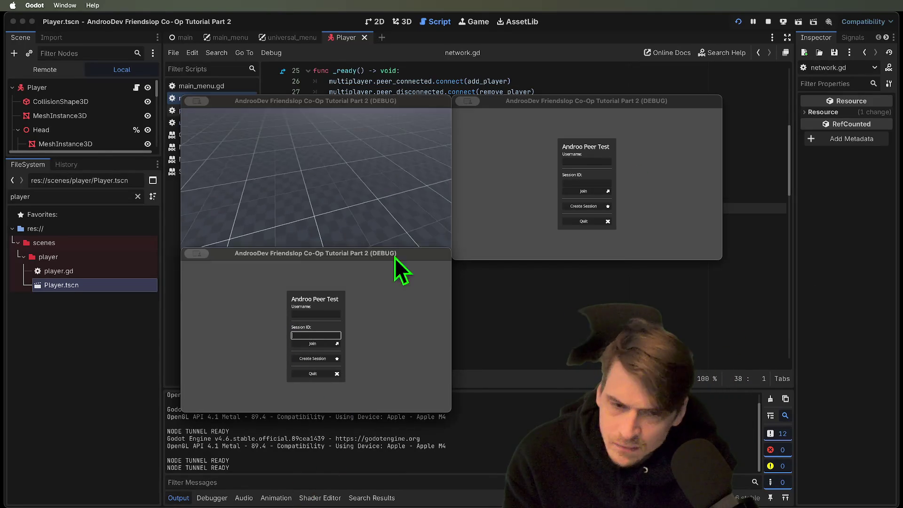
left_click(498, 213)
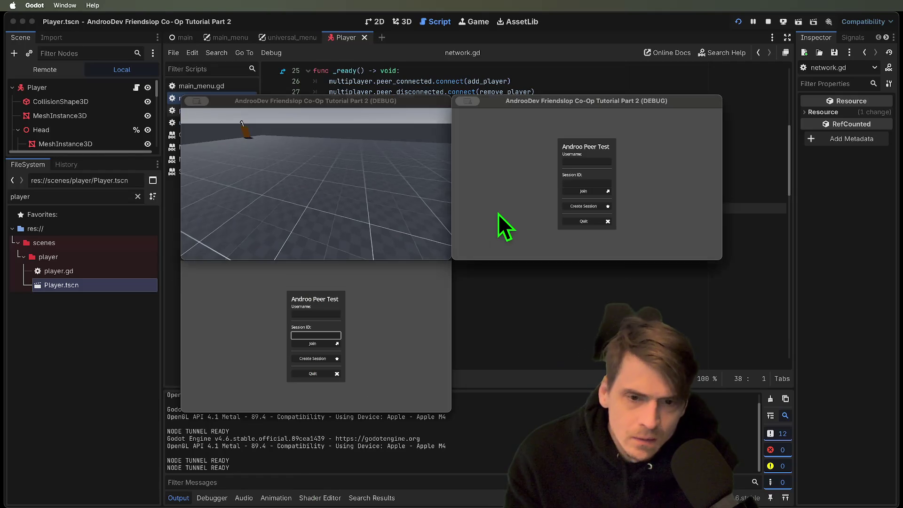
left_click(585, 206)
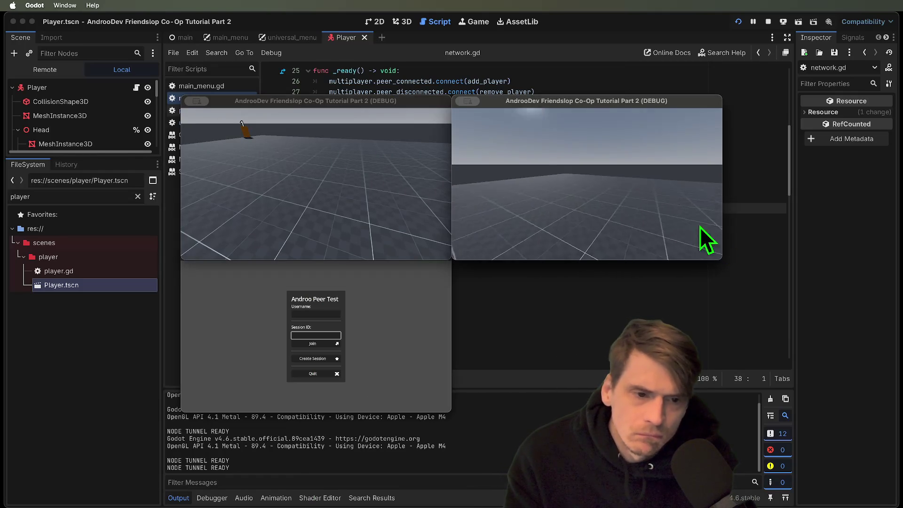
left_click(434, 284)
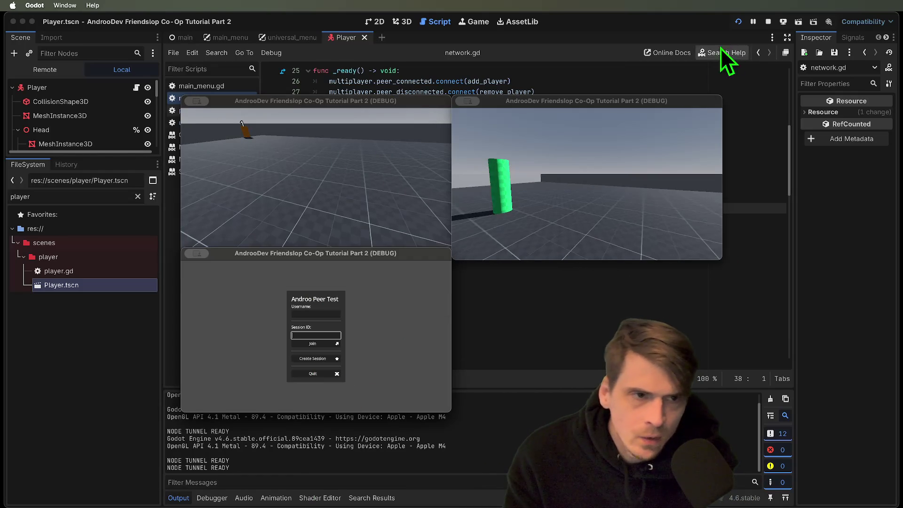
Step: Stop the game and review the multiplayer_peer assignment and connect_to_relay call
left_click(767, 22)
left_click(424, 187)
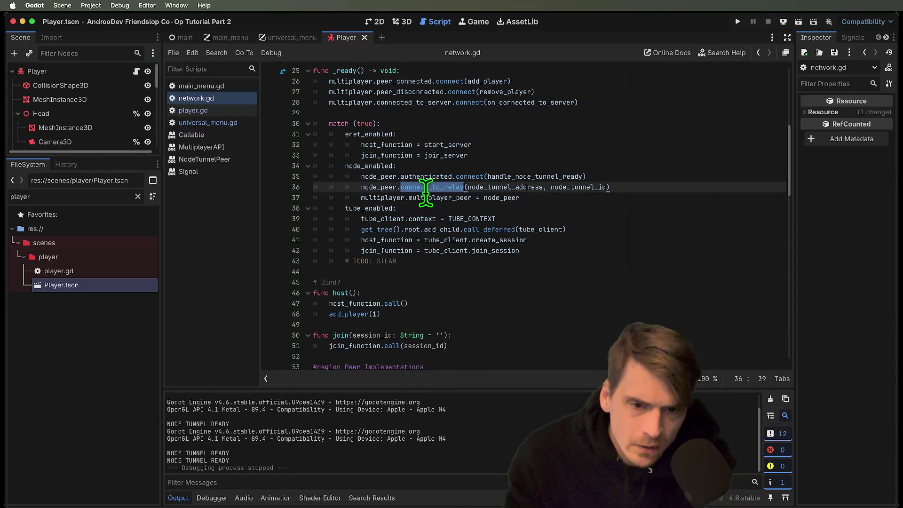
double_click(458, 197)
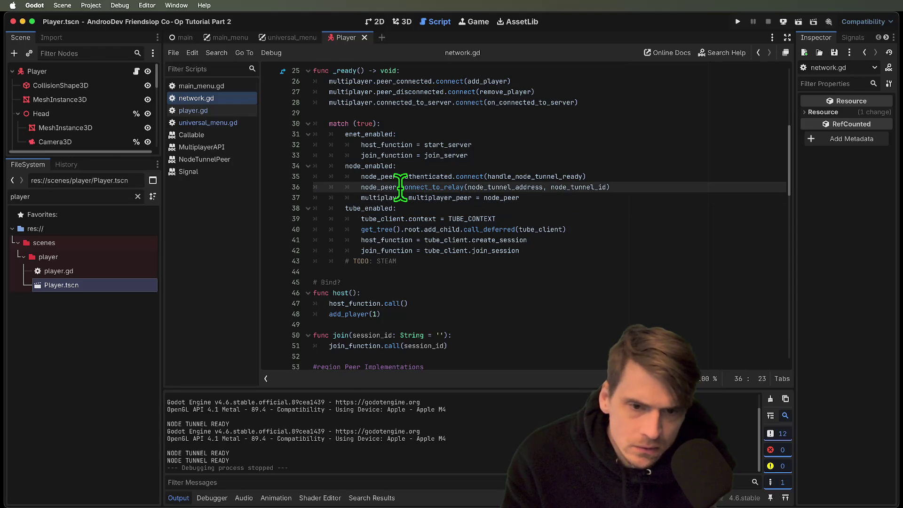
left_click_drag(468, 186, 543, 188)
scroll(564, 235, "down", 15)
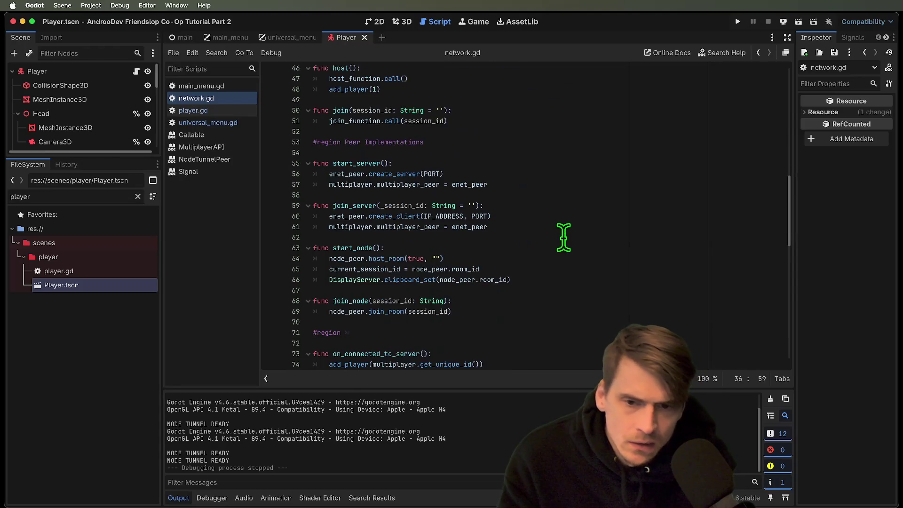
scroll(564, 237, "down", 8)
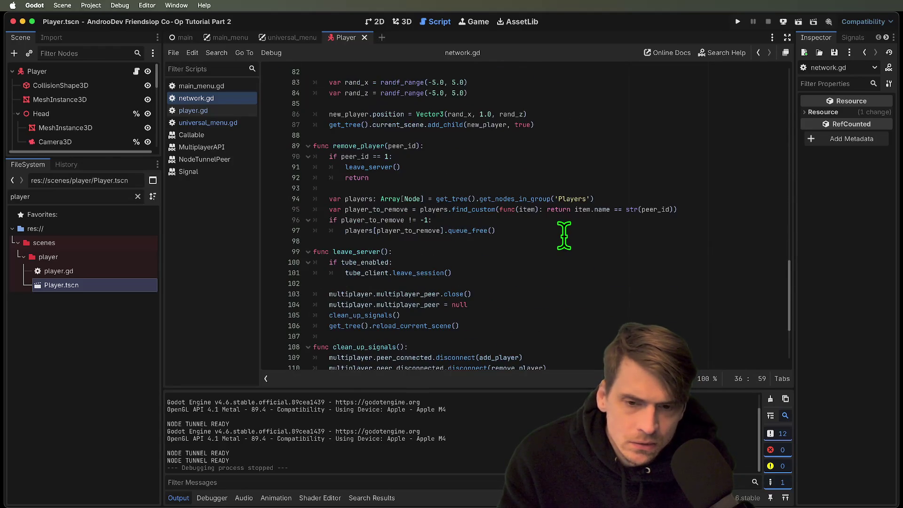
scroll(564, 234, "up", 15)
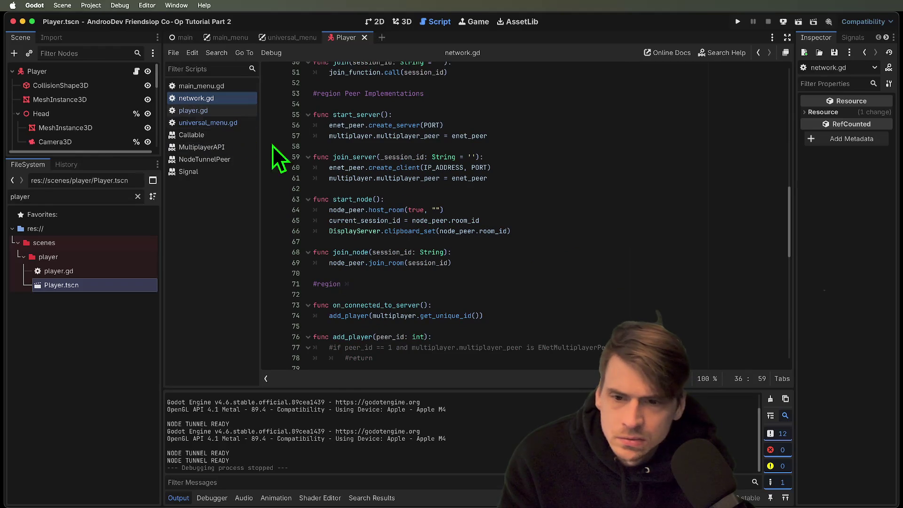
scroll(448, 202, "up", 1)
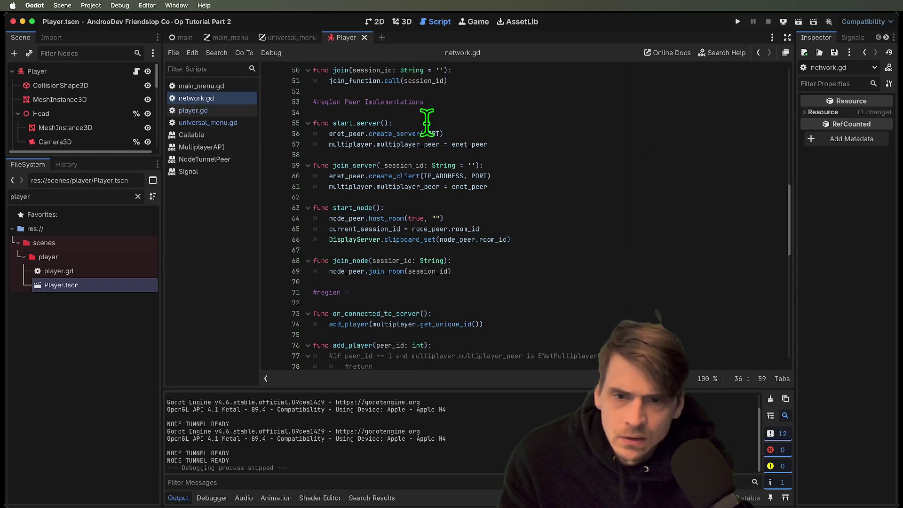
Step: Insert print('??') at the top of start_node, run, host a session, then stop
left_click(332, 208)
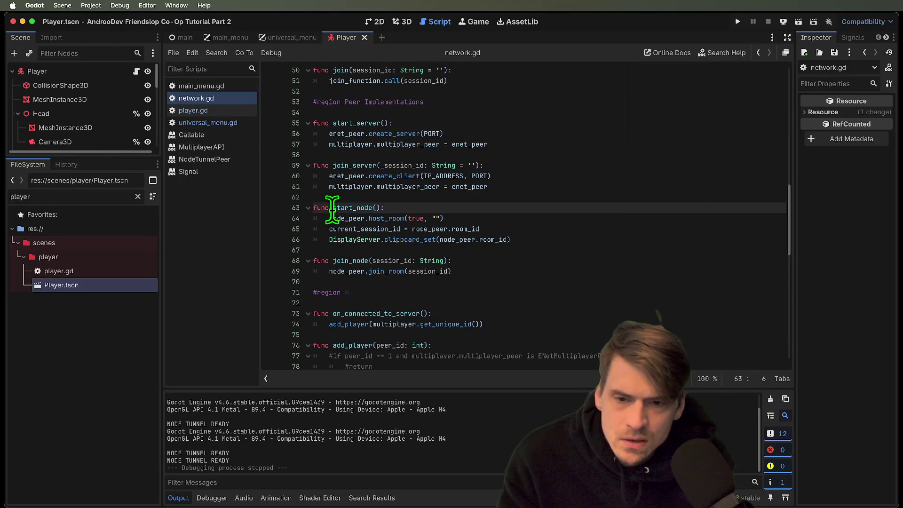
left_click(565, 219)
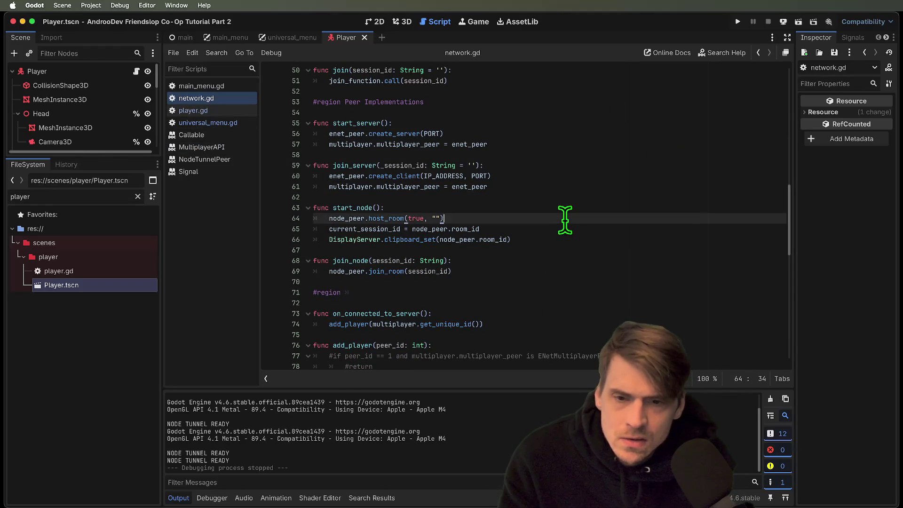
key("Up")
key("Return")
type("print('")
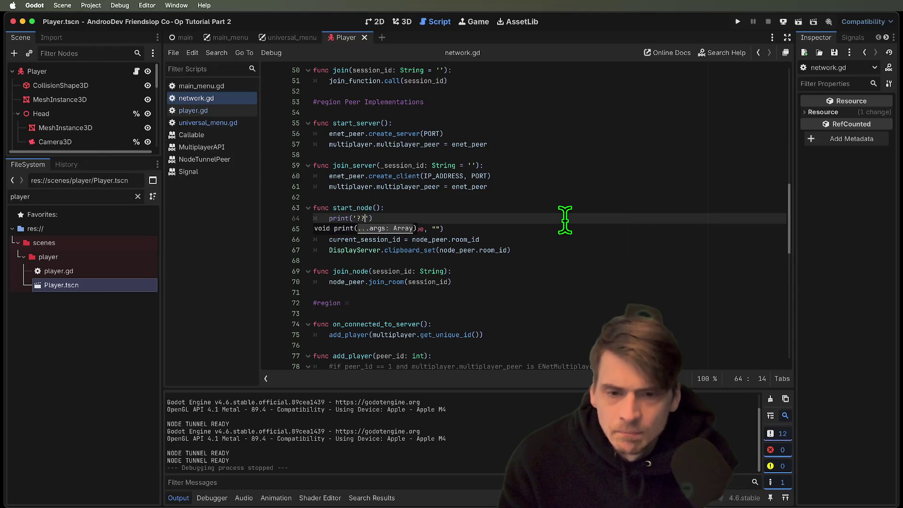
type("??")
key("super+b")
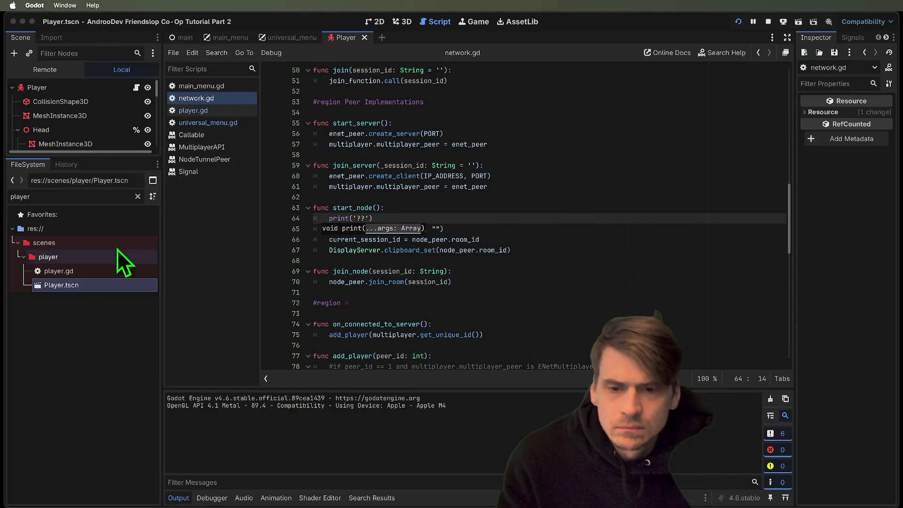
left_click(324, 207)
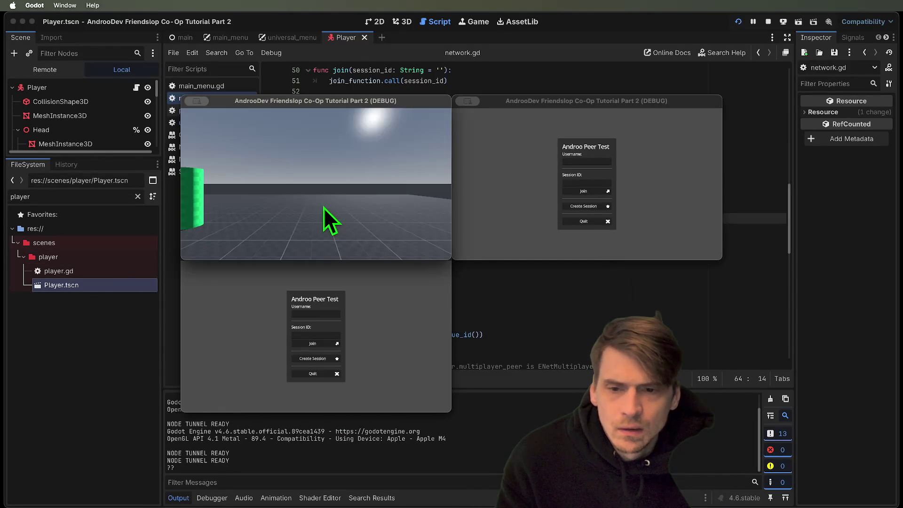
left_click(773, 23)
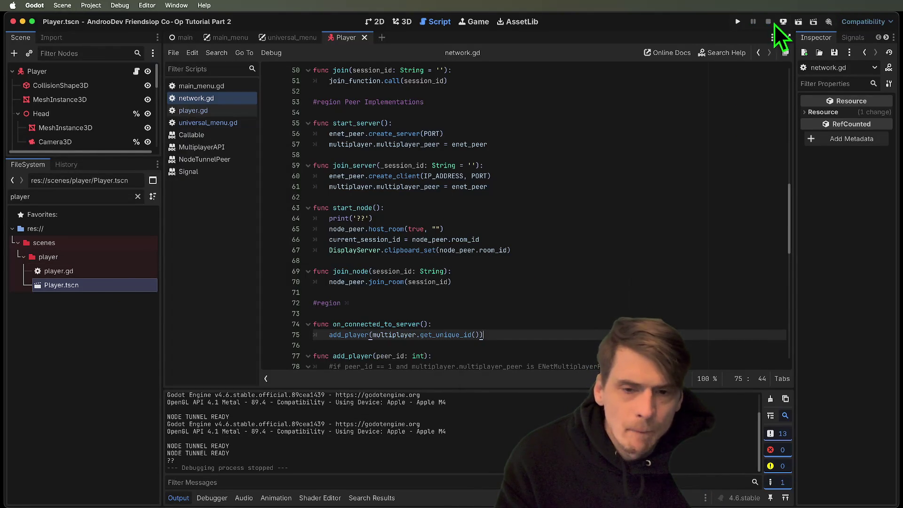
Step: Delete the print('??') debug line from start_node
triple_click(346, 219)
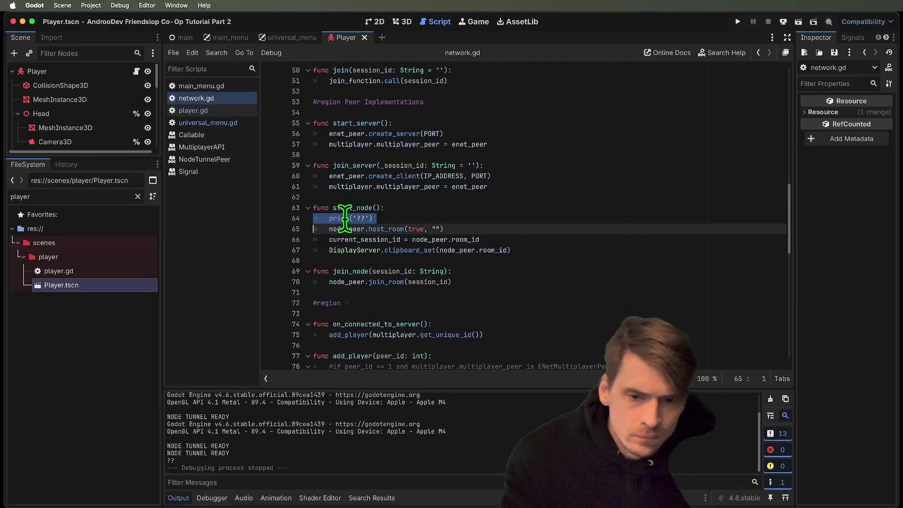
key("BackSpace")
key("Down")
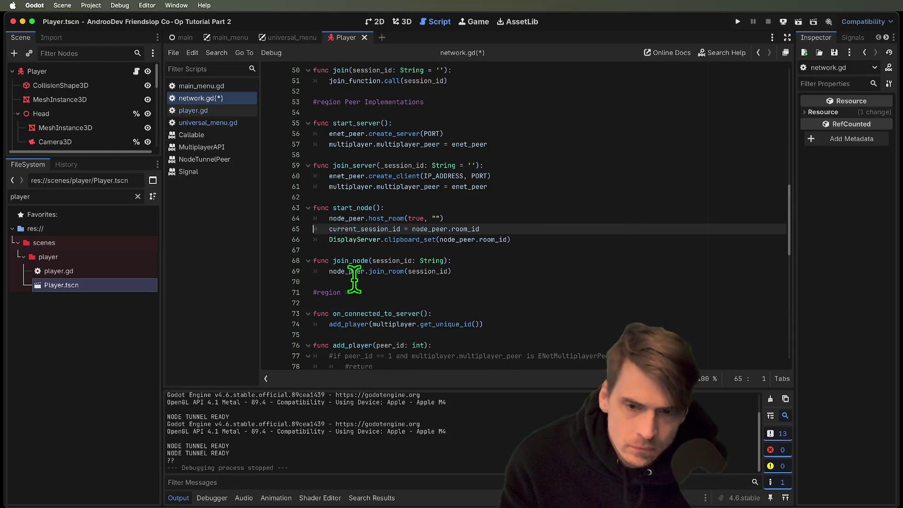
key("Return")
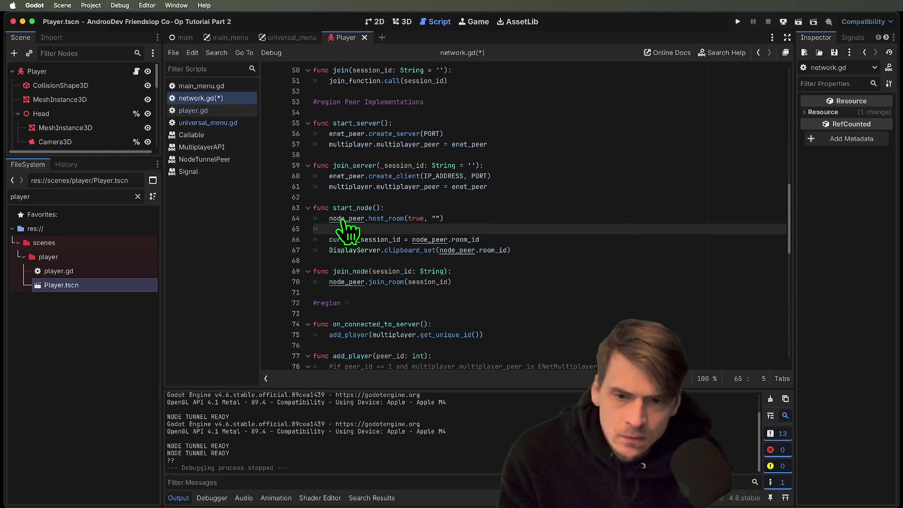
Step: Read the NodeTunnelPeer class docs' Signals section, then return to network.gd
left_click(343, 219, "super")
left_click(418, 160, "super")
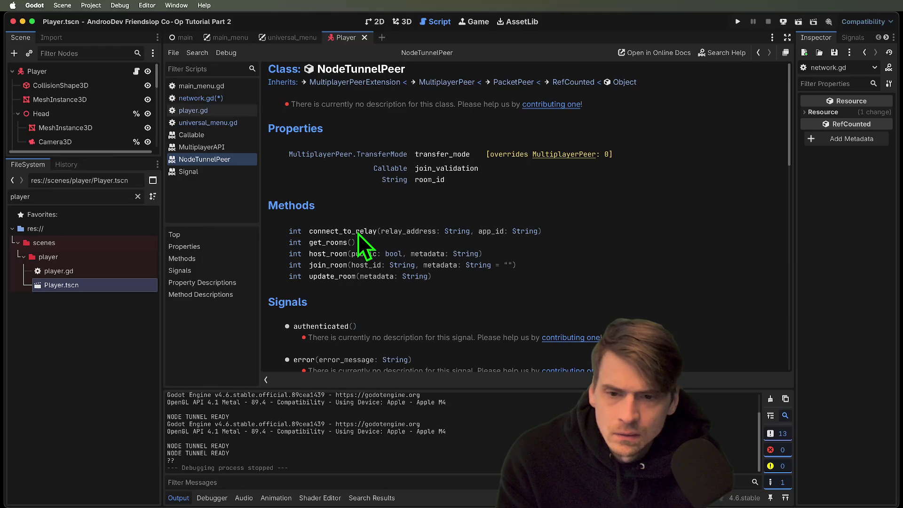
scroll(457, 270, "down", 5)
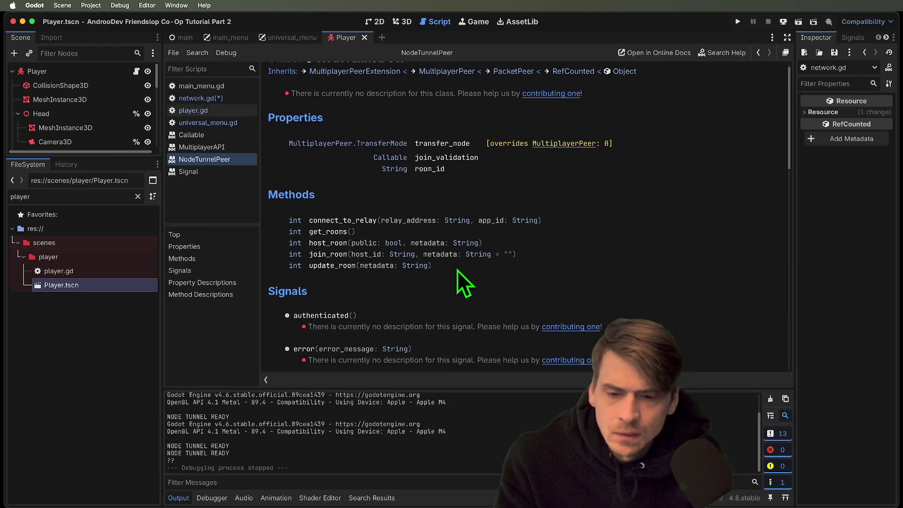
scroll(457, 269, "down", 3)
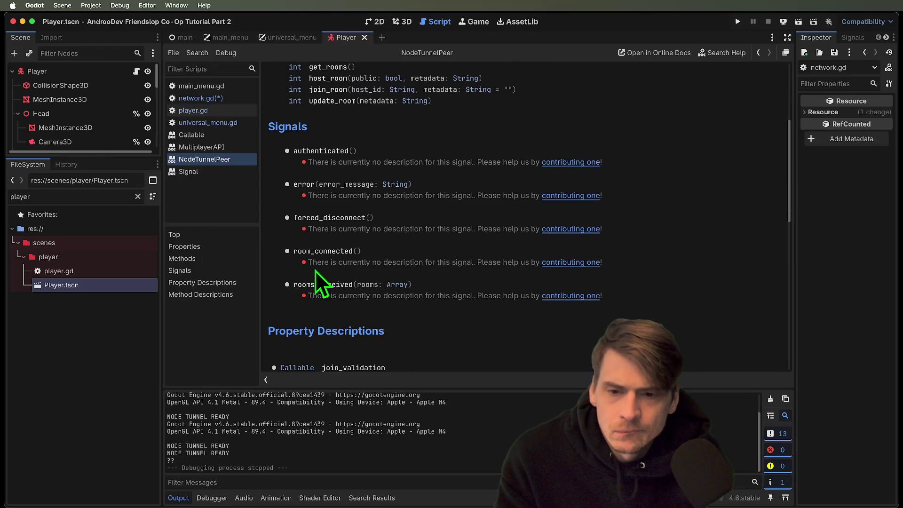
key("super+alt+Left")
scroll(679, 259, "down", 7)
key("Up")
key("Up")
key("Up")
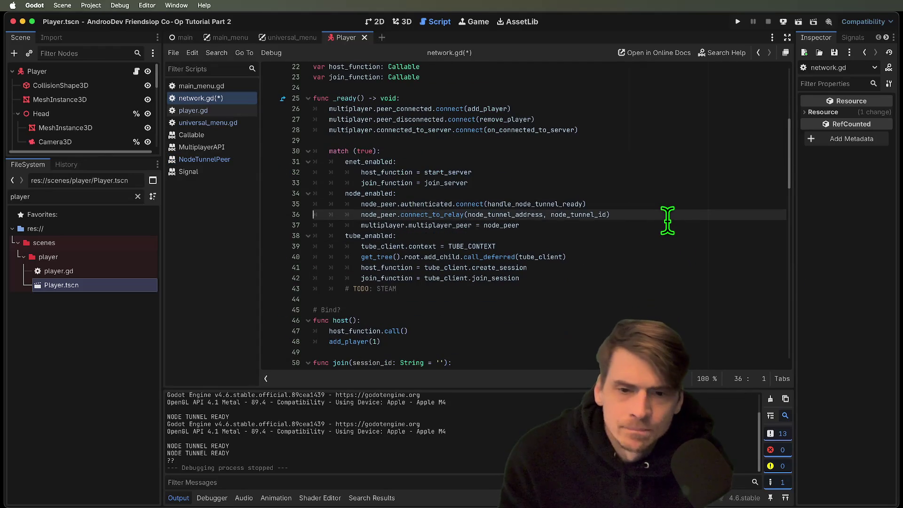
Step: Connect node_peer.room_connected to handle_room_ready, placed below the authenticated hookup
key("Return")
type("node_peer")
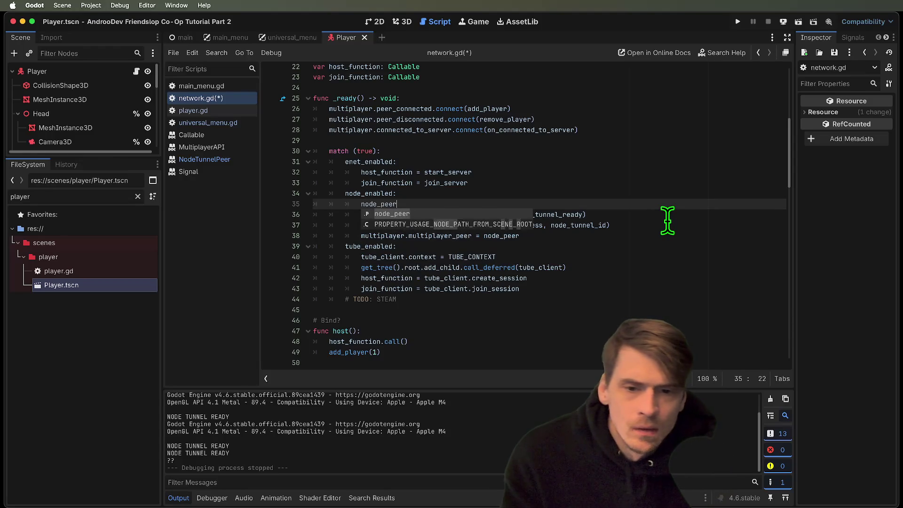
type("_.room_connected.conn")
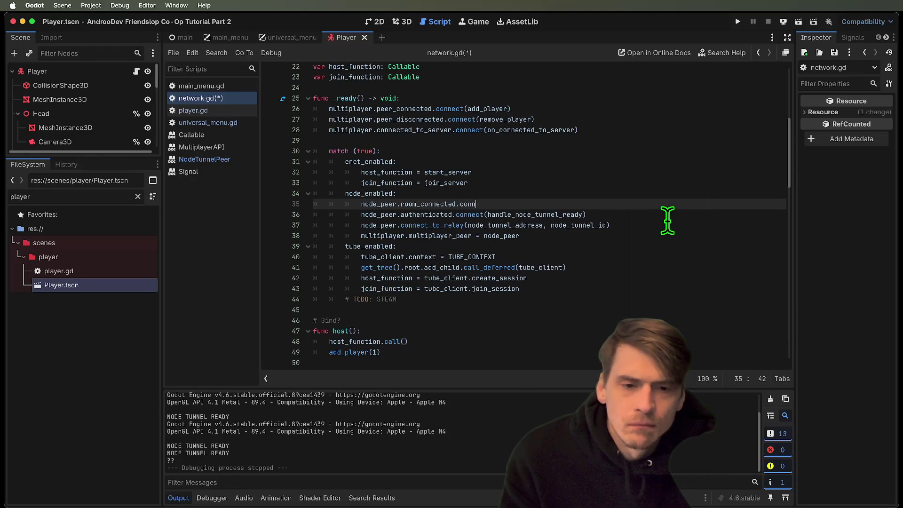
type("(h")
type("andle_room_ready")
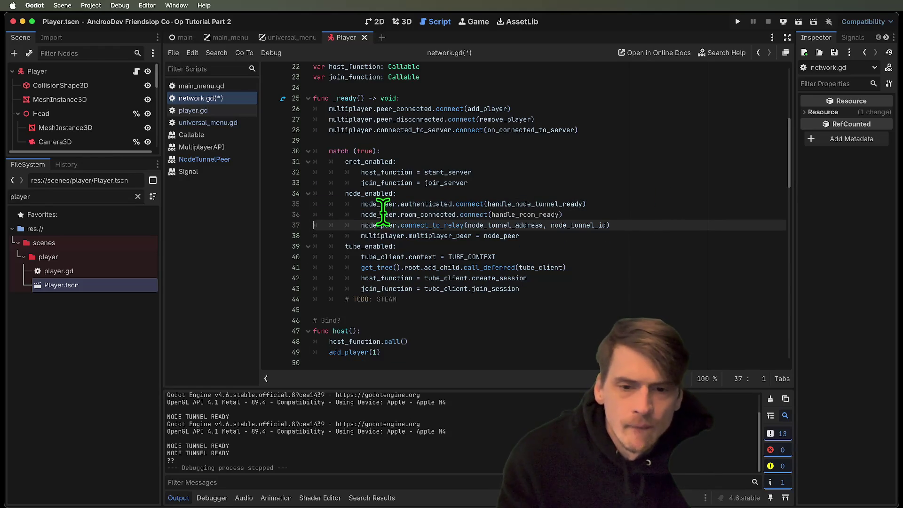
left_click(381, 204)
key("alt+Down")
double_click(533, 205)
Step: Add a handle_room_ready function at the script's end that prints "??", and save
key("ctrl+End")
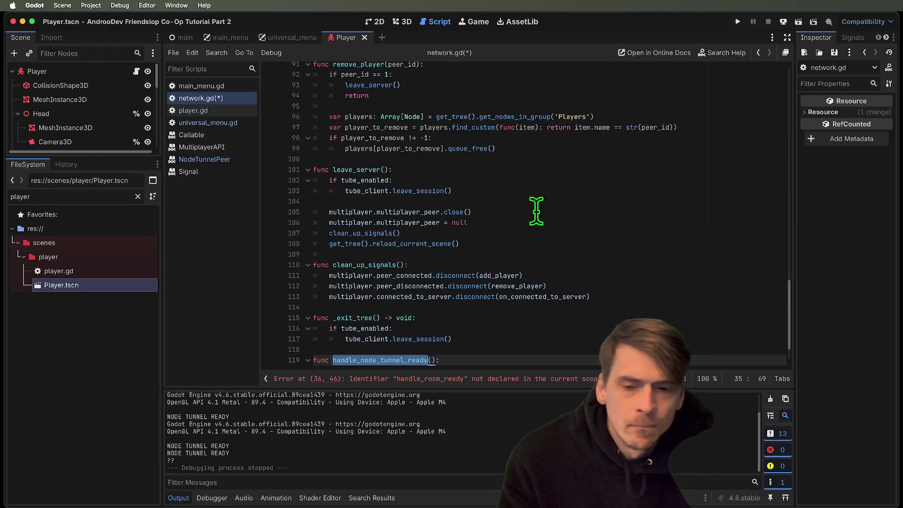
scroll(491, 345, "down", 1)
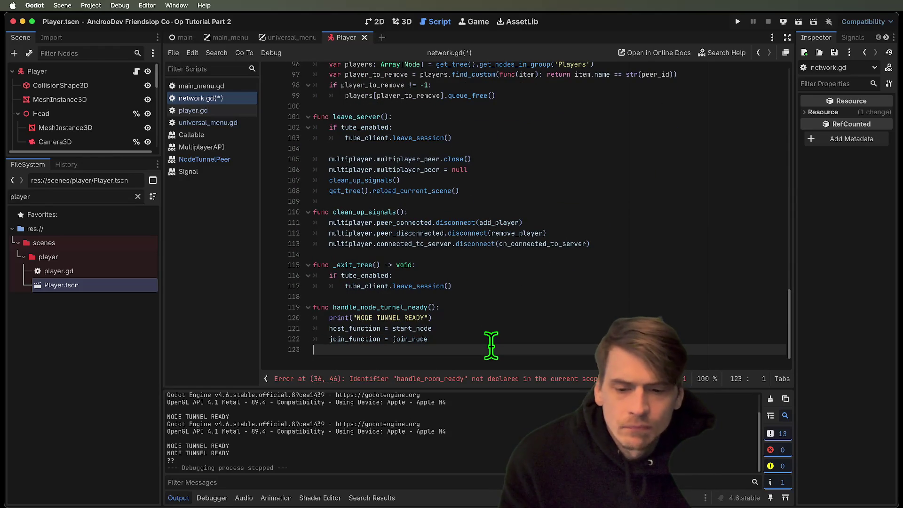
key("Return")
type("fu")
type("e_room_ready(")
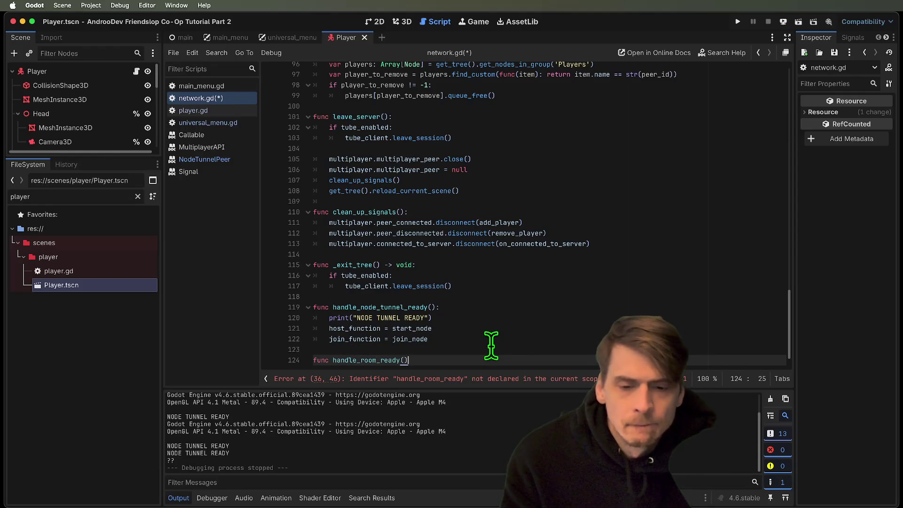
type(":")
key("Return")
type("print(")
type("\"??\"")
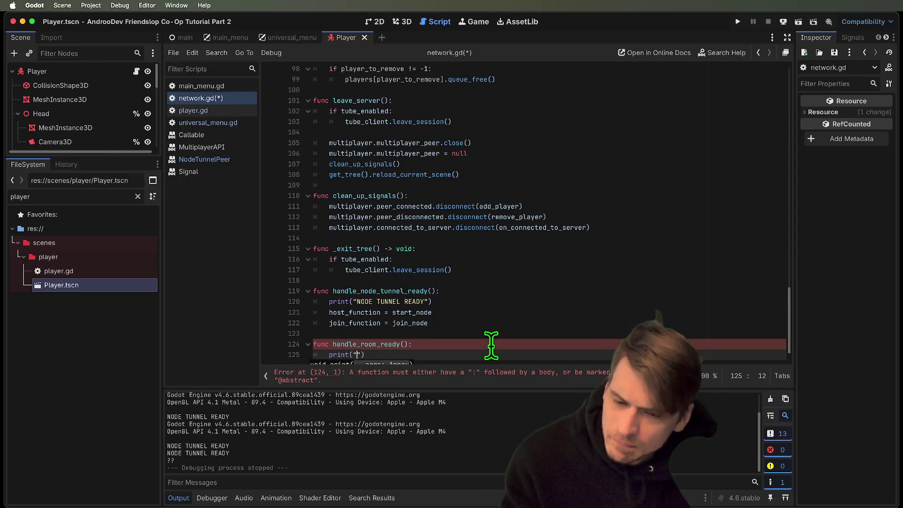
key("super+s")
Step: Cut the session ID and clipboard lines out of start_node
double_click(386, 350)
key("super+d")
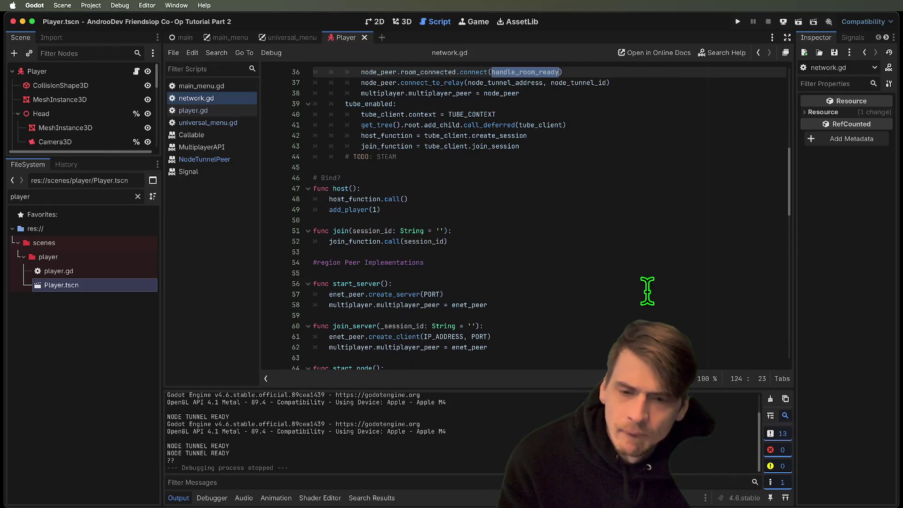
scroll(648, 258, "down", 5)
left_click_drag(515, 251, 132, 231)
key("super+x")
key("super+z")
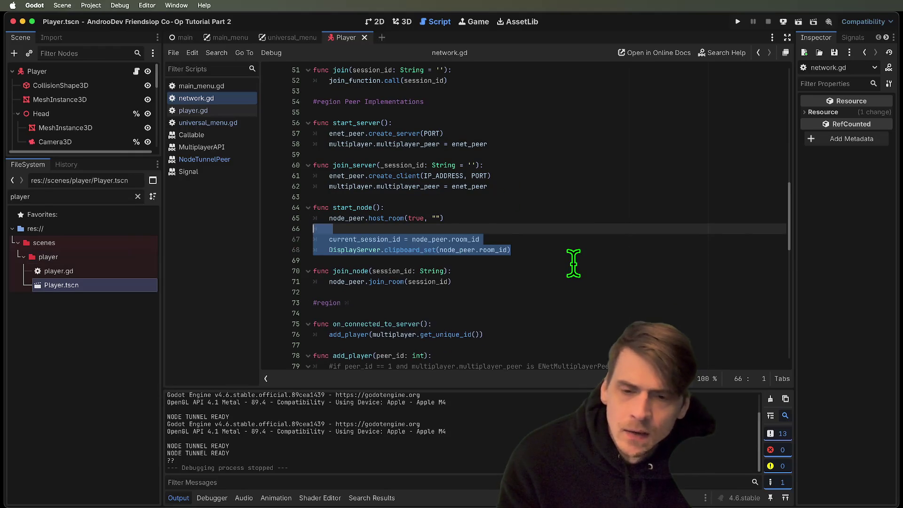
key("super+x")
Step: Paste those lines into handle_room_ready, tidy the blank line, and run the project
scroll(573, 263, "down", 15)
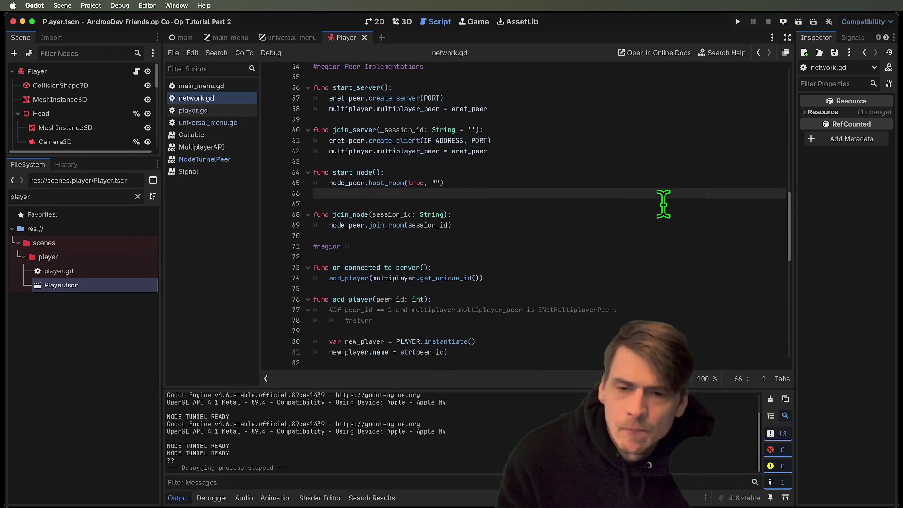
left_click(560, 349)
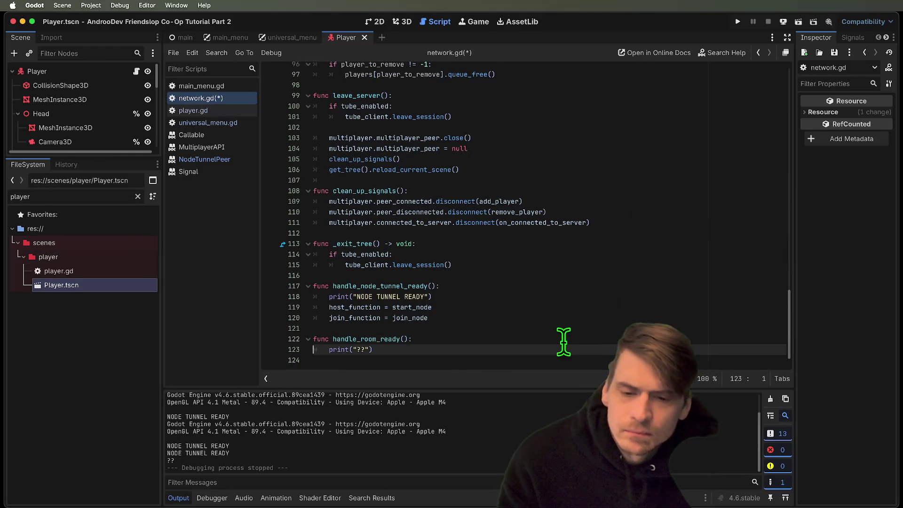
key("super+v")
key("super+v")
left_click(564, 339)
key("super+shift+k")
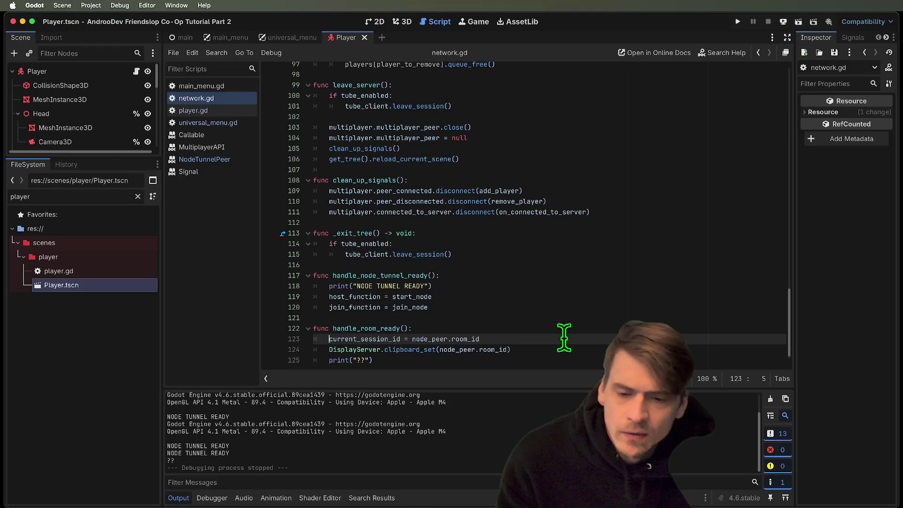
key("super+b")
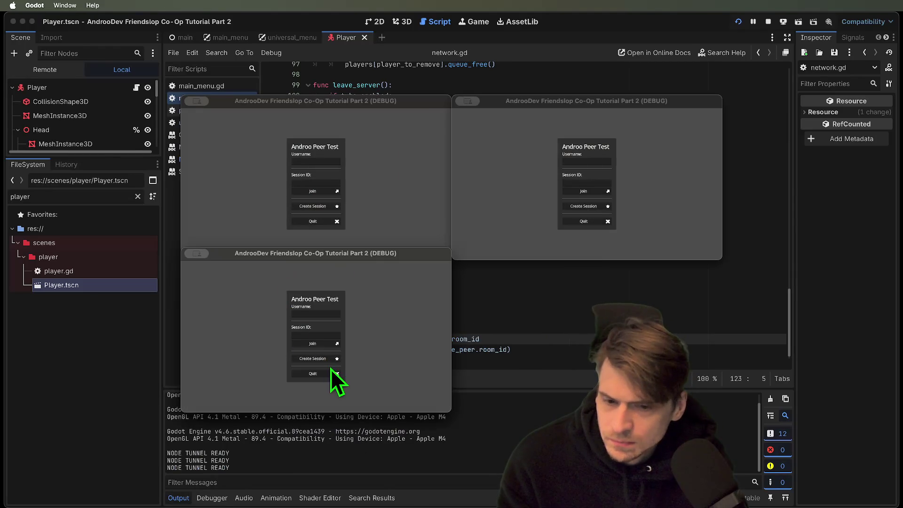
Step: Stop the game, make handle_room_ready print node_peer.room_id, and run again
left_click(329, 362)
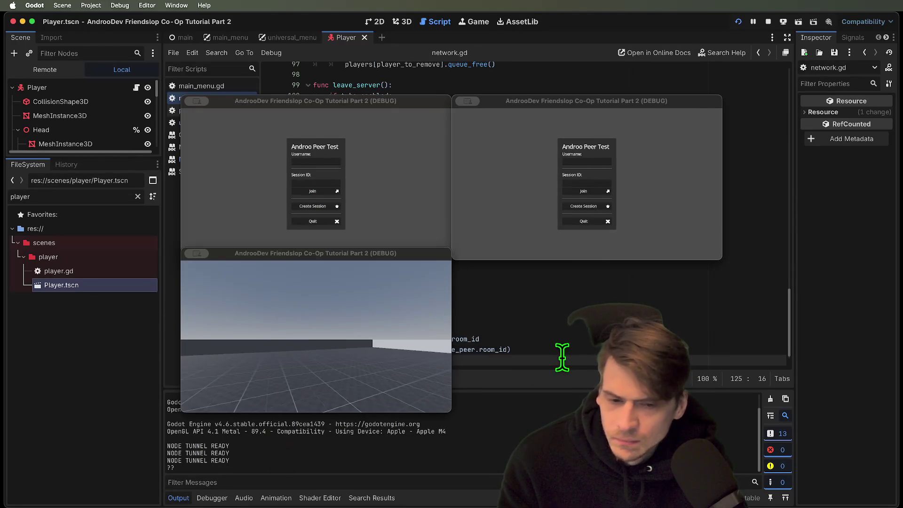
left_click(768, 22)
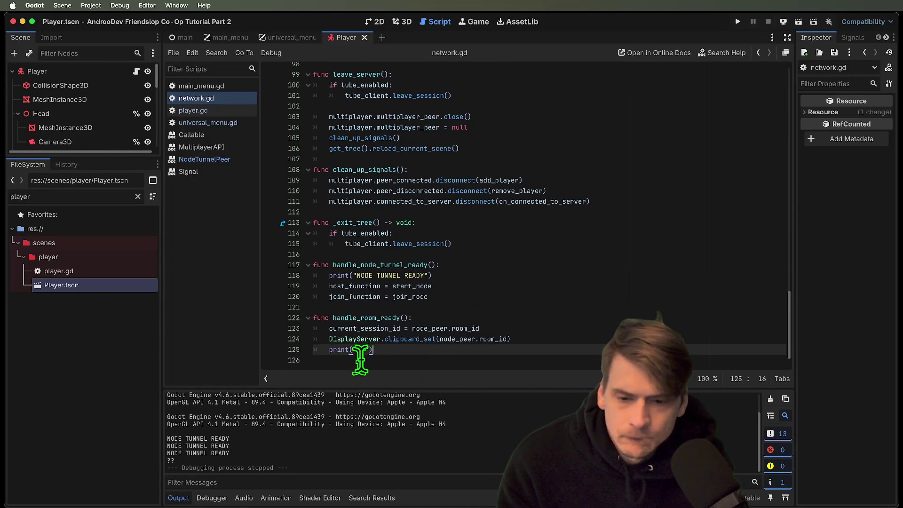
left_click(355, 328)
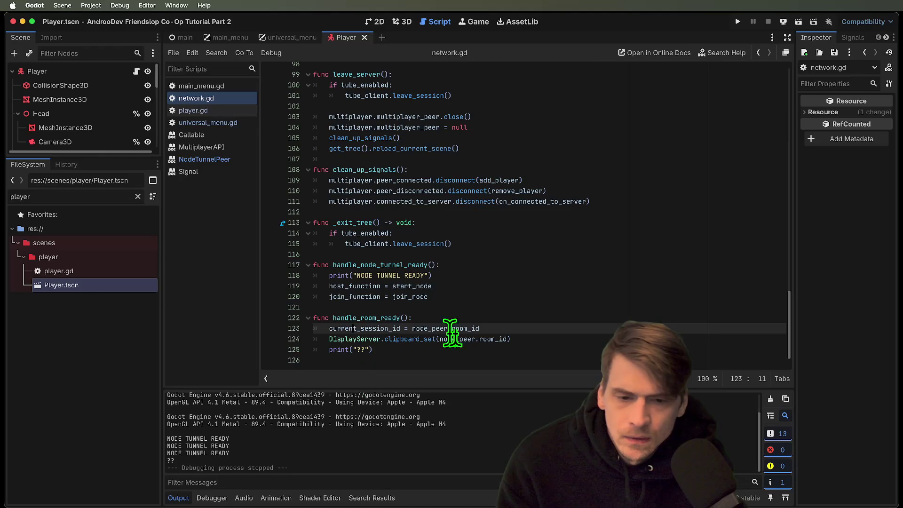
left_click_drag(412, 329, 479, 329)
left_click(479, 350)
key("Left")
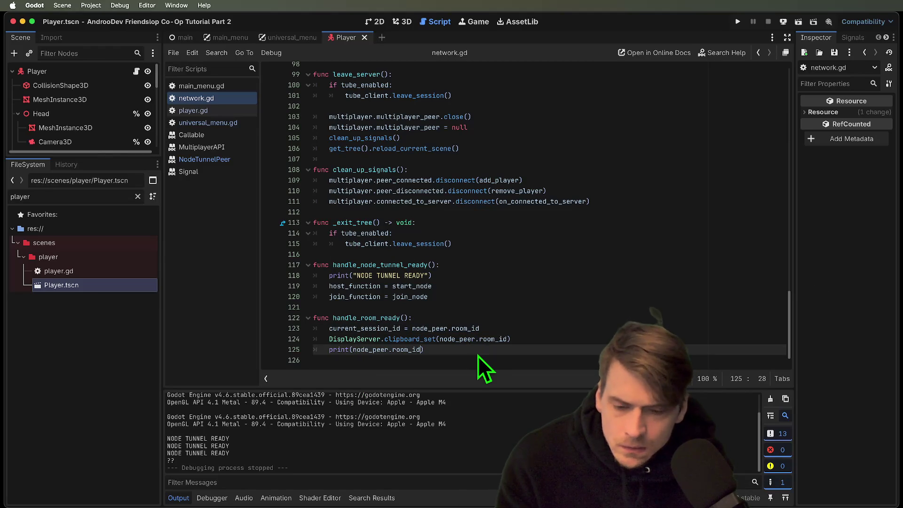
key("super+b")
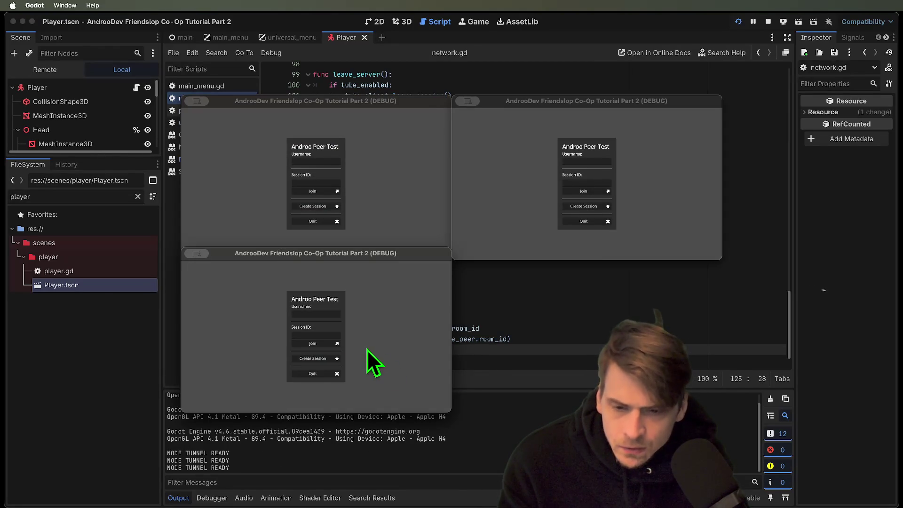
Step: Host a session from the game windows and join session 23 from the right window
left_click(314, 359)
left_click(324, 182)
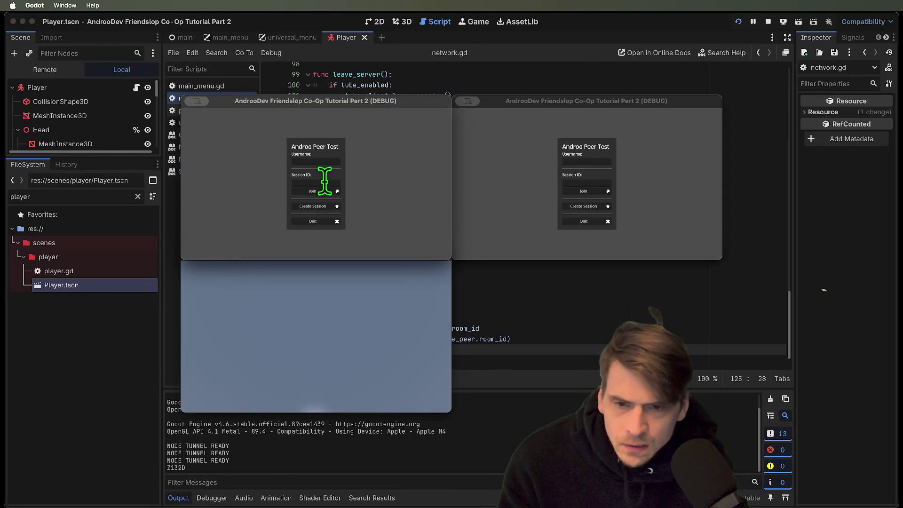
left_click(335, 191)
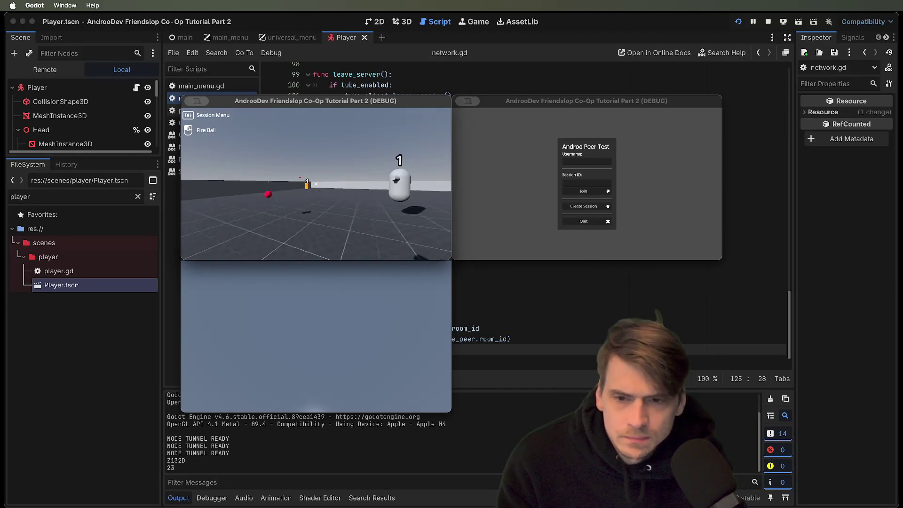
key("Tab")
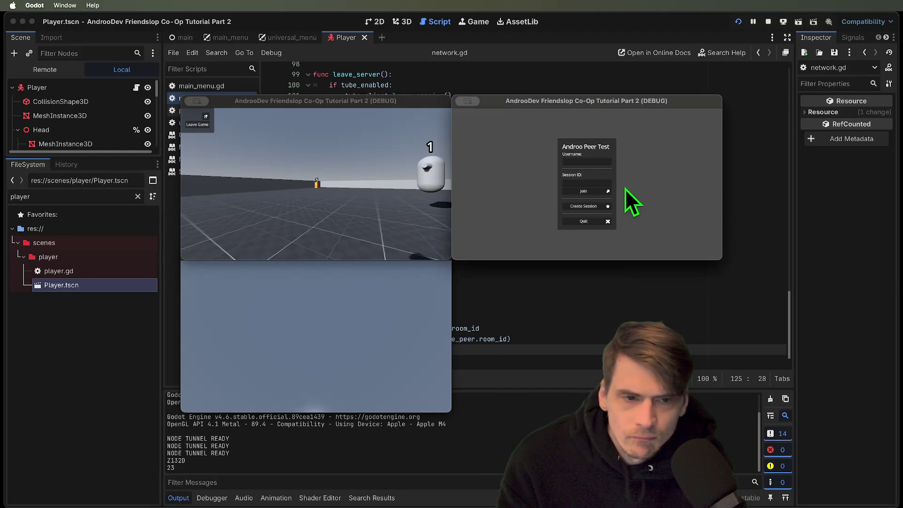
type("23")
left_click(600, 192)
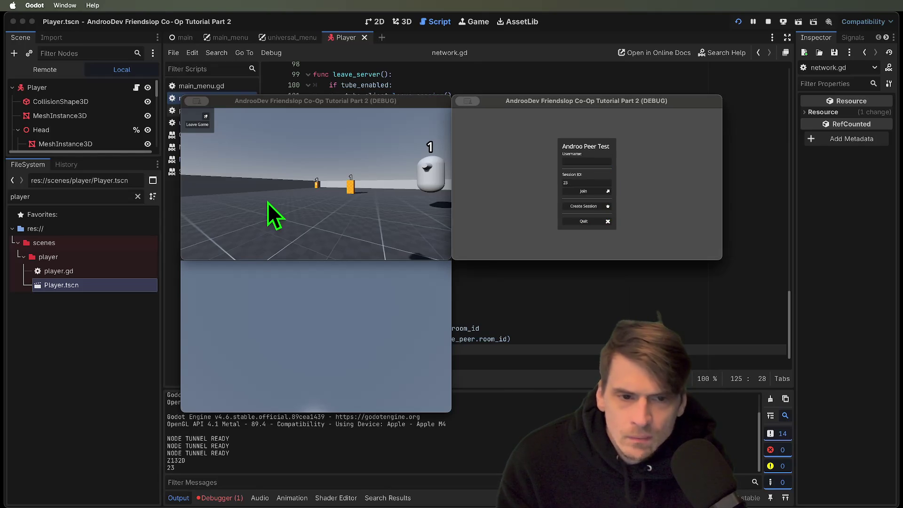
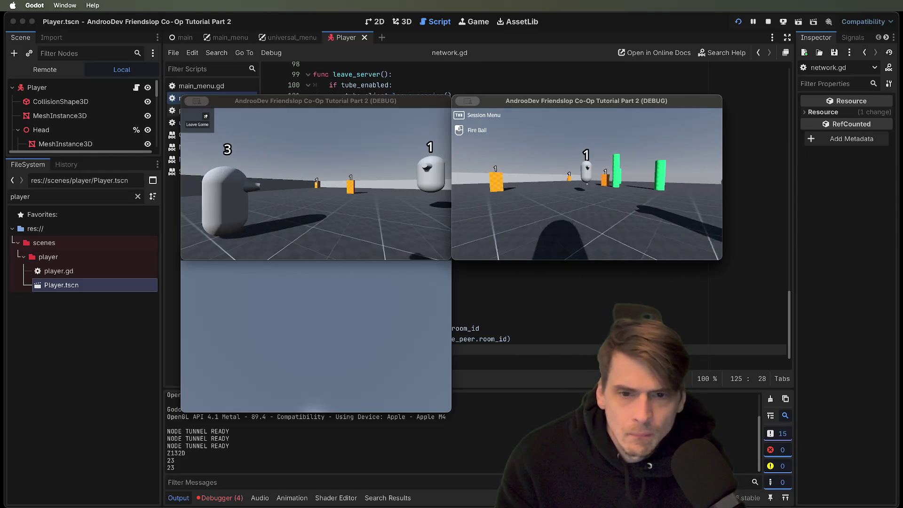
Step: Show the remote scene tree and debugger, expand Main, and inspect remote player 1
key("Tab")
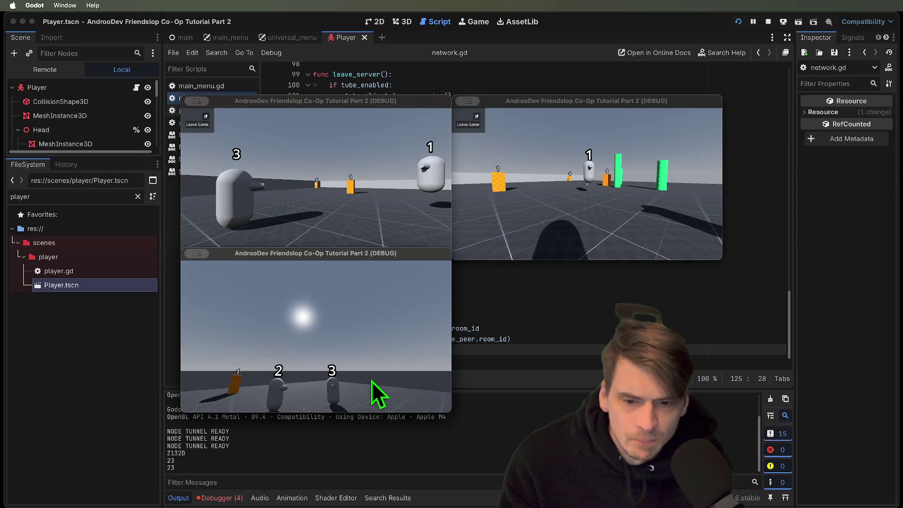
left_click(56, 70)
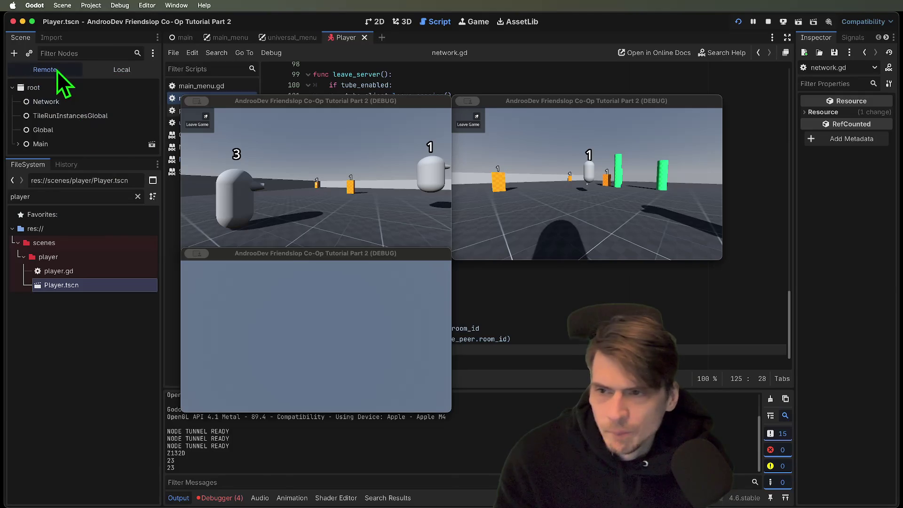
left_click(239, 499)
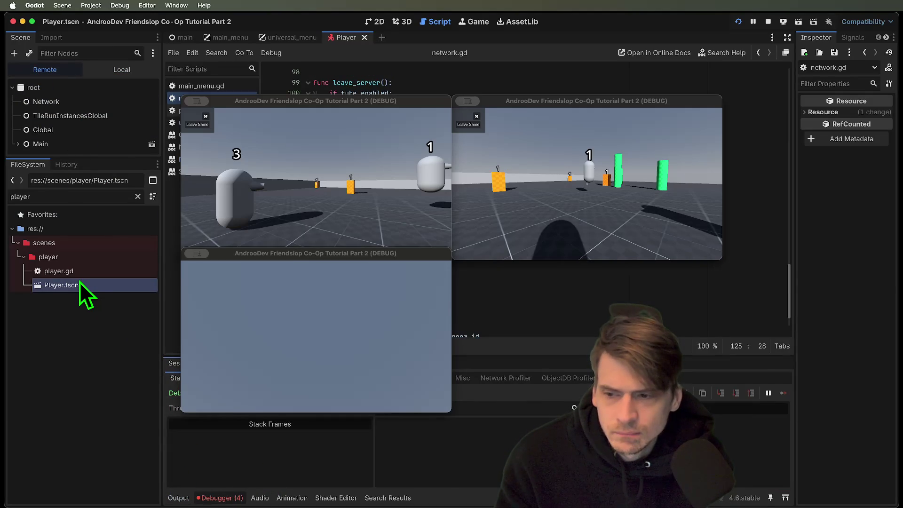
left_click_drag(57, 161, 60, 338)
left_click(18, 144)
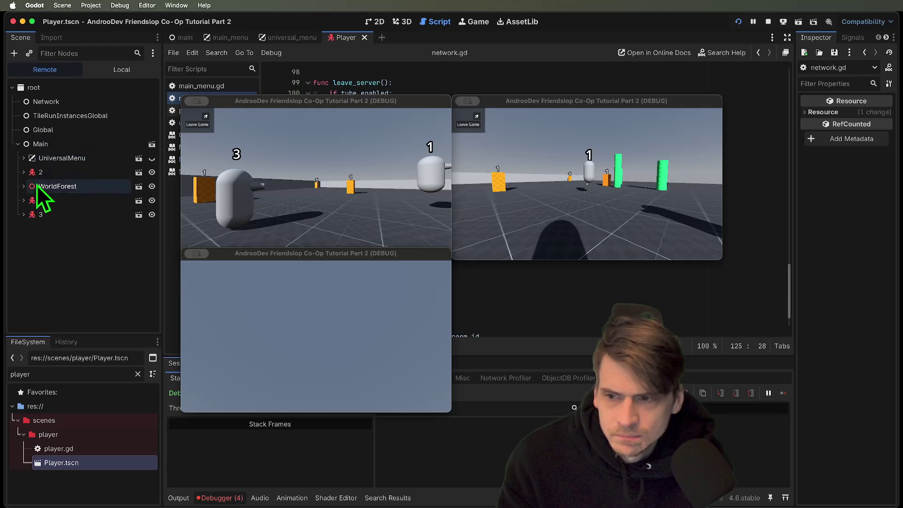
left_click(48, 201)
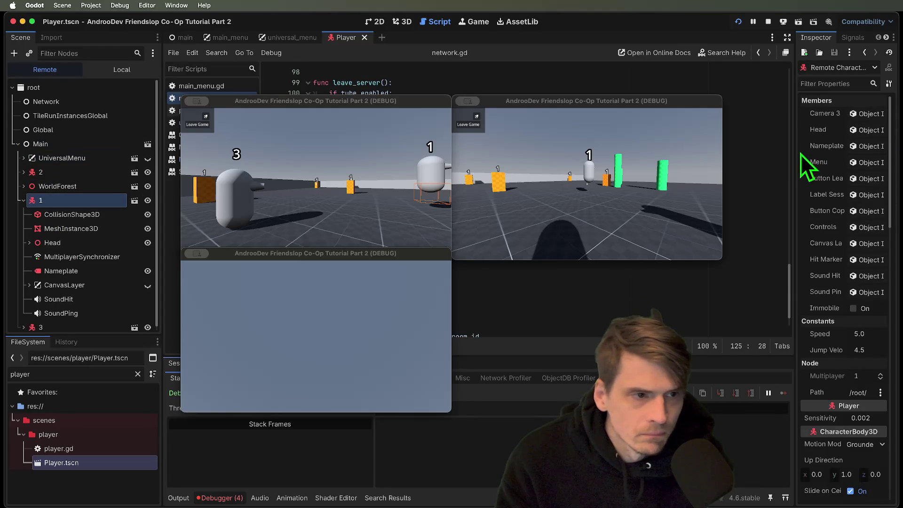
mouse_move(796, 151)
left_mouse_down()
mouse_move(641, 159)
mouse_move(723, 149)
left_mouse_up()
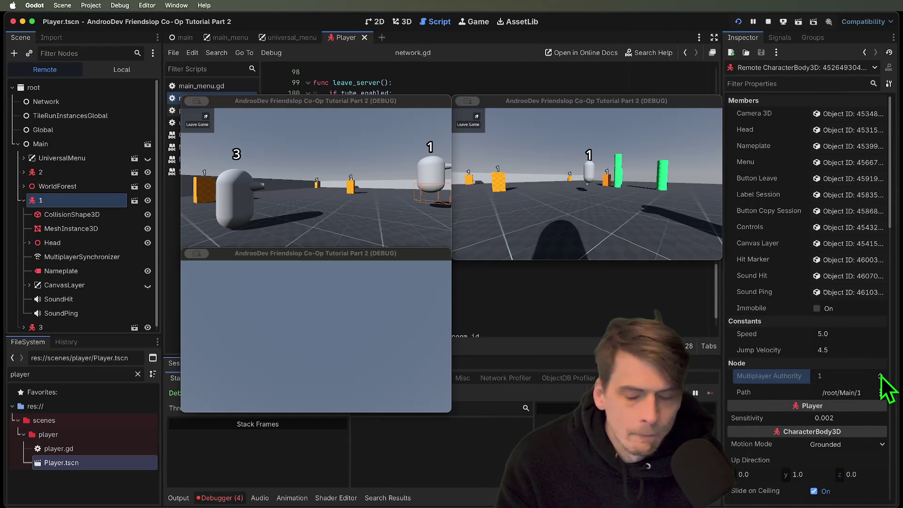
Step: Compare player 2's and player 1's Multiplayer Authority, then move the third game window lower right
left_click(23, 205)
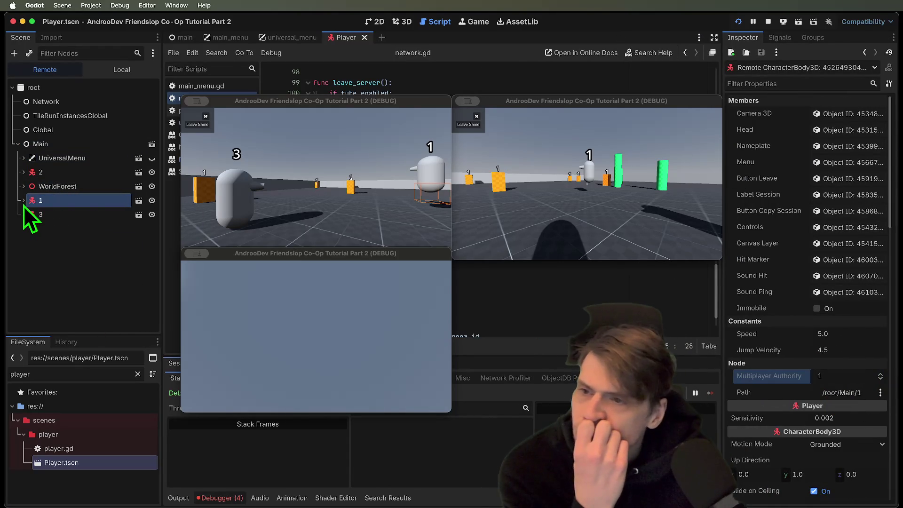
left_click(97, 70)
left_click(63, 71)
left_click(58, 174)
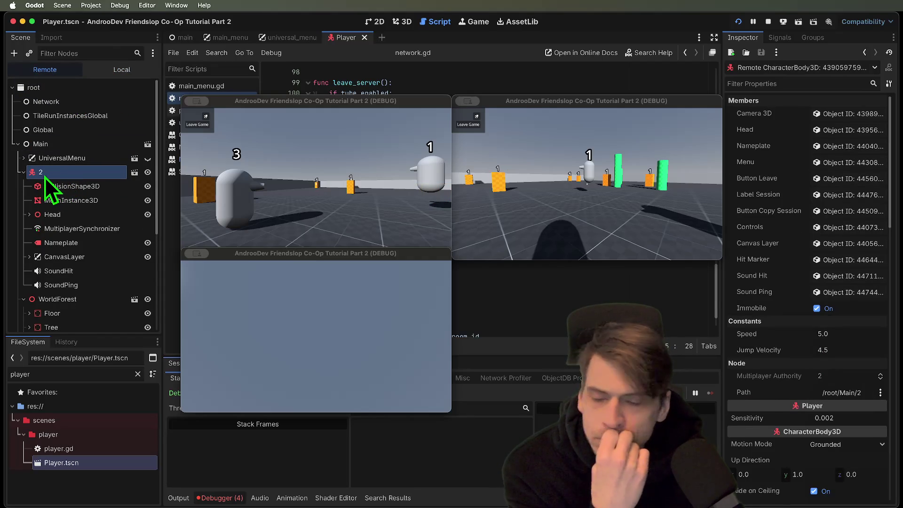
left_click(23, 173)
left_click(24, 185)
left_click(36, 200)
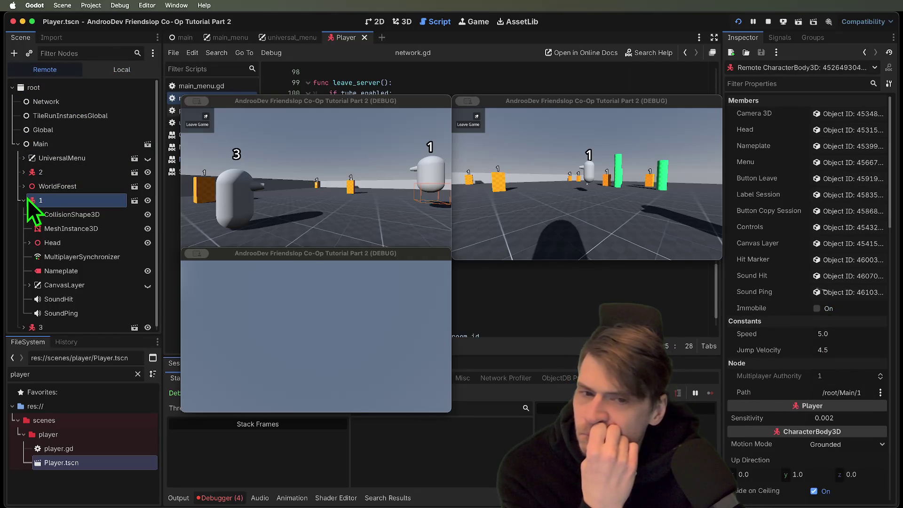
left_click(24, 200)
left_click(374, 253)
mouse_move(374, 254)
left_mouse_down()
mouse_move(709, 343)
mouse_move(566, 335)
left_mouse_up()
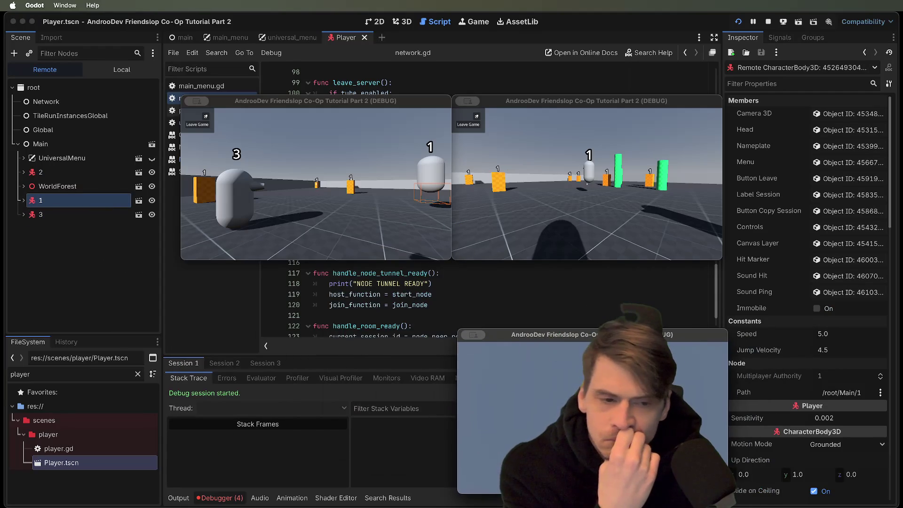
Step: Leave the game in the second client, then fire a fire ball from the first client
left_click(468, 125)
left_click_drag(514, 102, 620, 105)
left_click(275, 203)
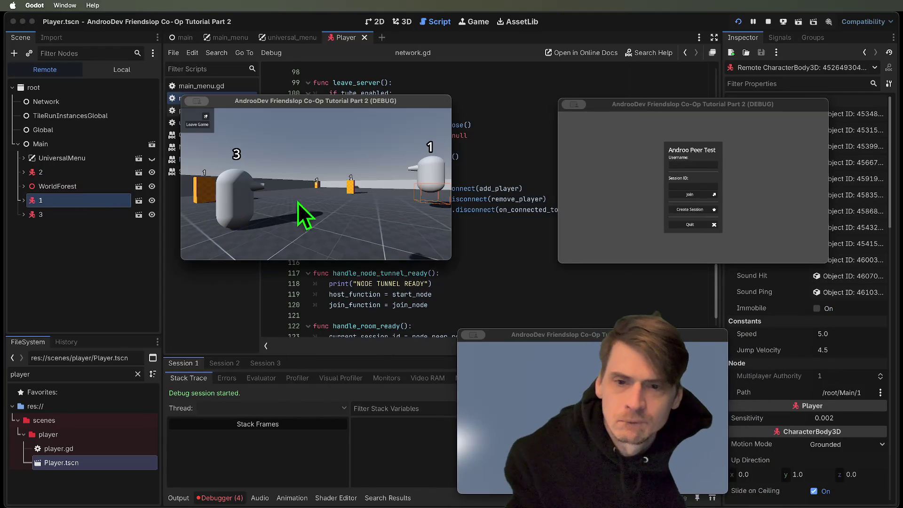
left_click(351, 206)
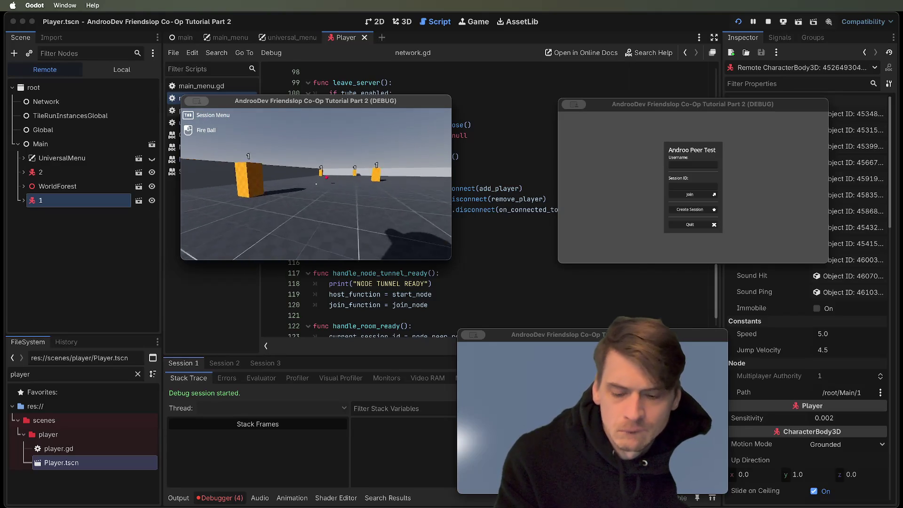
left_click(316, 183)
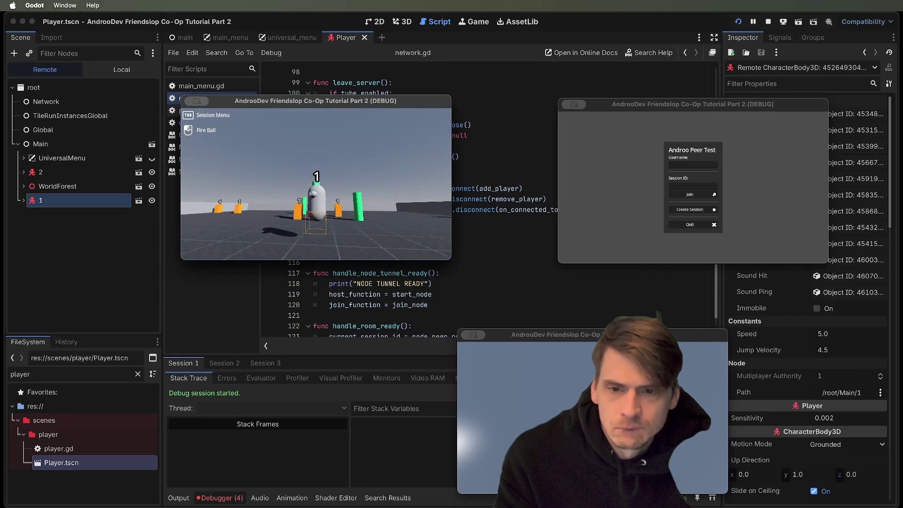
key("Tab")
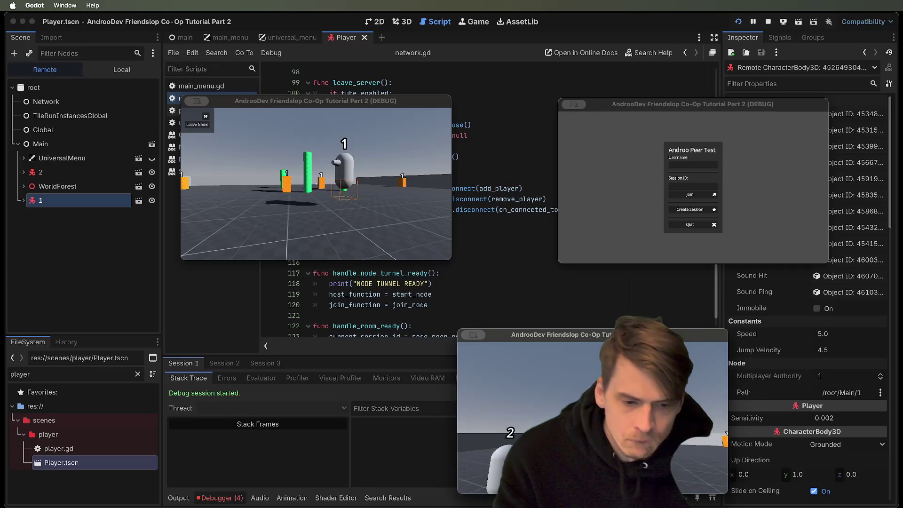
Step: Centre the second client window and view Session 2's debugger errors
left_click(297, 222)
mouse_move(703, 105)
left_mouse_down()
mouse_move(420, 200)
mouse_move(478, 227)
left_mouse_up()
left_click(757, 26)
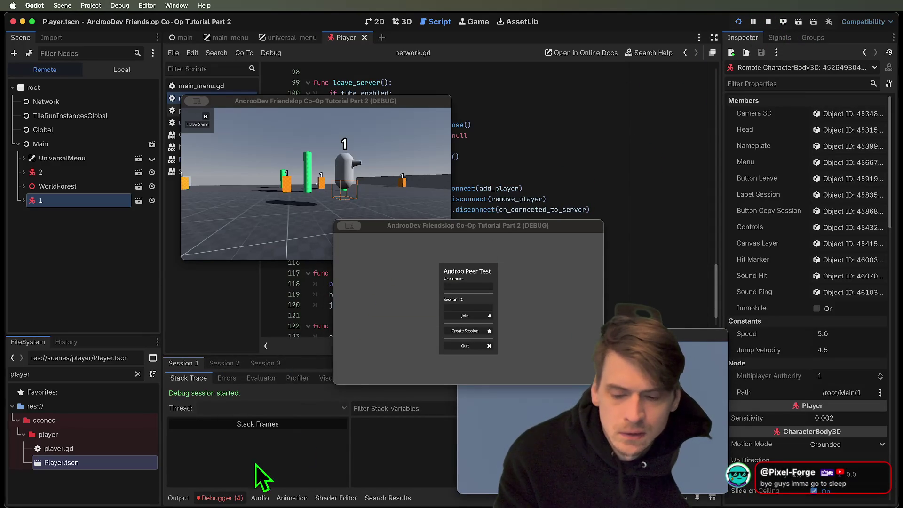
left_click(225, 364)
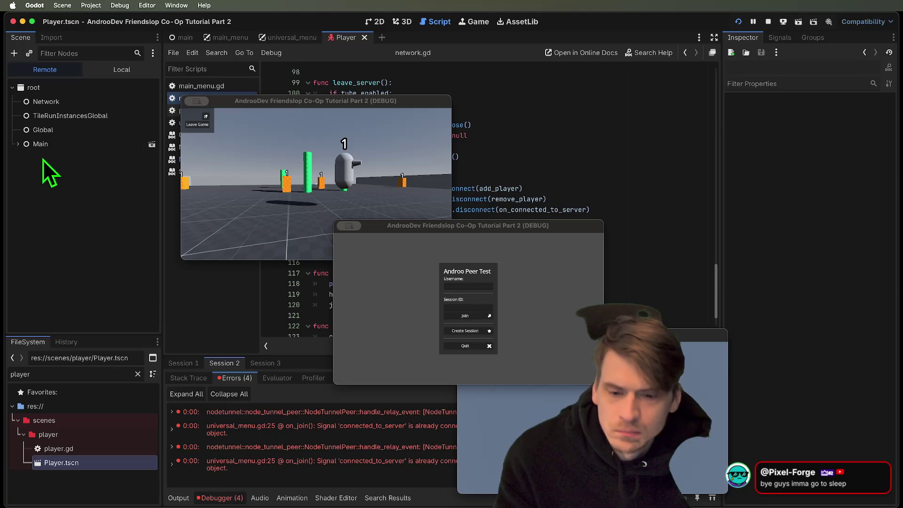
Step: Browse Session 2's remote menu nodes from Global down to ButtonJoin
left_click(41, 144)
key("Right")
key("Down")
key("Right")
key("Down")
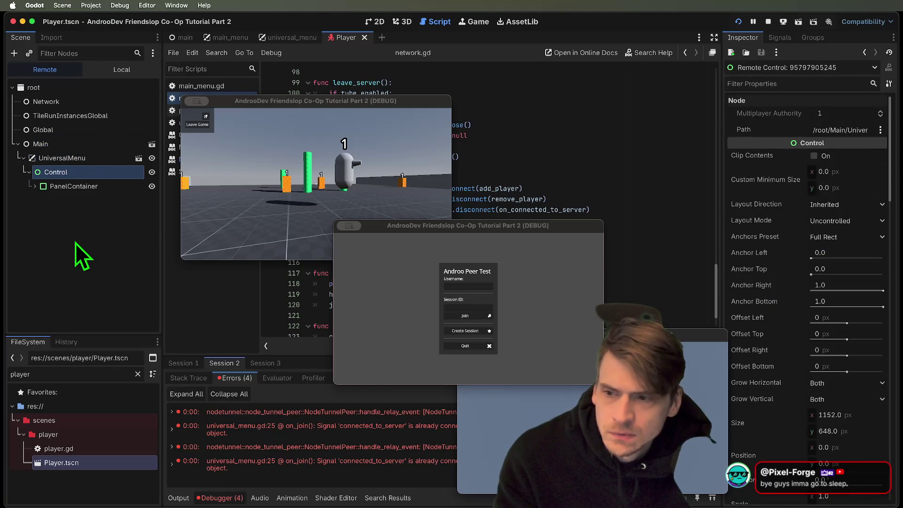
key("Up")
key("Up")
key("Up")
key("Down")
key("Up")
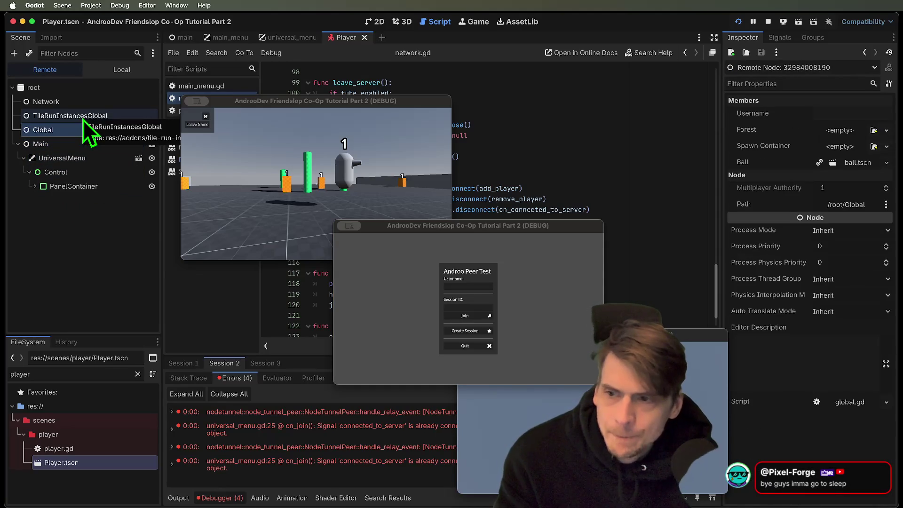
key("Right")
key("Right")
key("Right")
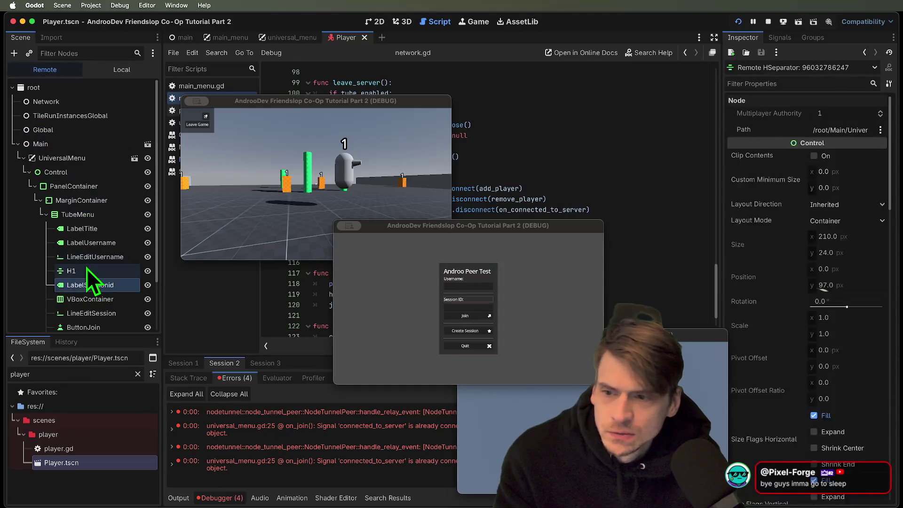
key("Down")
key("Down")
key("Down")
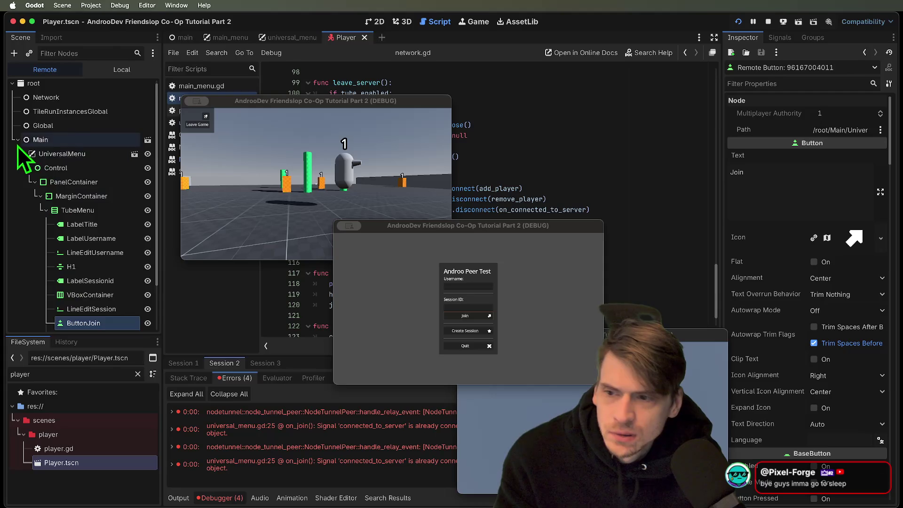
left_click(22, 154)
Step: Inspect remote player 1 in Session 3 and then in Session 1
left_click(272, 364)
left_click(83, 190)
left_click(33, 174)
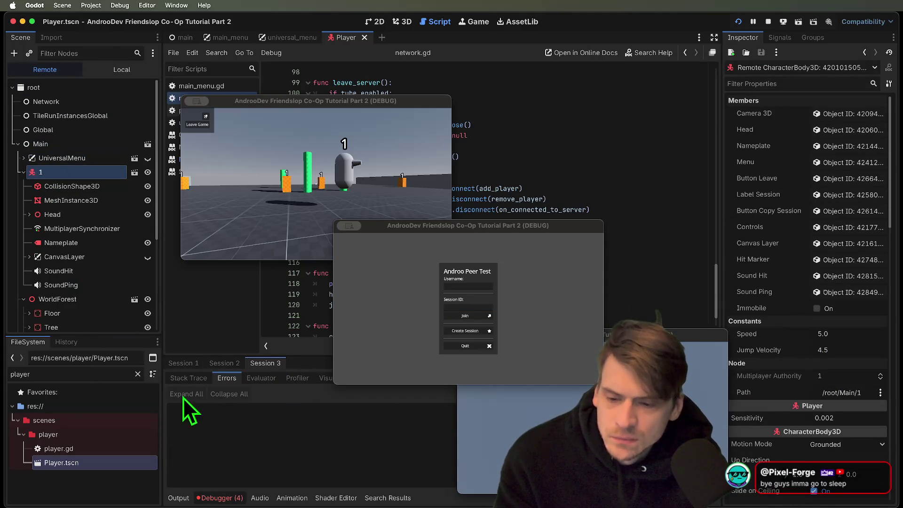
left_click(182, 363)
left_click(83, 200)
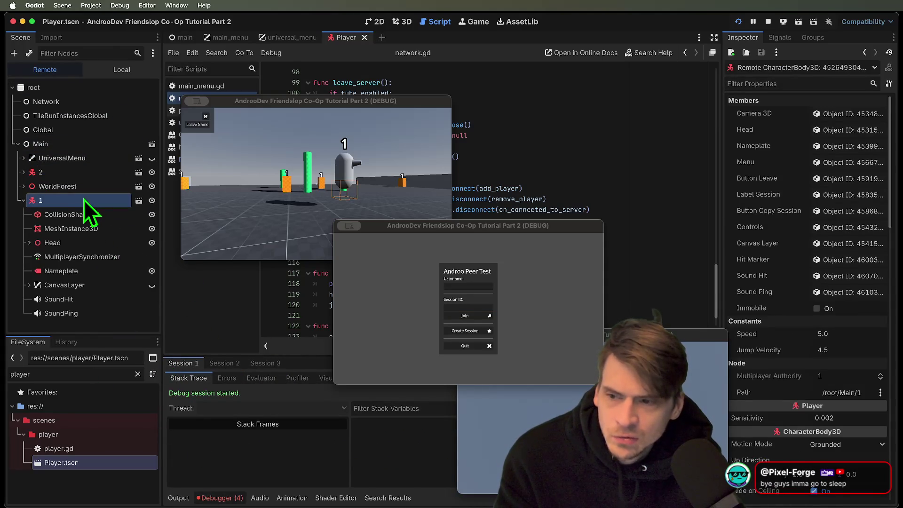
Step: Walk the first player toward the other, then close the running game windows
left_click(468, 307)
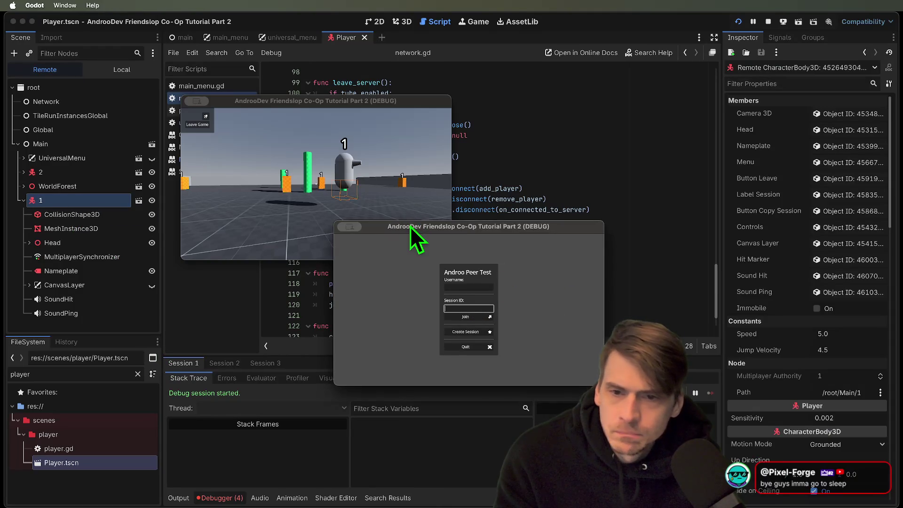
left_click_drag(410, 226, 632, 223)
left_click(314, 204)
key("w")
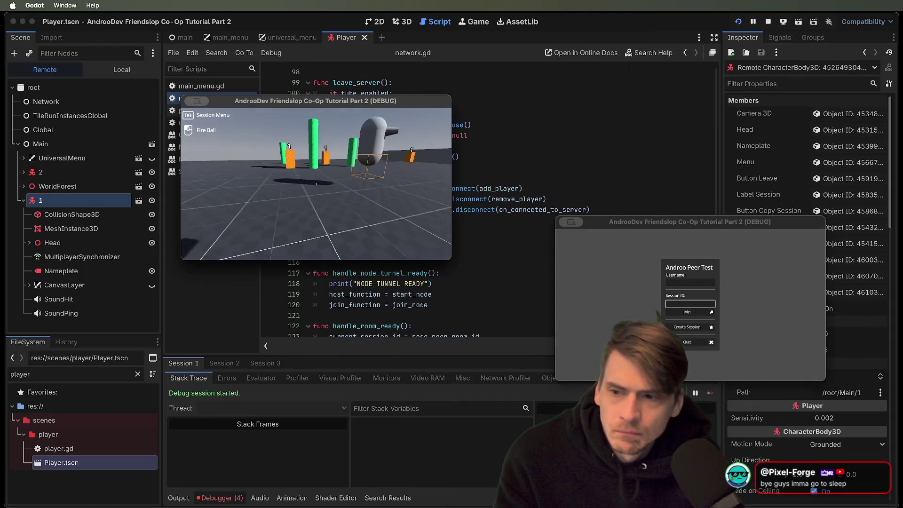
mouse_move(316, 184)
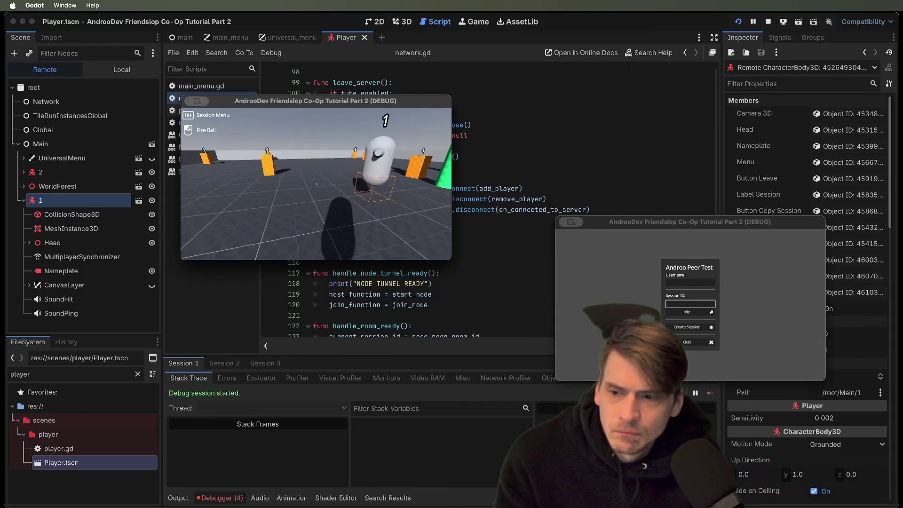
key("super+q")
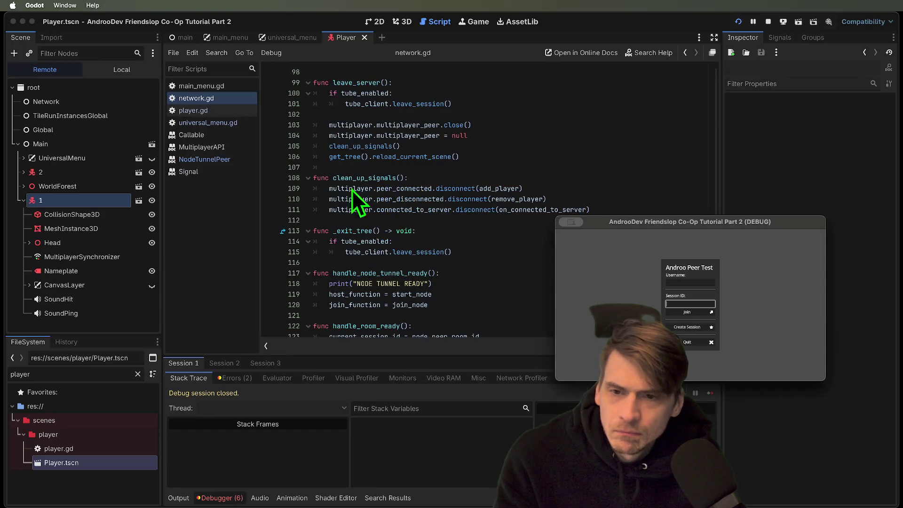
Step: Close the last game window and show SoundPing's AudioStreamPlayer properties in the Inspector
key("super+q")
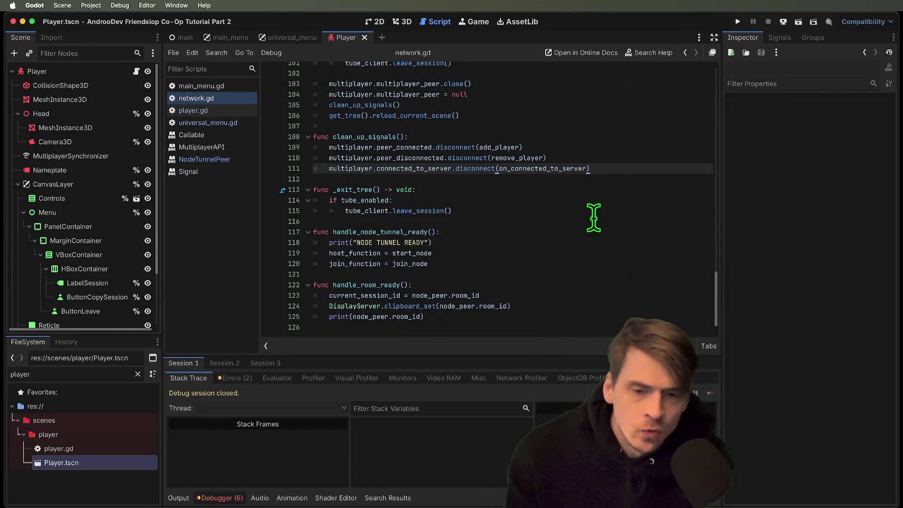
double_click(351, 284)
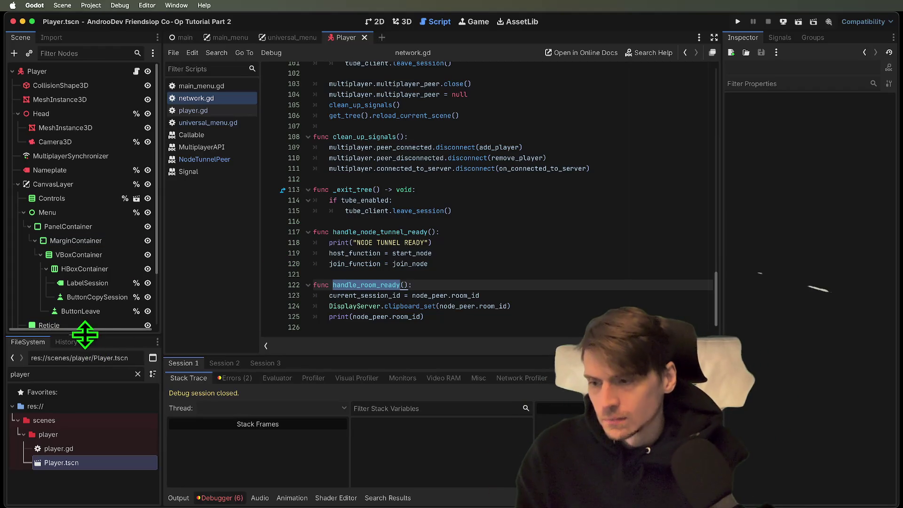
left_click_drag(87, 334, 85, 403)
left_click(86, 373)
left_click(91, 380)
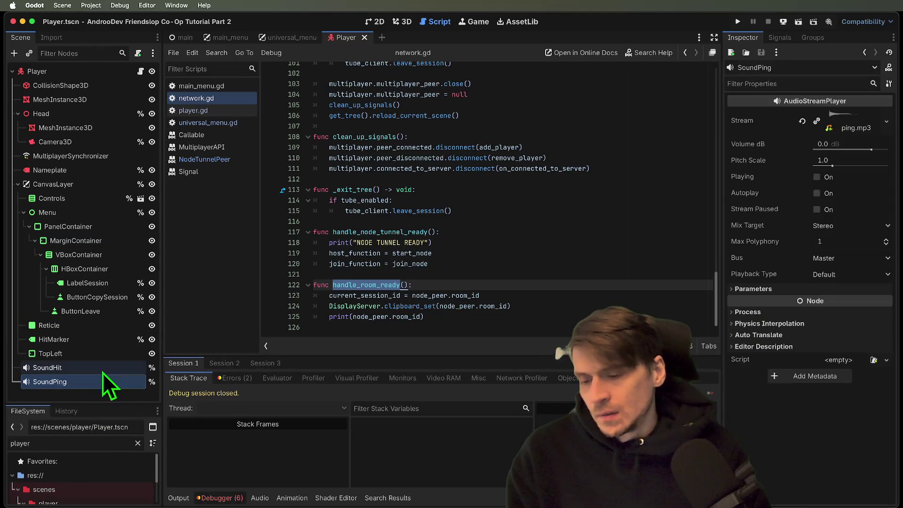
Step: Open universal_menu.gd from Session 2's line 25 error and review the relay and signal errors
left_click(236, 362)
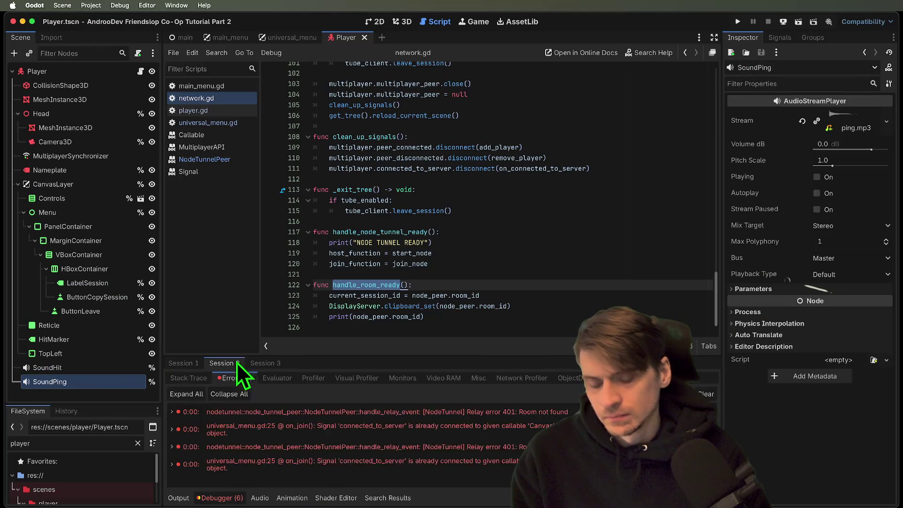
left_click(240, 378)
left_click(244, 424)
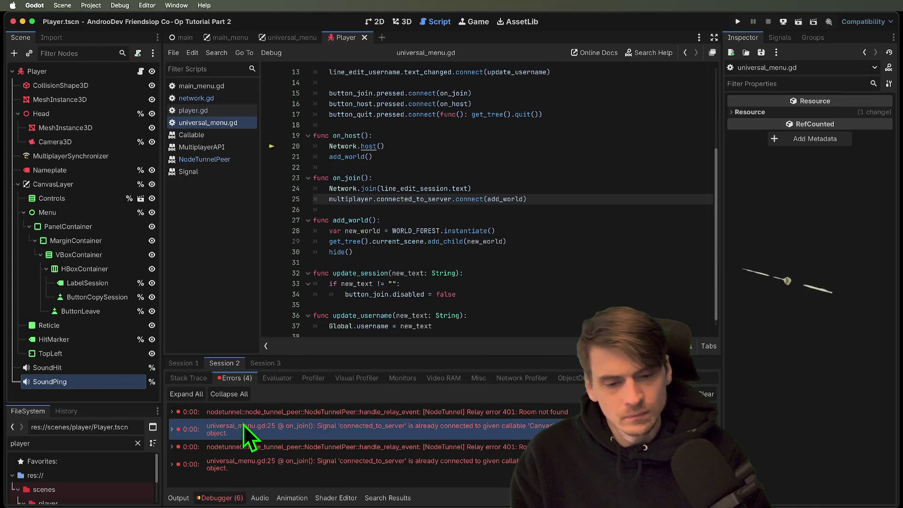
mouse_move(243, 424)
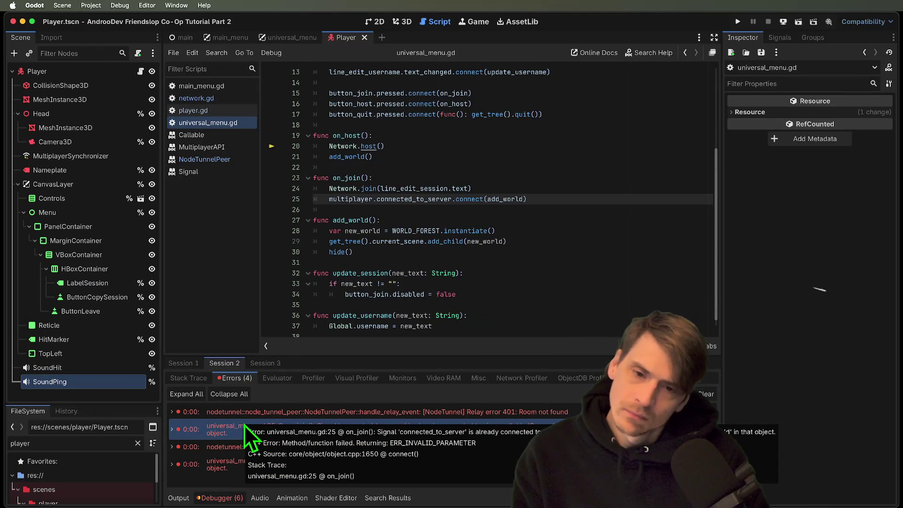
left_click(244, 447)
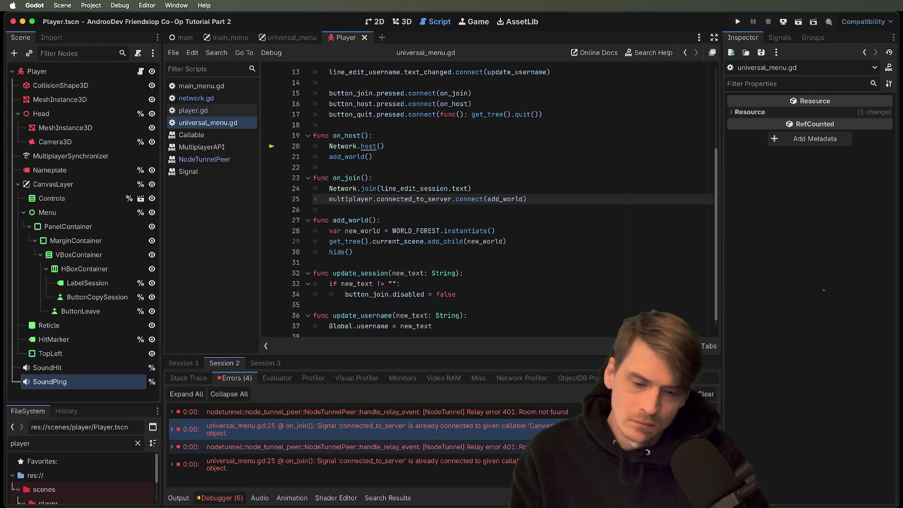
left_click(244, 464)
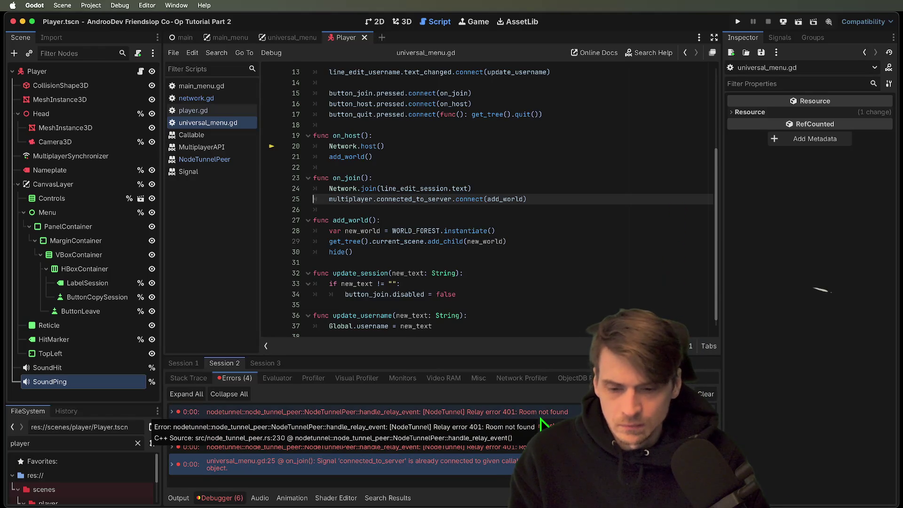
Step: Review the on_join code around lines 17 to 28 of universal_menu.gd
left_click(569, 230)
scroll(570, 232, "up", 3)
left_click(588, 298)
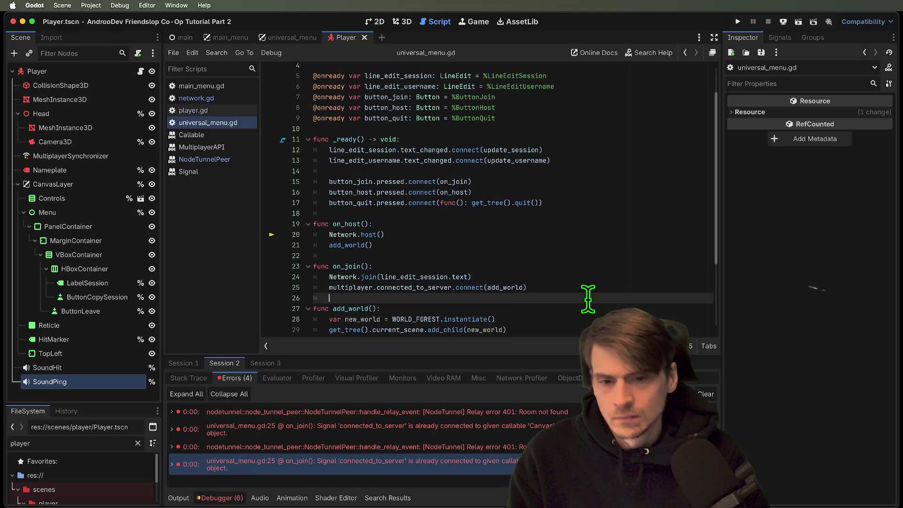
left_click(588, 202)
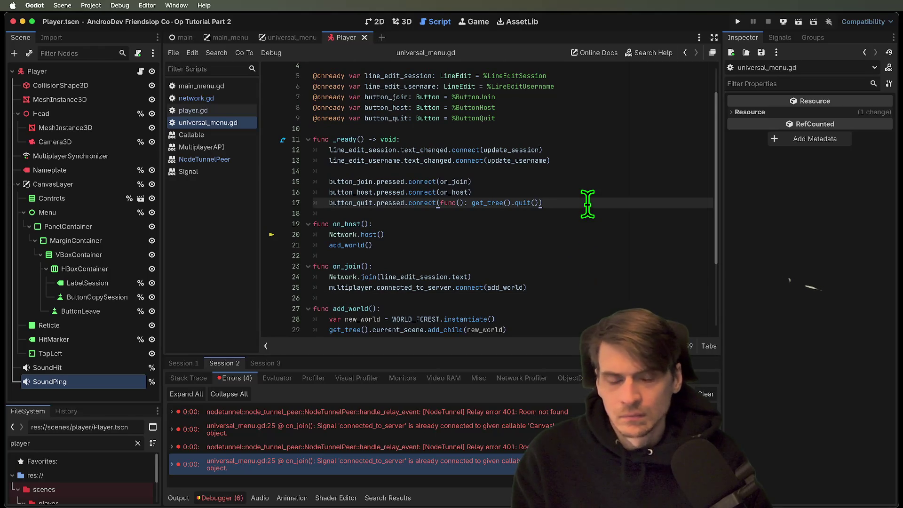
scroll(587, 202, "down", 3)
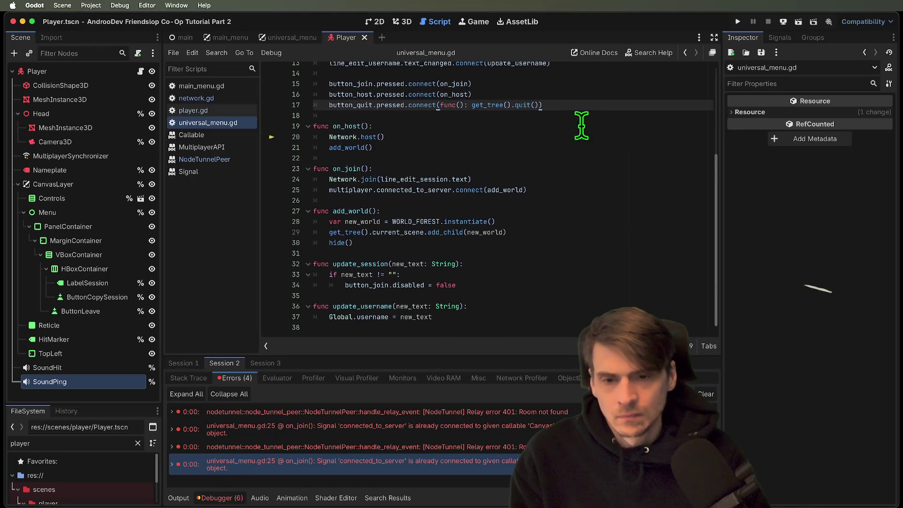
Step: Start a new function at the end of universal_menu.gd with a print("ER line
left_click(600, 324)
key("Return")
key("Return")
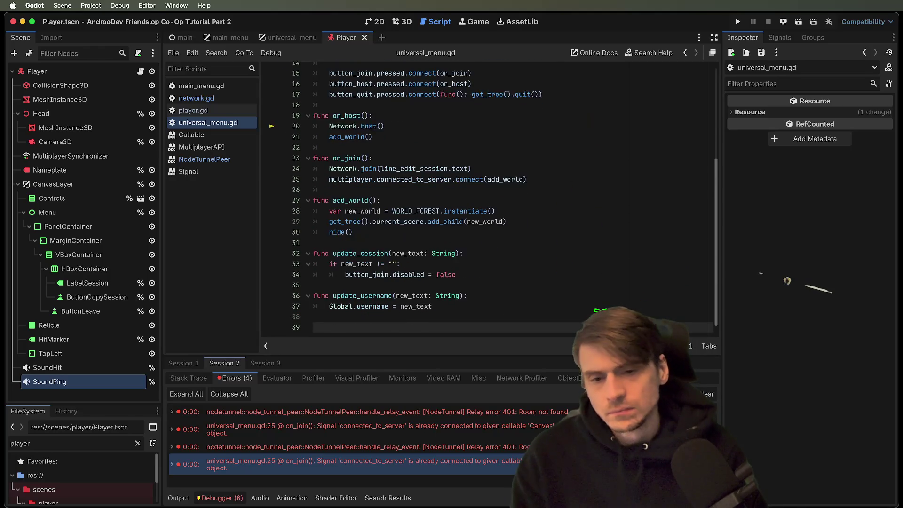
type("func clear")
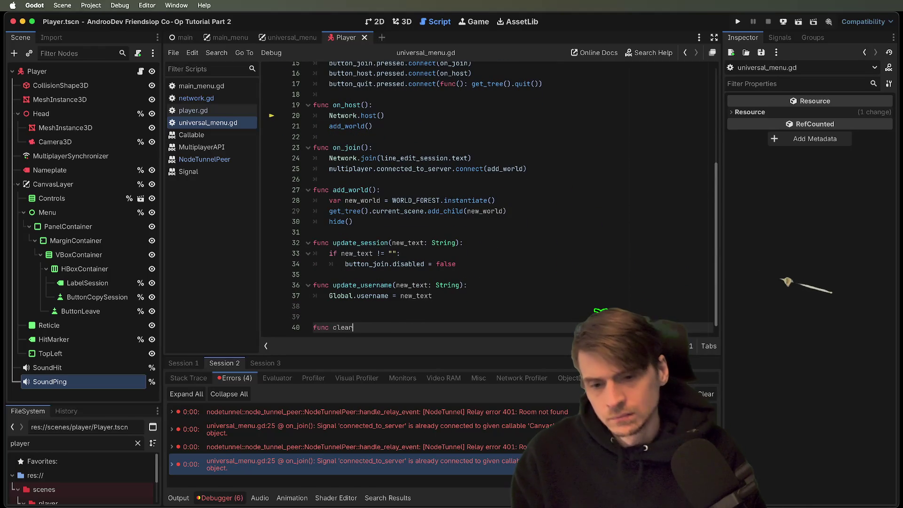
key("BackSpace")
key("BackSpace")
key("BackSpace")
key("BackSpace")
key("BackSpace")
type("on_error():")
key("Return")
type("prin")
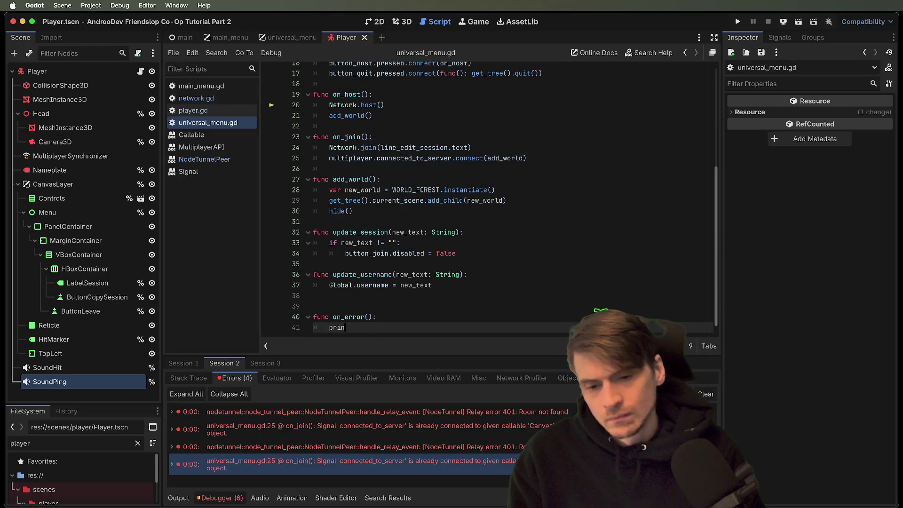
type("t(\"ERRRI")
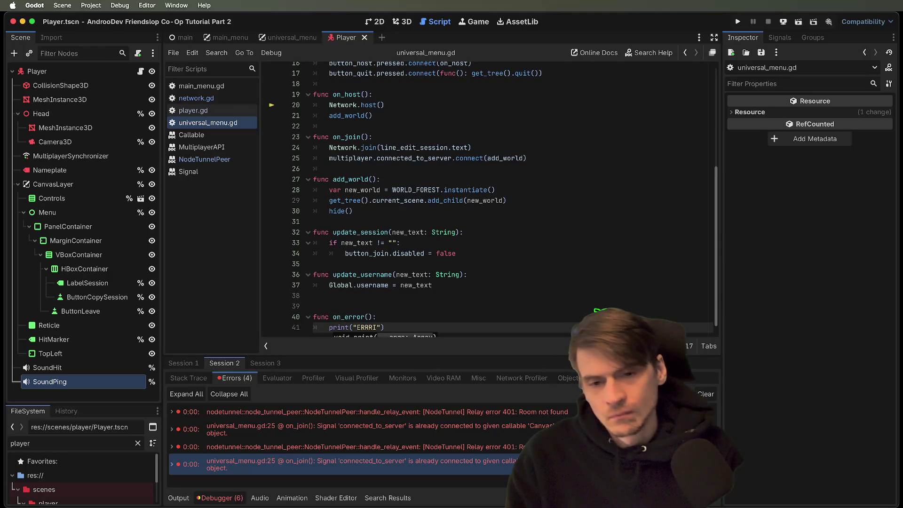
Step: Copy the line_edit_session name and paste it over the function's print line
left_click(350, 232)
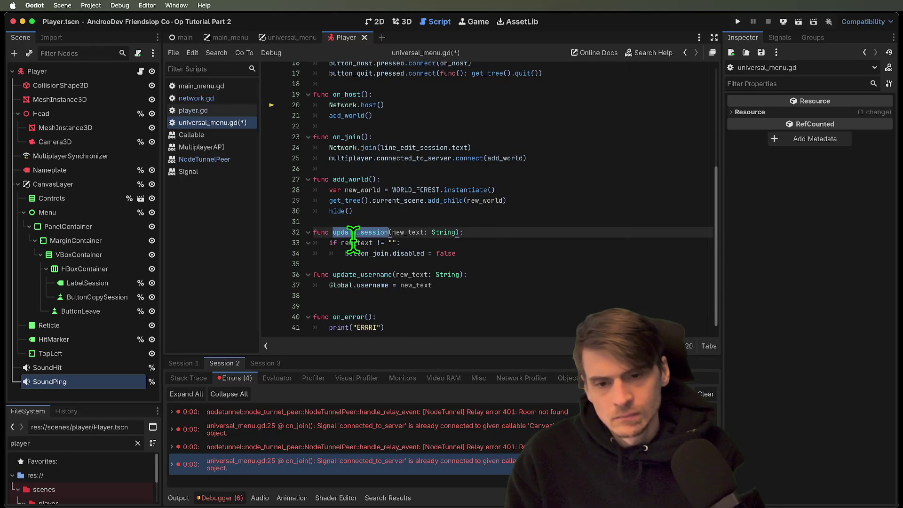
double_click(353, 252)
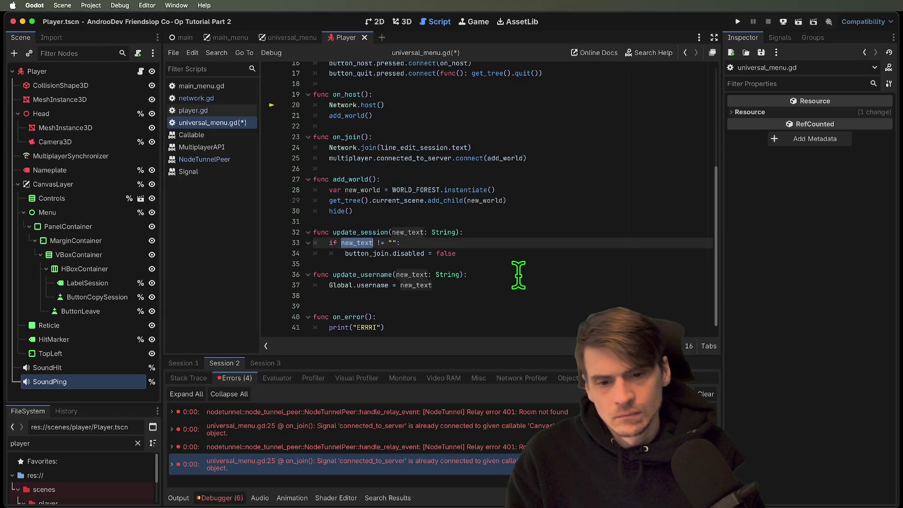
scroll(508, 268, "up", 5)
left_click(376, 180)
double_click(376, 180)
key("ctrl+c")
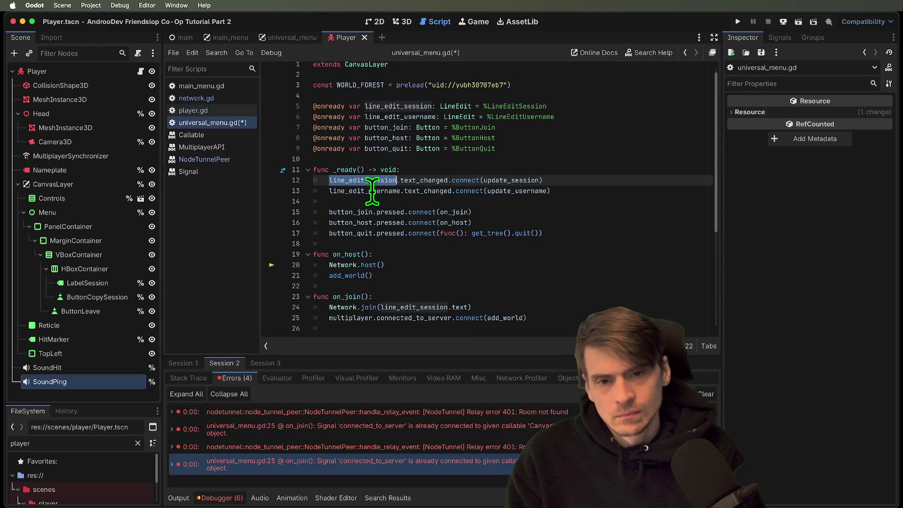
scroll(508, 286, "down", 5)
triple_click(495, 328)
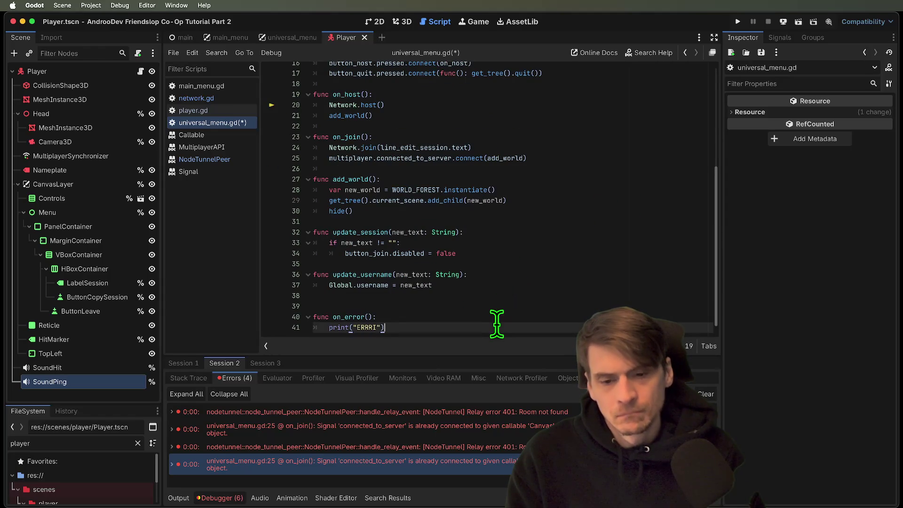
key("ctrl+v")
Step: Complete line_edit_session.text_changed.emit(""), save the script, and switch to the universal_menu scene
type(".")
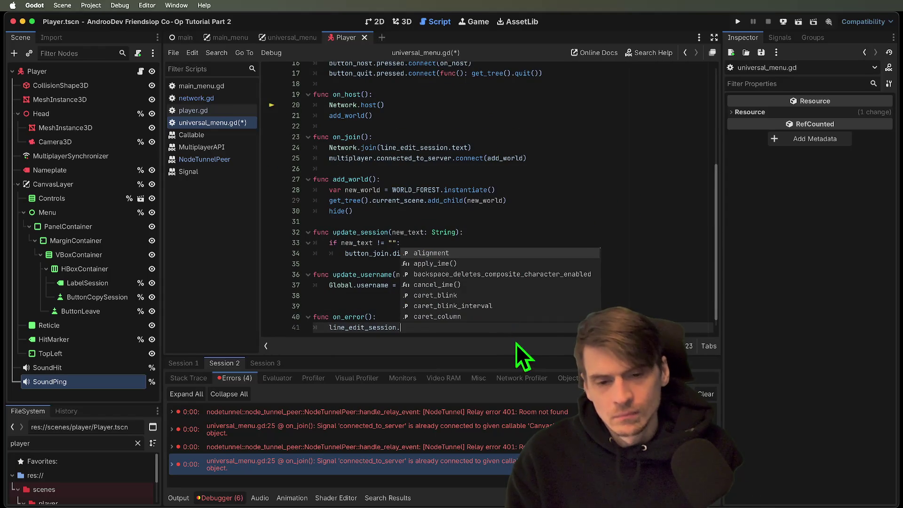
key("BackSpace")
type("/")
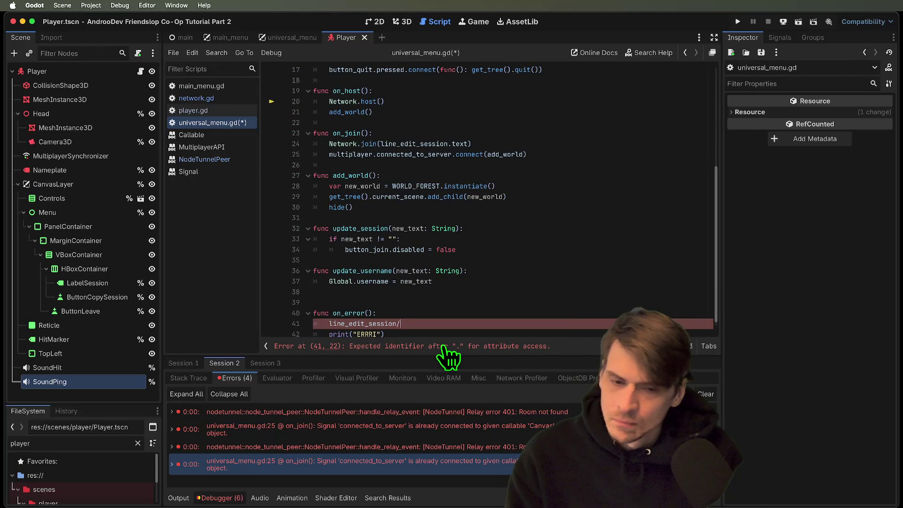
type("valu")
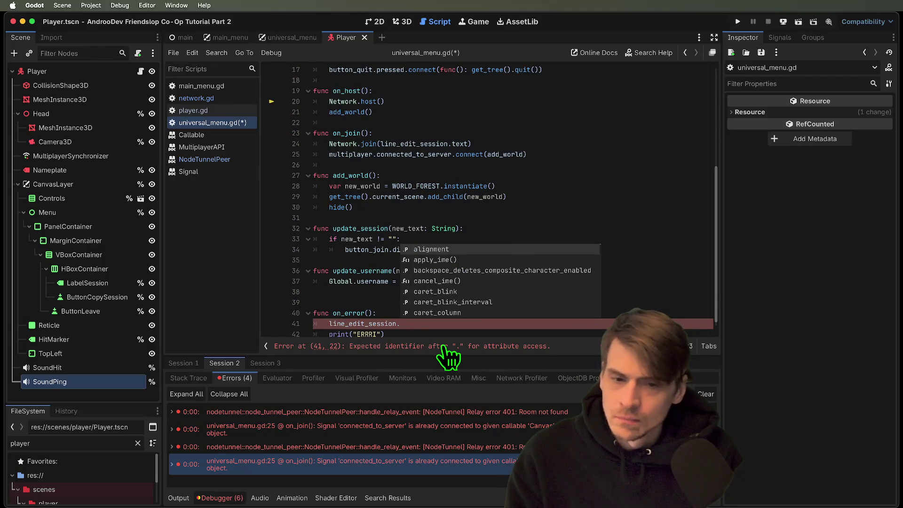
key("BackSpace")
key("BackSpace")
key("BackSpace")
type("changed")
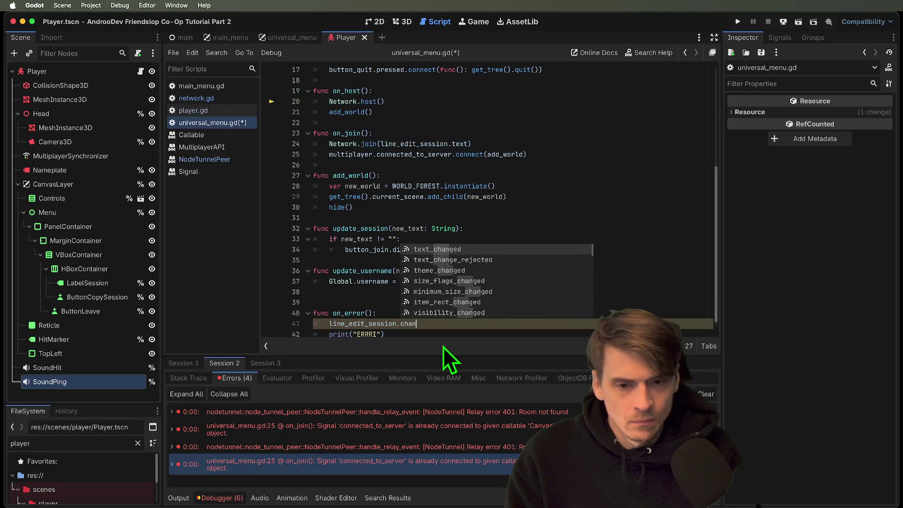
key("Return")
type(".em")
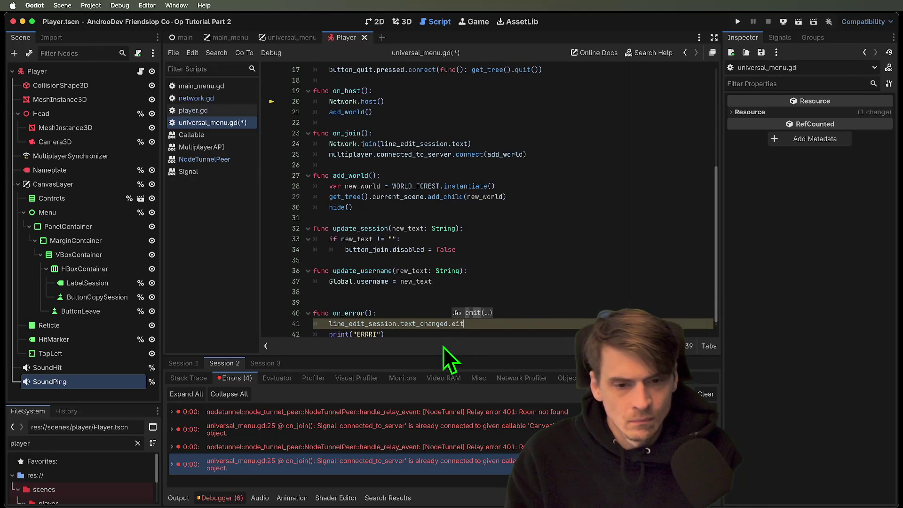
key("Return")
type("\"\")")
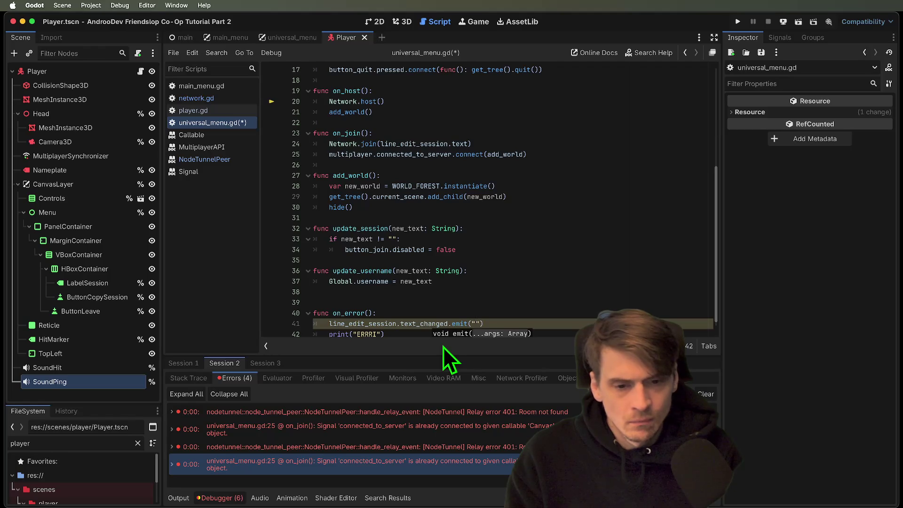
scroll(588, 306, "down", 1)
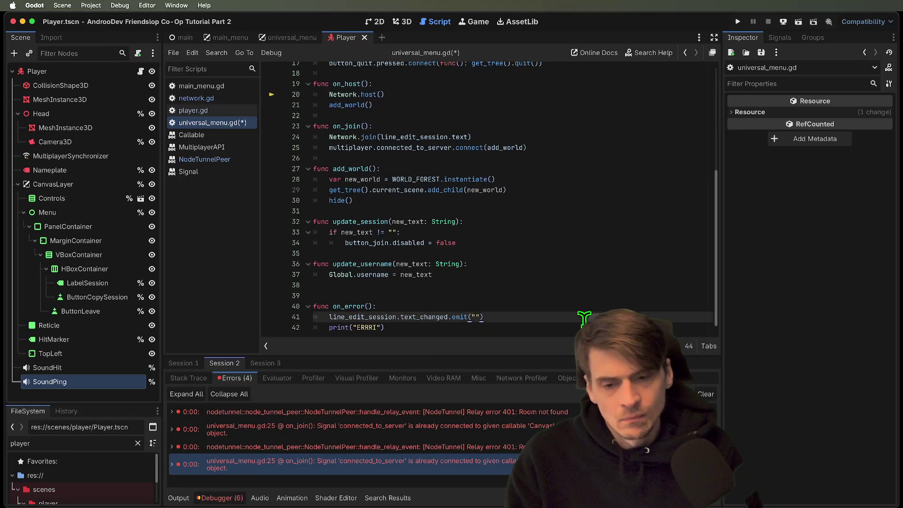
key("ctrl+s")
key("ctrl+shift+Tab")
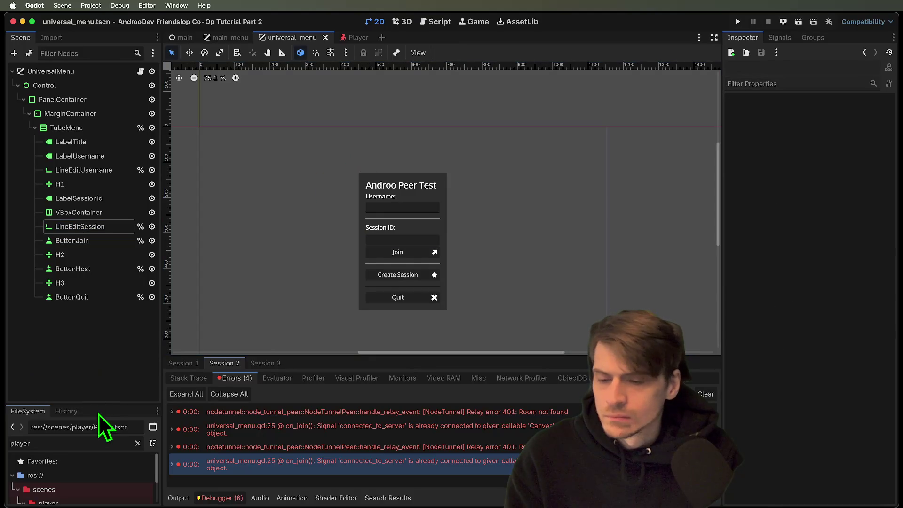
Step: Add a Label under TubeMenu and name it LabelError
left_click_drag(98, 405, 97, 437)
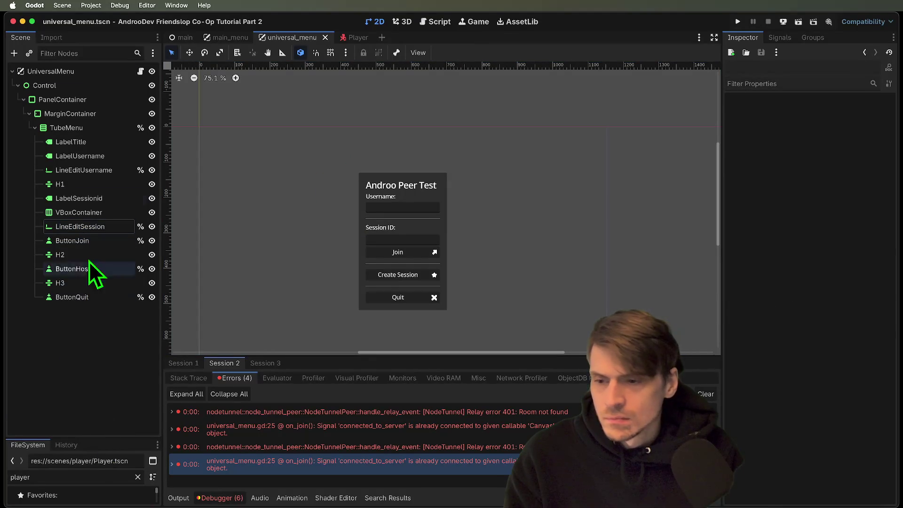
left_click(92, 127)
key("ctrl+a")
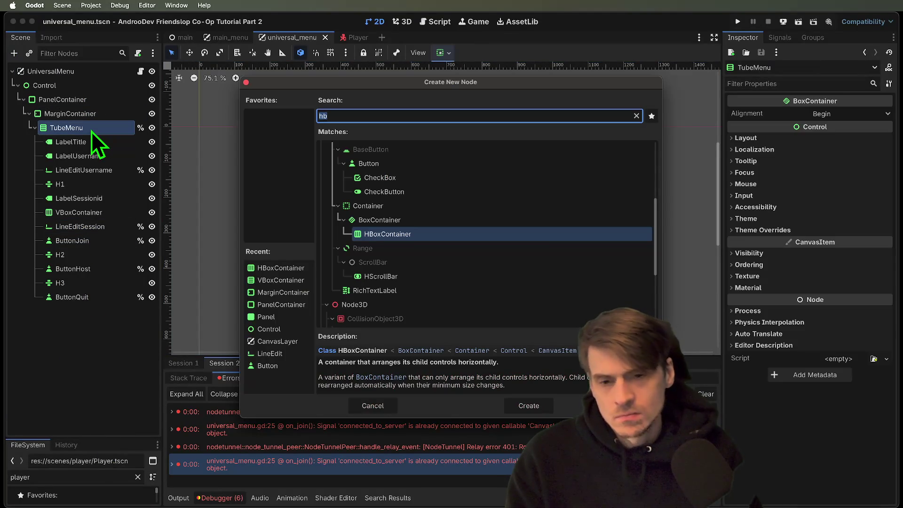
type("label")
key("Return")
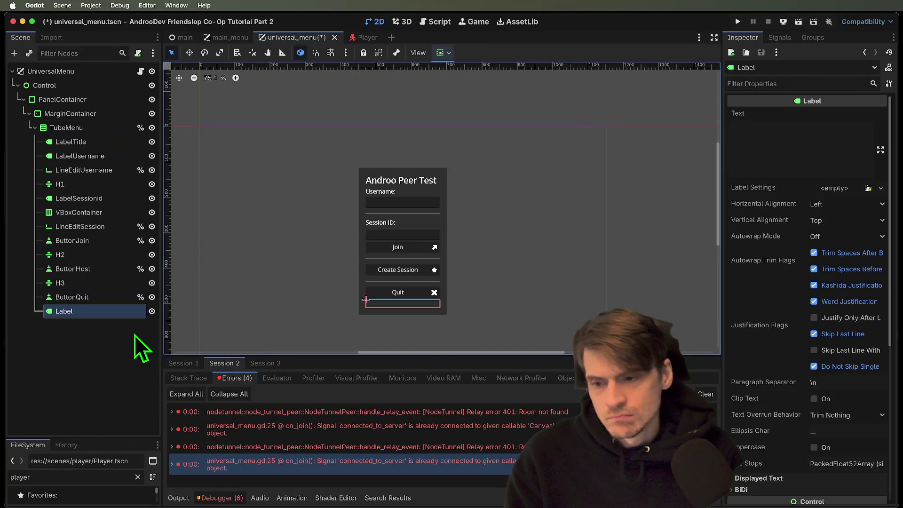
left_click(92, 316)
scroll(795, 190, "down", 3)
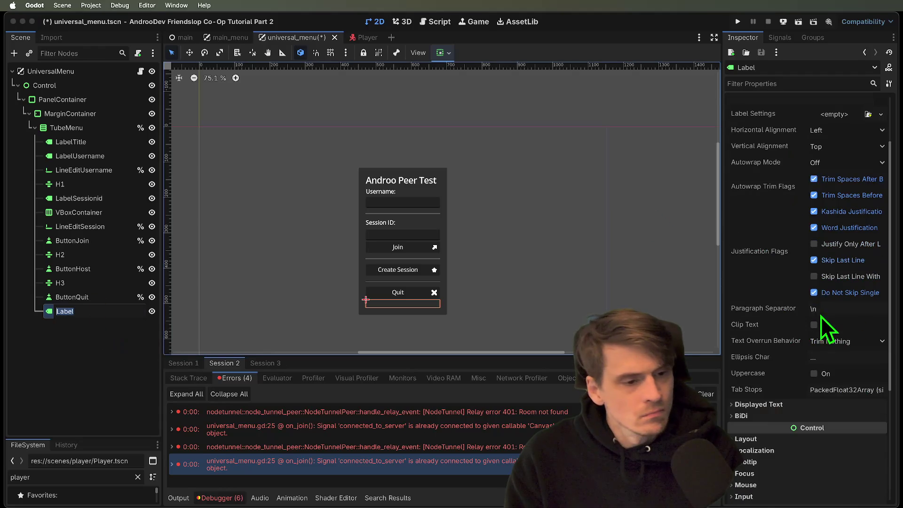
type("LabelError")
key("Return")
Step: Make LabelError a unique-name node and override its Font Color to red ff1800
right_click(96, 320)
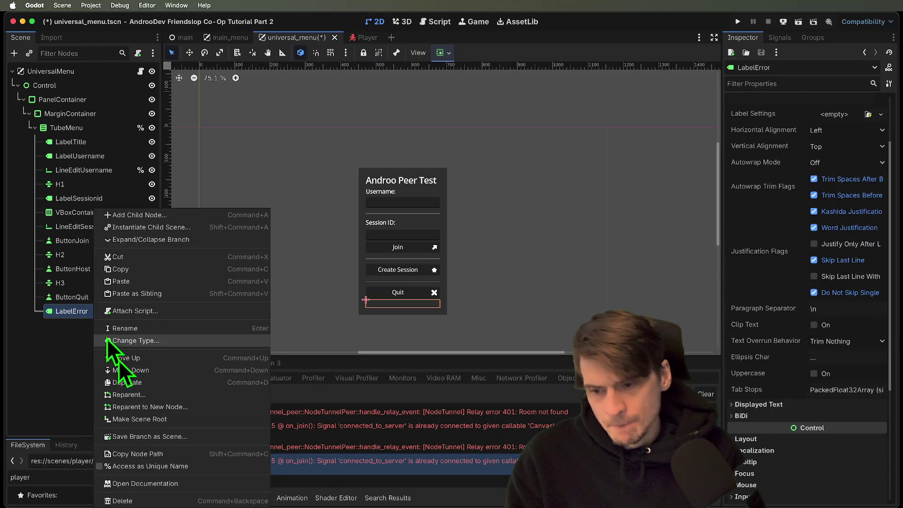
left_click(168, 465)
scroll(736, 388, "down", 5)
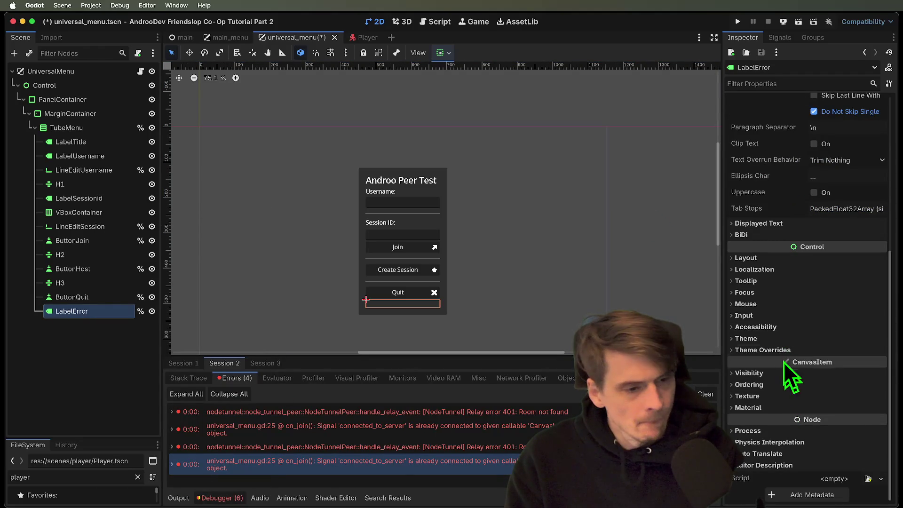
left_click(795, 349)
scroll(797, 348, "down", 3)
left_click(800, 303)
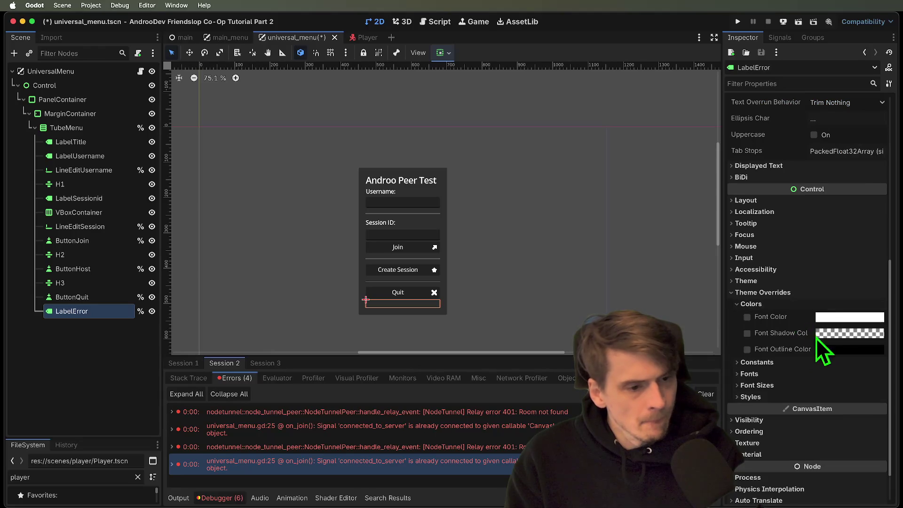
left_click(835, 321)
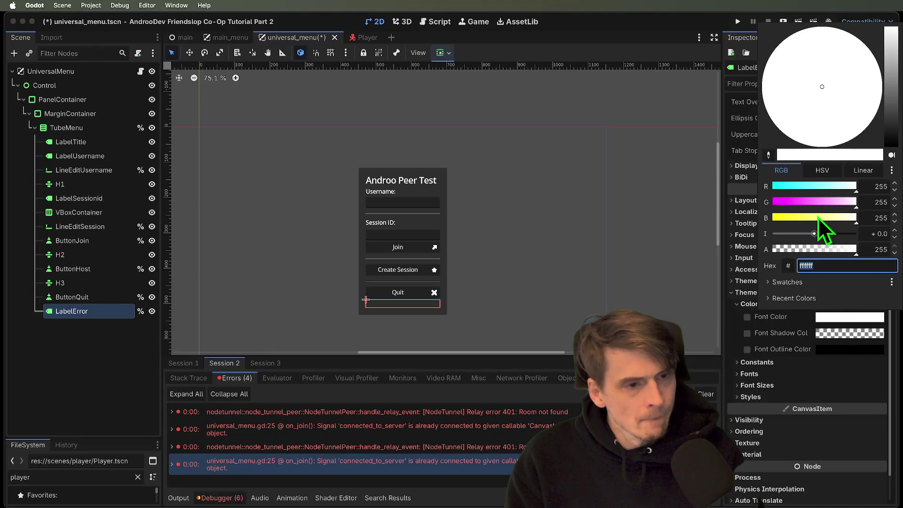
left_click(781, 202)
left_click_drag(810, 218, 772, 219)
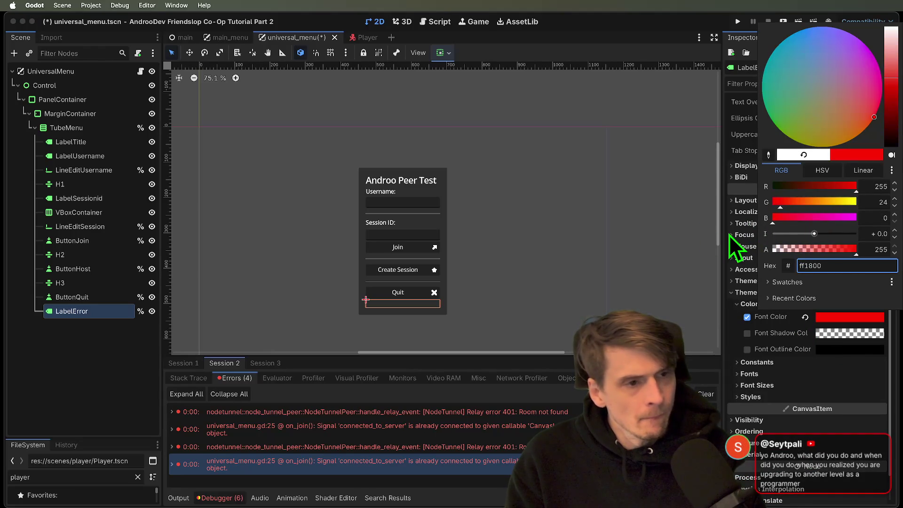
left_click(729, 235)
Step: Type 'Error Text' into LabelError's Text field
scroll(768, 210, "up", 10)
left_click(786, 161)
type("Er")
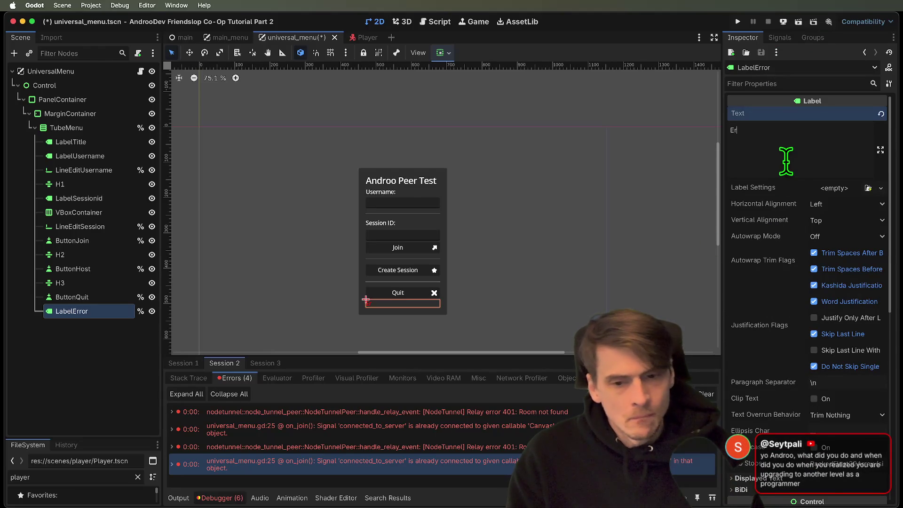
type("ror Text")
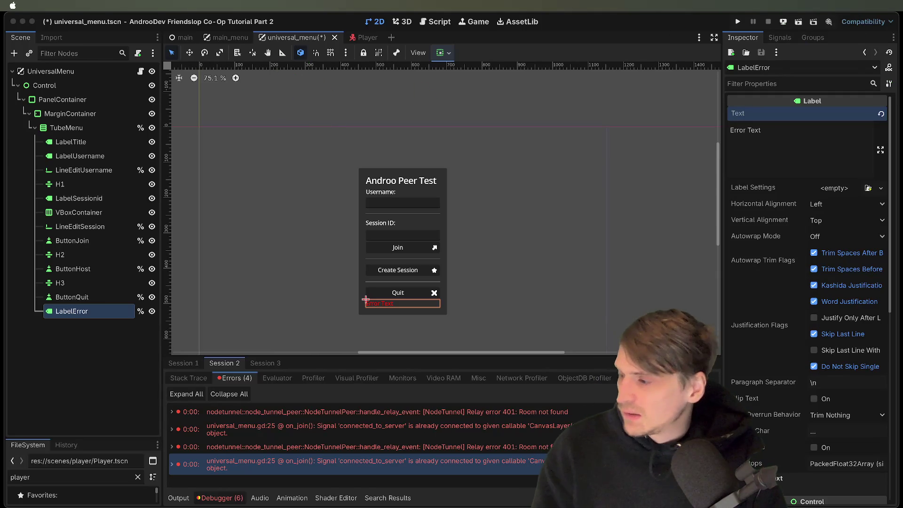
Step: Switch from Godot to the Firefox window
key("super+Tab")
Step: Open frontendmasters.com in a new Firefox tab
left_click_drag(750, 165, 702, 191)
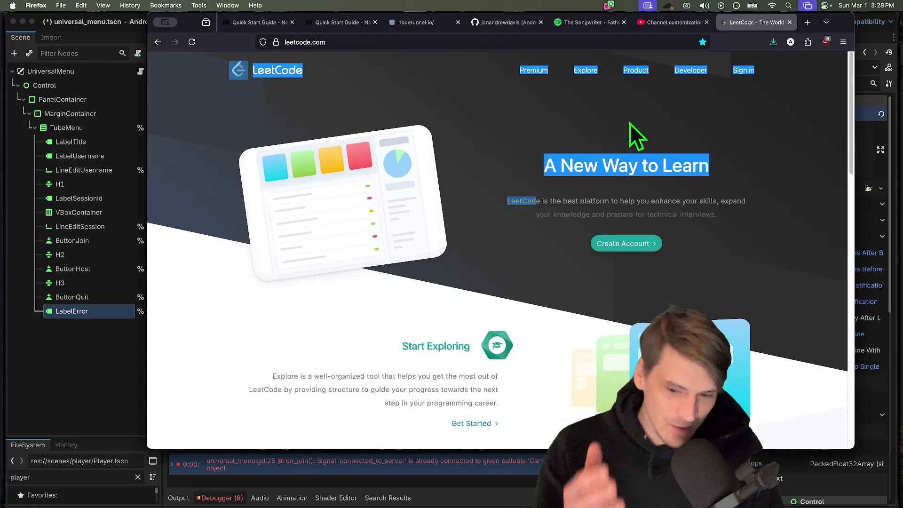
left_click(615, 142)
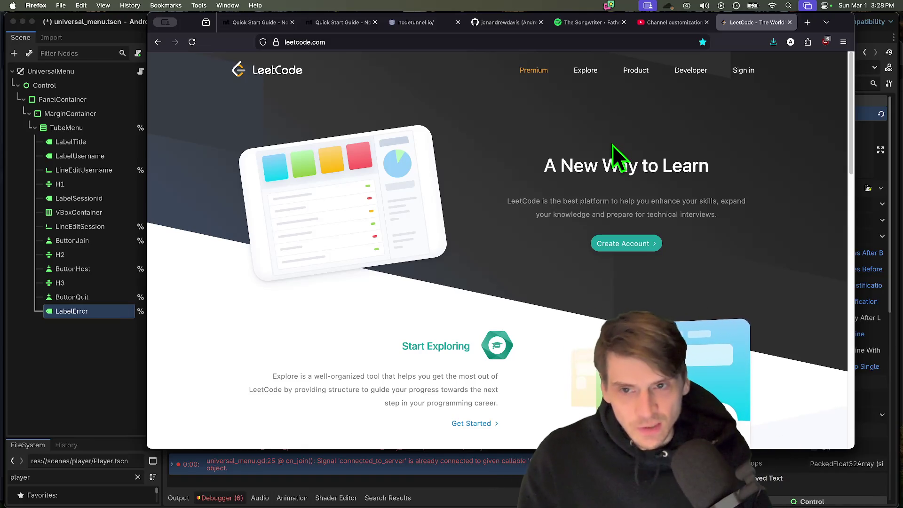
left_click_drag(844, 22, 825, 20)
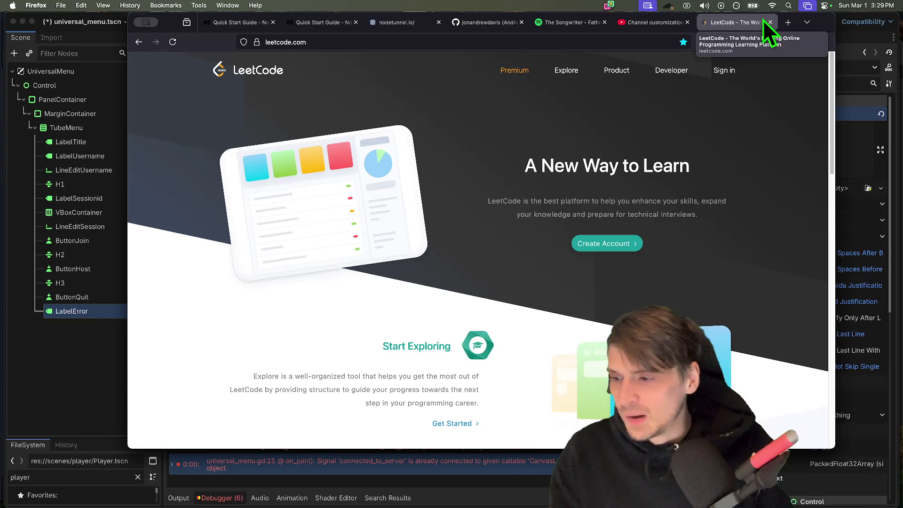
key("super+t")
type("frontendmasters.com")
key("Return")
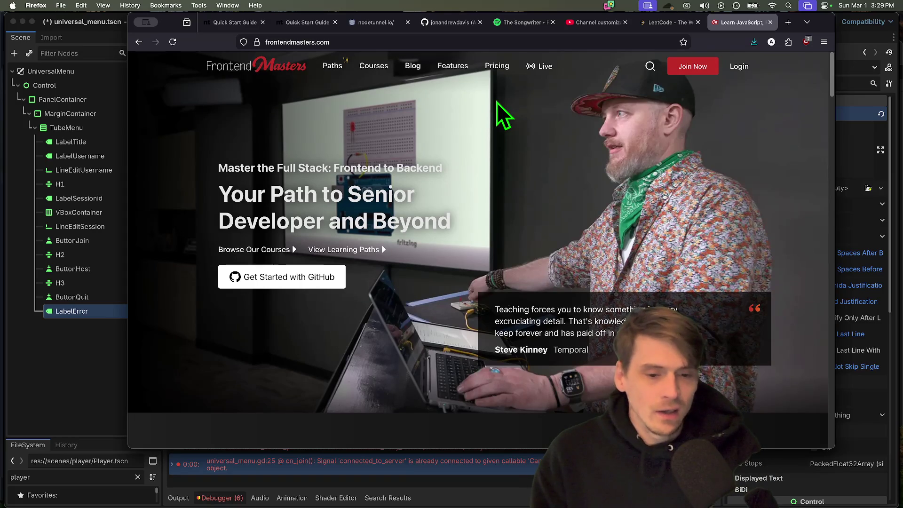
Step: Open the Amazon page for Designing Data-Intensive Applications in another tab and scroll through it
key("super+t")
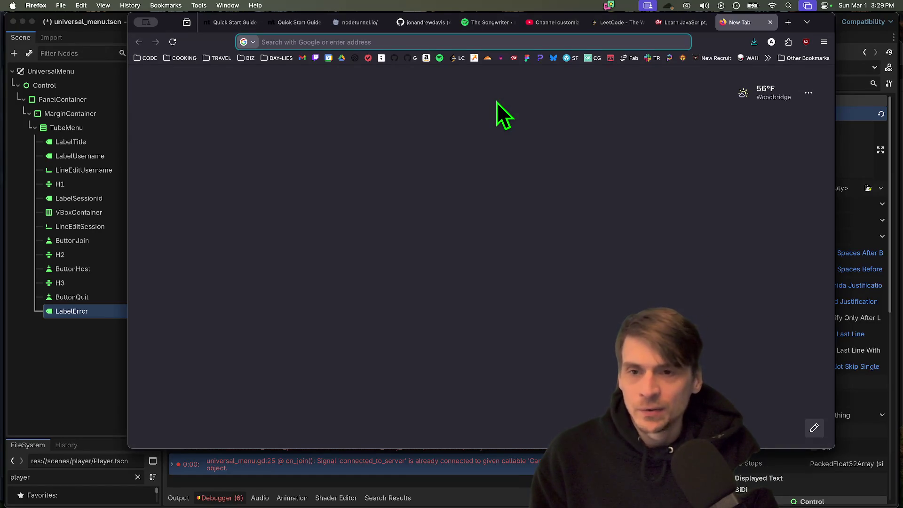
type("data-star.dev/")
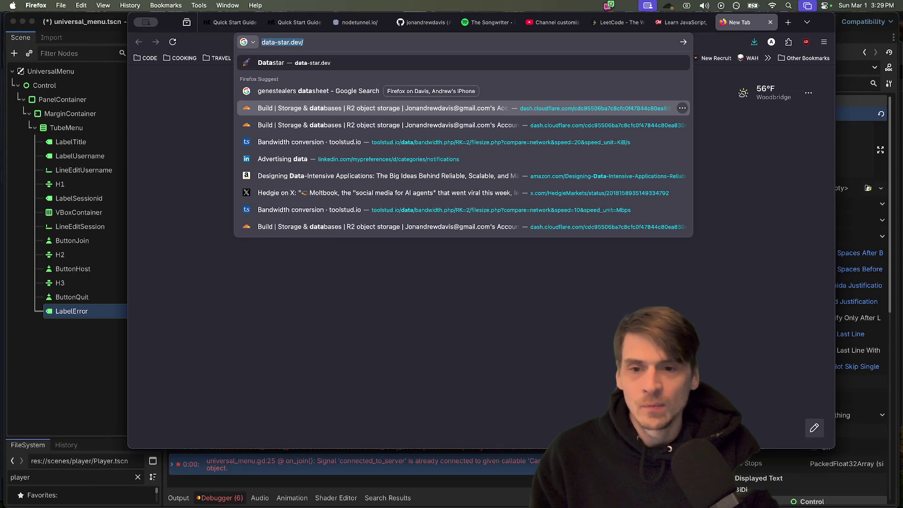
key("Down")
key("Down")
key("Down")
key("Return")
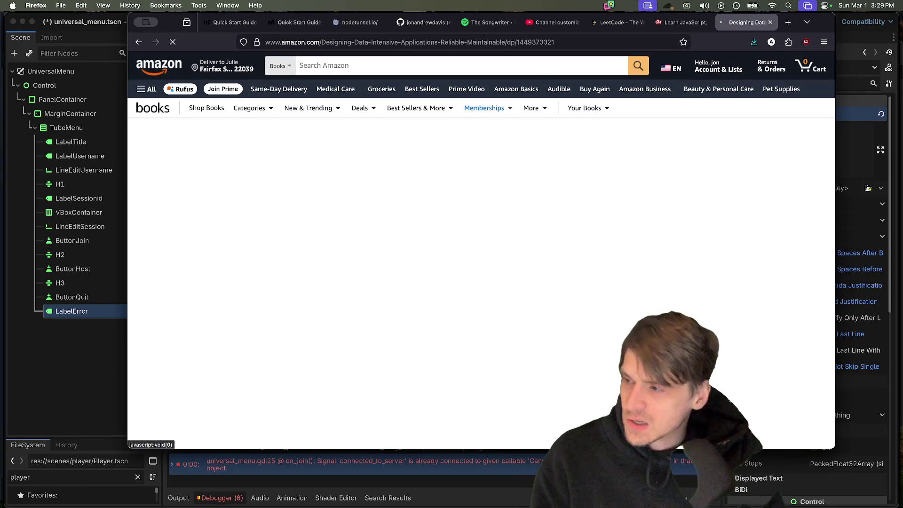
mouse_move(238, 371)
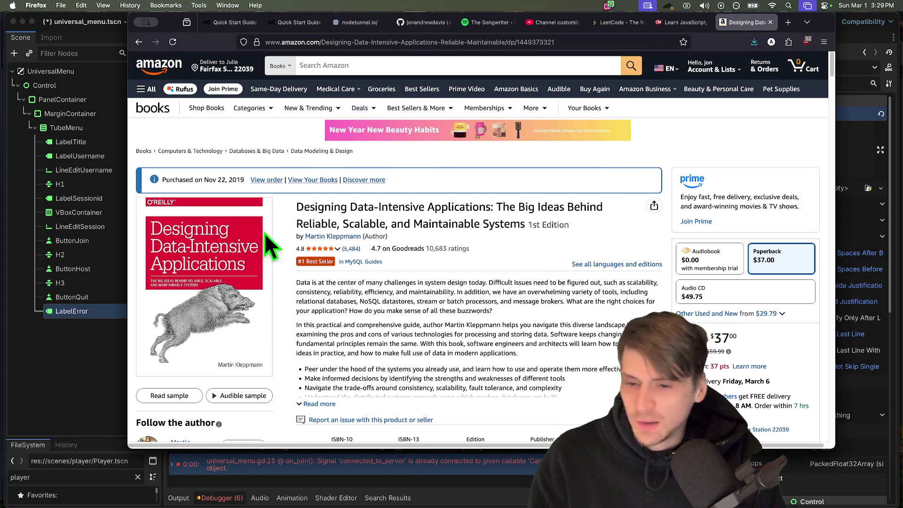
scroll(512, 215, "down", 5)
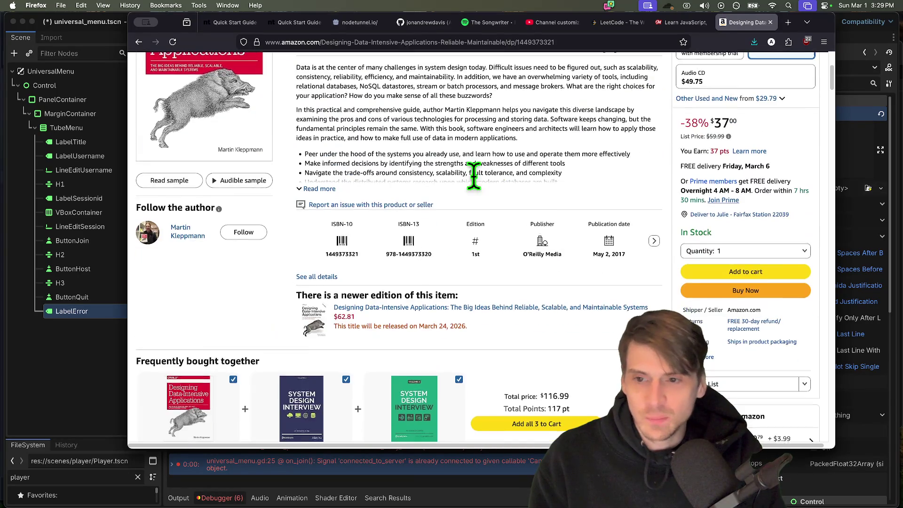
scroll(520, 216, "up", 5)
scroll(541, 205, "down", 5)
scroll(422, 187, "down", 4)
scroll(705, 244, "up", 6)
left_click_drag(532, 216, 526, 206)
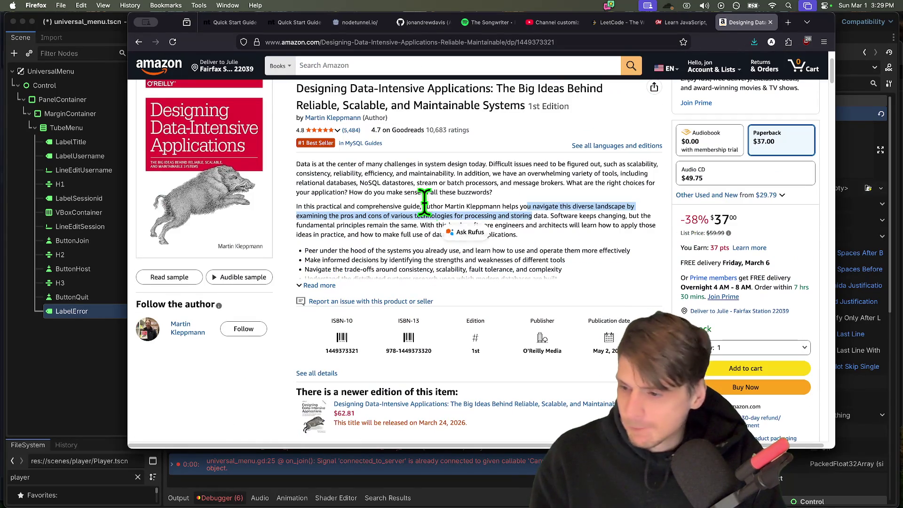
Step: Close the Amazon, Frontend Masters and LeetCode tabs, then return to Godot
key("super+w")
key("super+w")
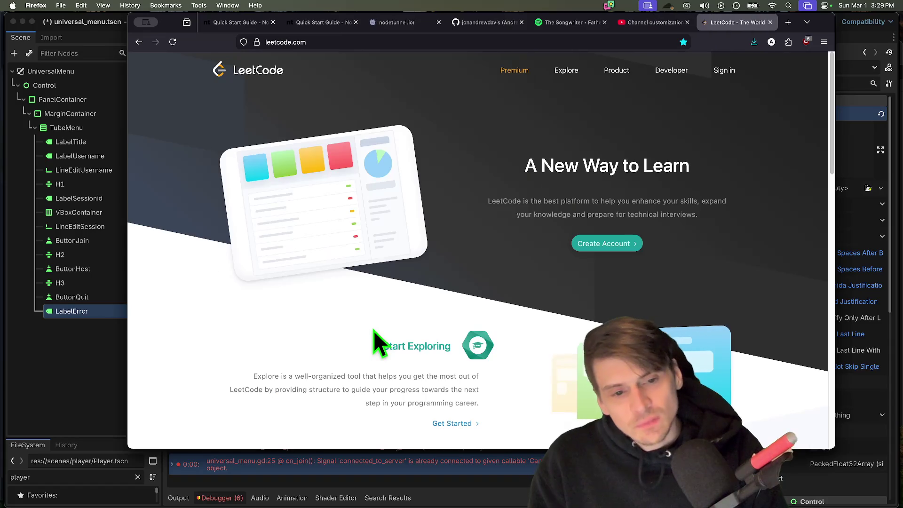
key("super+w")
double_click(820, 22)
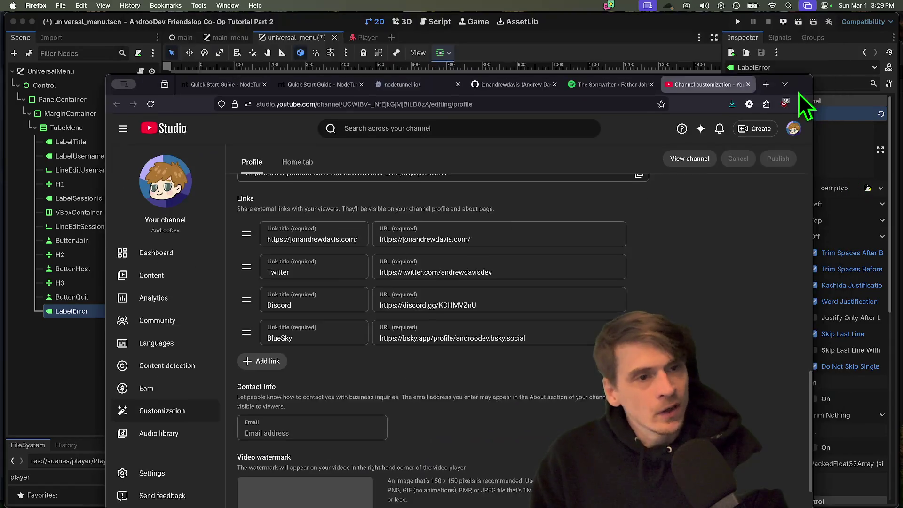
double_click(798, 93)
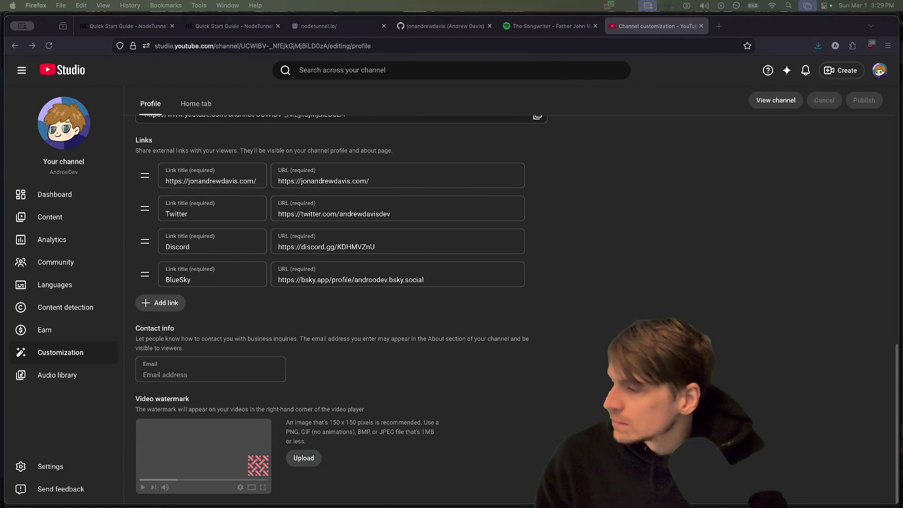
key("super+Tab")
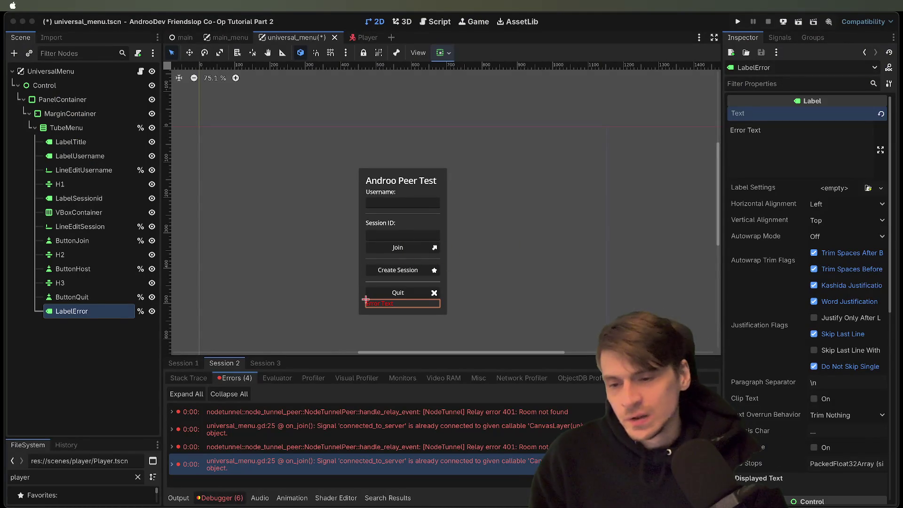
Step: Center the LabelError text horizontally and reselect the label
scroll(467, 320, "down", 2)
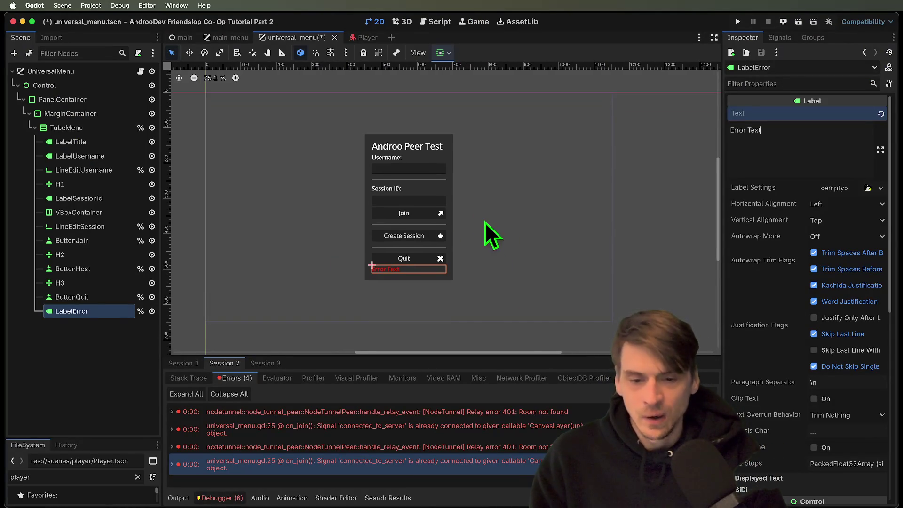
scroll(453, 276, "down", 3)
scroll(408, 249, "up", 3)
scroll(470, 269, "up", 1)
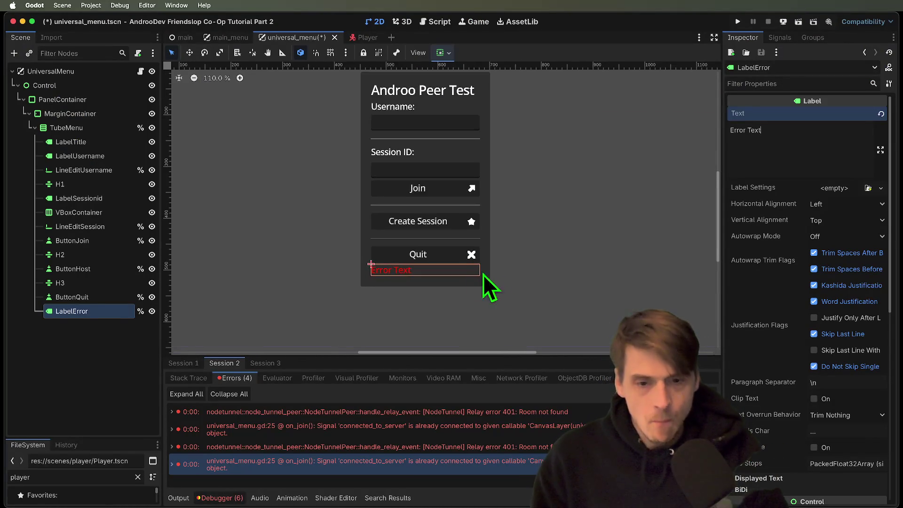
scroll(470, 269, "down", 2)
scroll(782, 221, "down", 1)
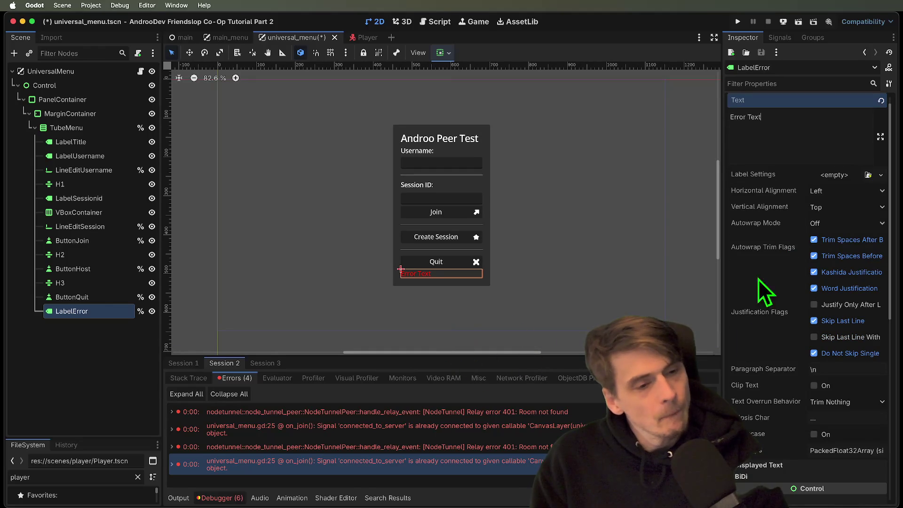
left_click(840, 193)
left_click(844, 217)
left_click(546, 281)
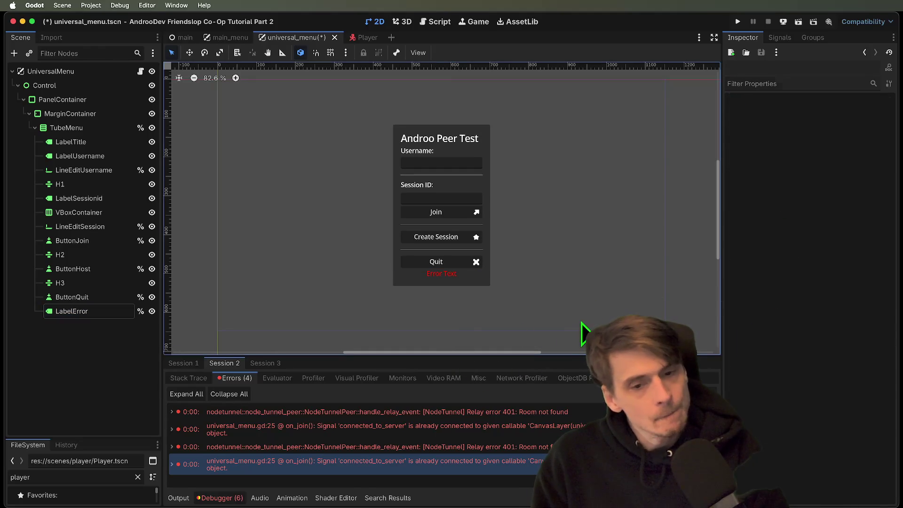
left_click(426, 276)
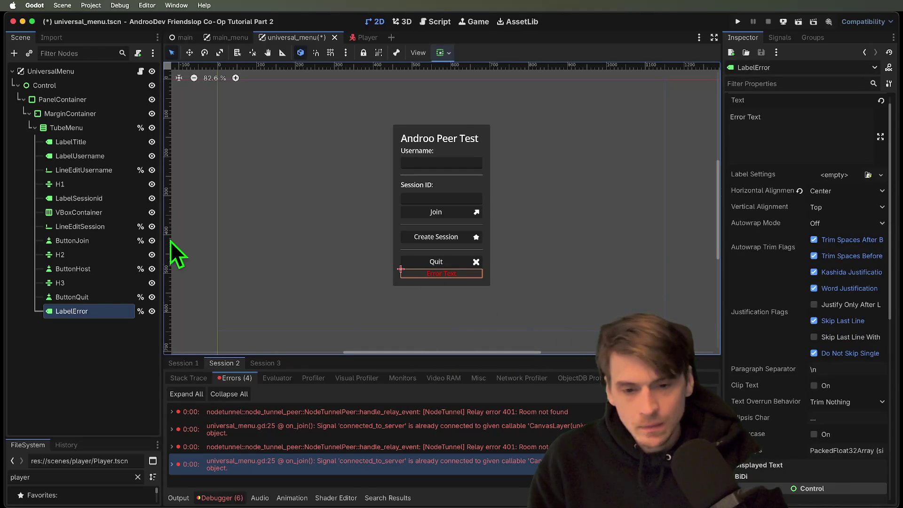
Step: Change LabelError's text to 'Something went wrong' and save the universal_menu scene
left_click(803, 128)
key("ctrl+a")
type("Something")
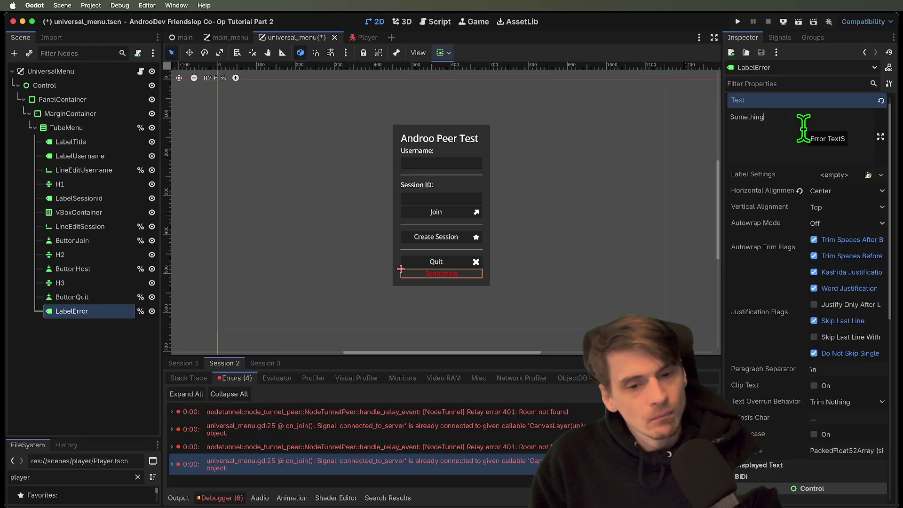
left_click(573, 289)
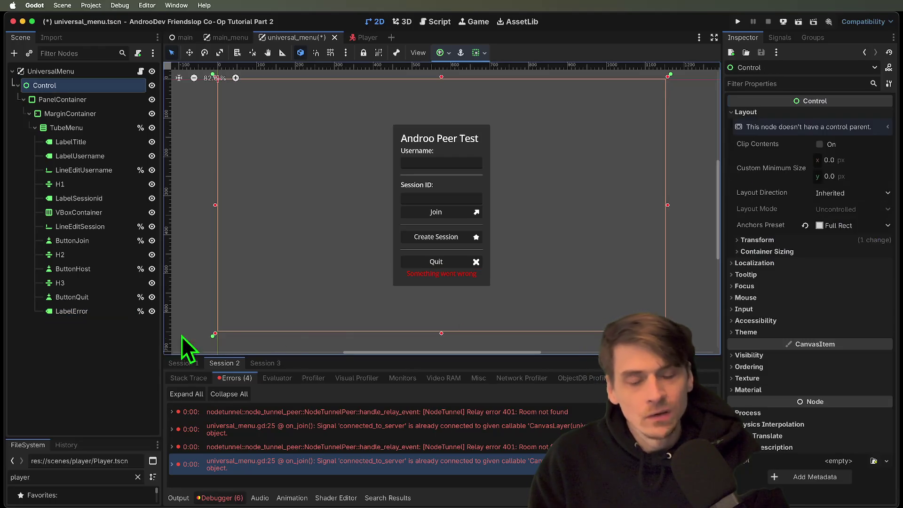
left_click(117, 324)
key("ctrl+s")
Step: In universal_menu.gd, delete empty line 39 just before func on_error()
left_click(141, 71)
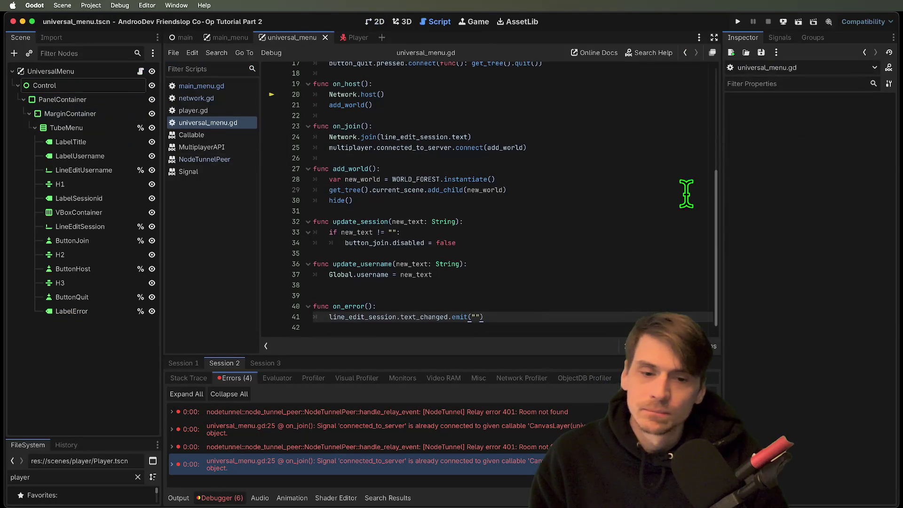
left_click(538, 297)
key("Delete")
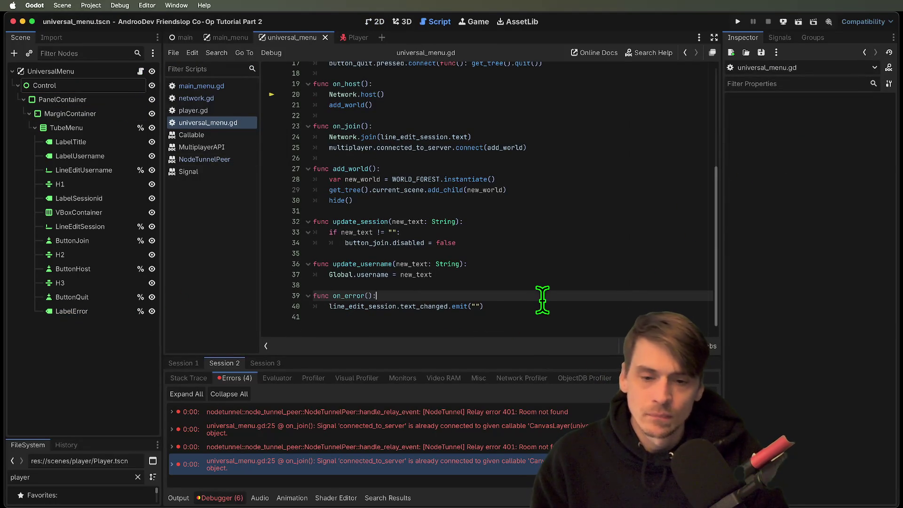
key("Down")
key("Down")
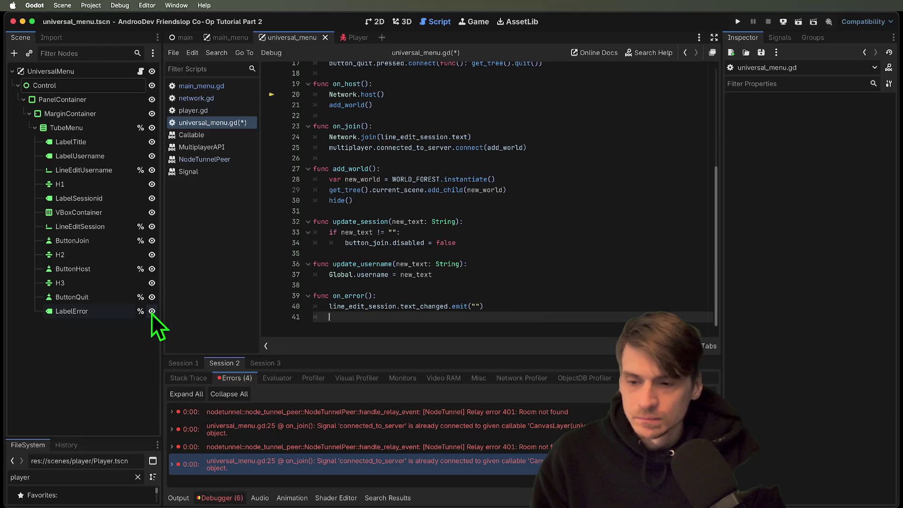
left_click_drag(133, 312, 524, 317)
double_click(570, 317)
scroll(597, 277, "up", 3)
scroll(597, 277, "up", 3)
left_click(446, 166)
type("@onready var label_error: Label = %LabelError")
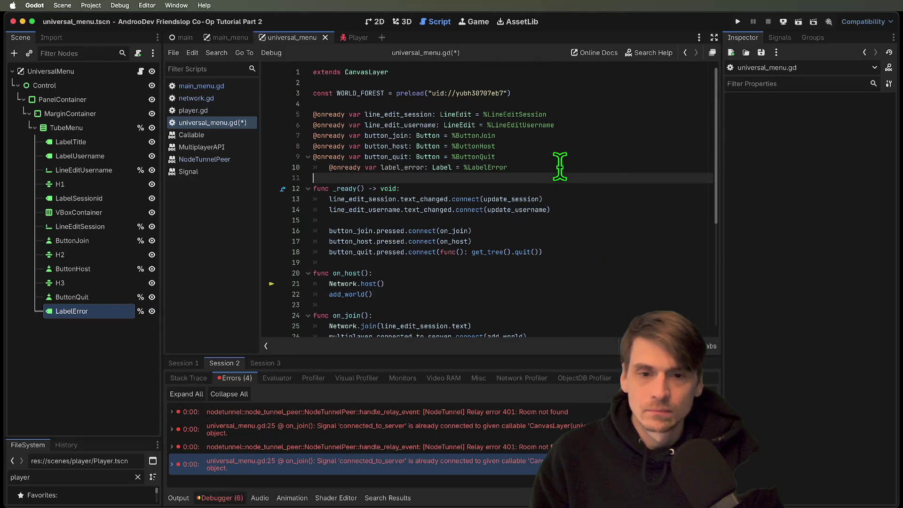
key("shift+Tab")
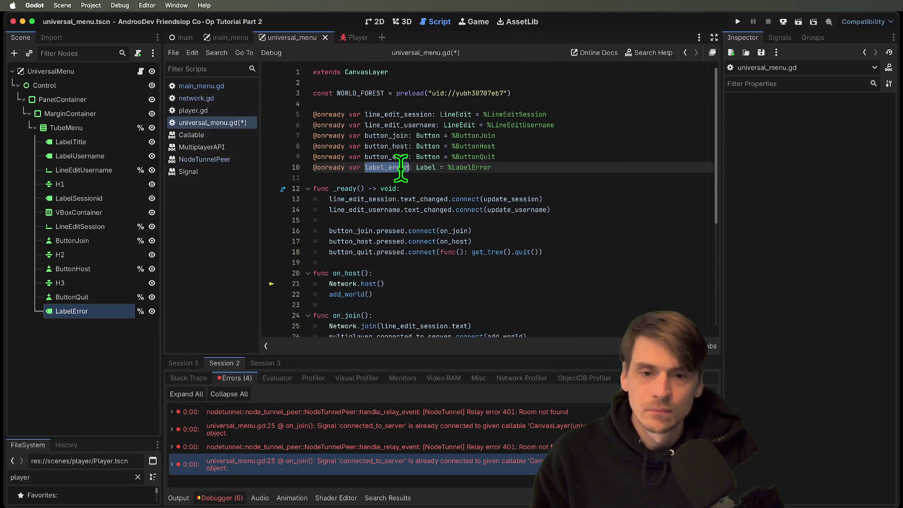
Step: Add label_error.show() at the end of the on_error function
scroll(475, 221, "down", 5)
left_click(530, 323)
key("Tab")
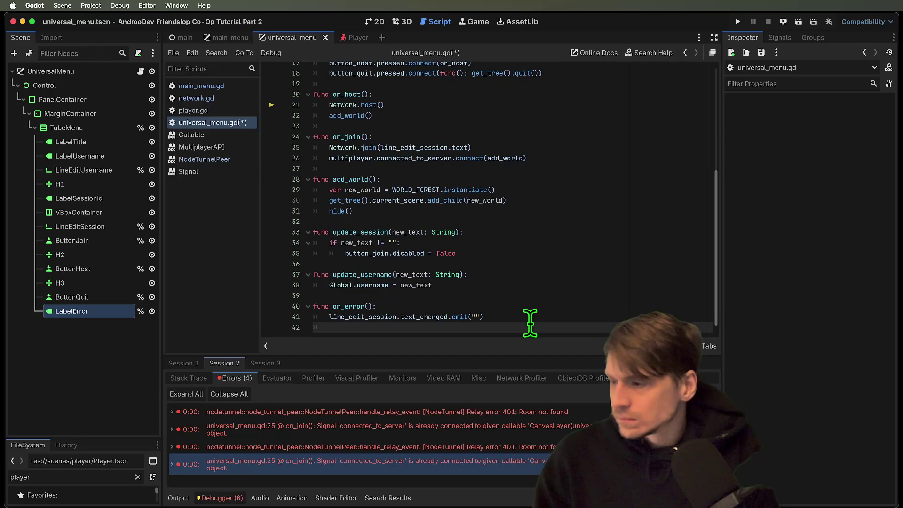
type("show")
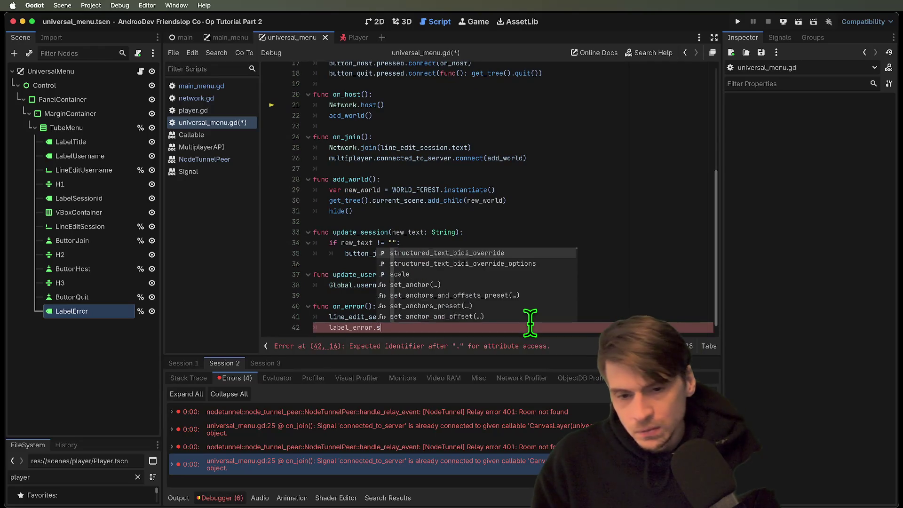
key("Return")
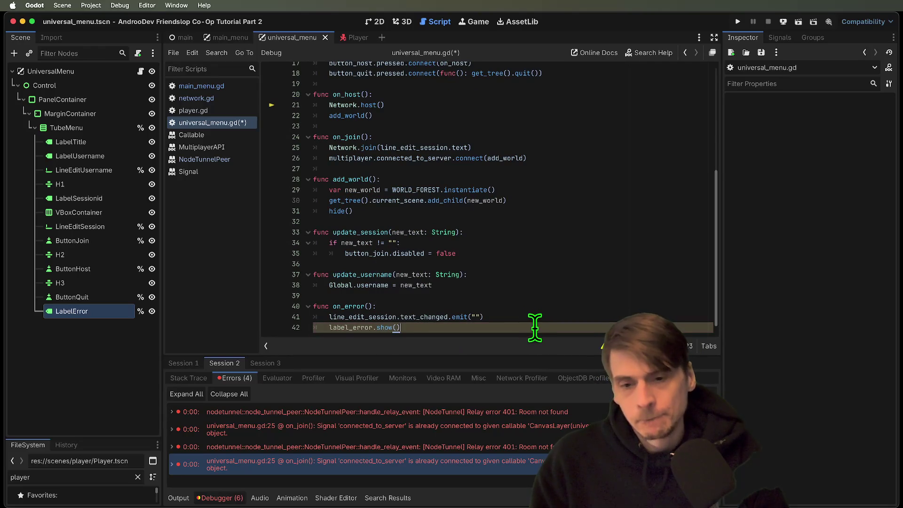
left_click(601, 190)
Step: Add a label_error.hide() call after the connect calls in _ready
scroll(601, 213, "up", 3)
scroll(597, 259, "down", 3)
scroll(597, 216, "up", 5)
left_click(647, 277)
key("Up")
key("Up")
key("Up")
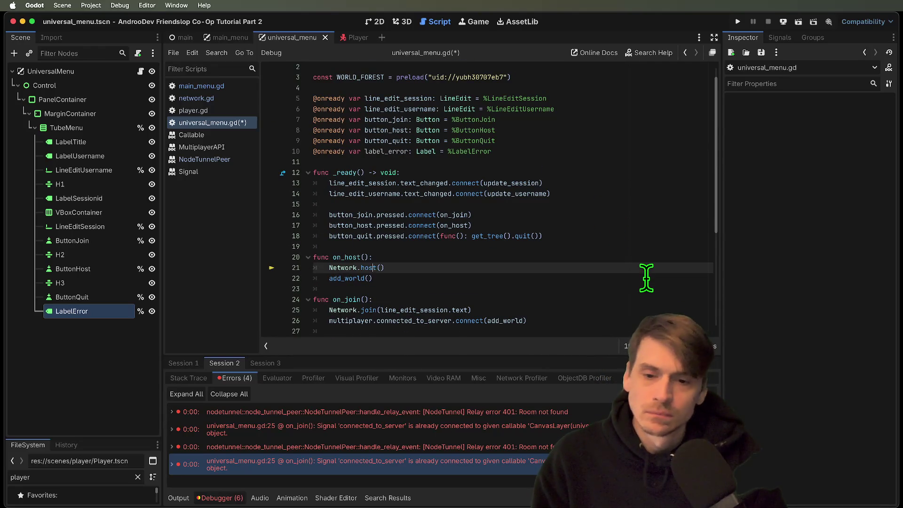
key("Return")
type("label_error.show()")
key("Return")
key("Up")
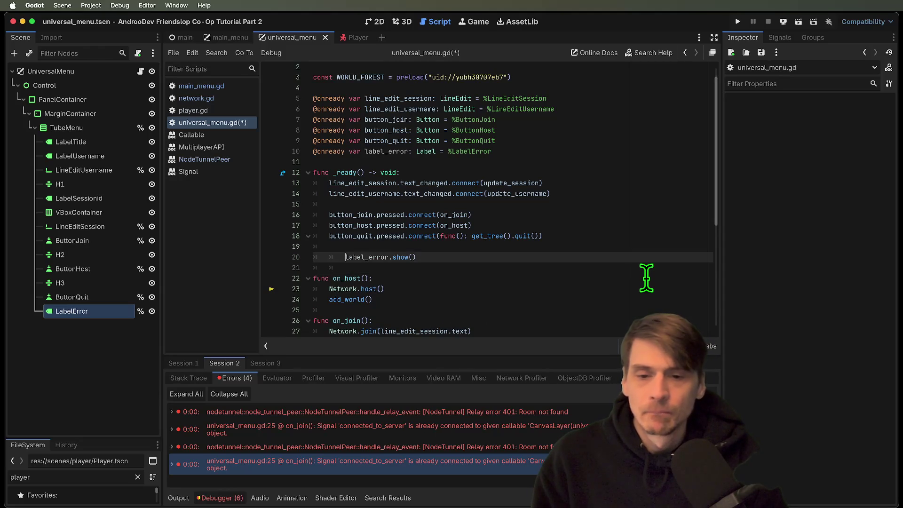
key("End")
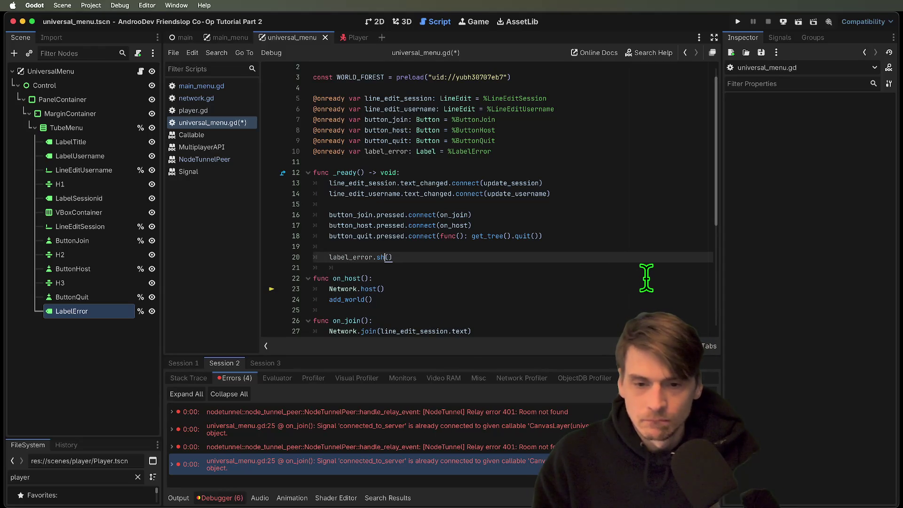
key("Return")
Step: Add label_error.hide() at the end of on_join and save universal_menu.gd
scroll(640, 273, "down", 3)
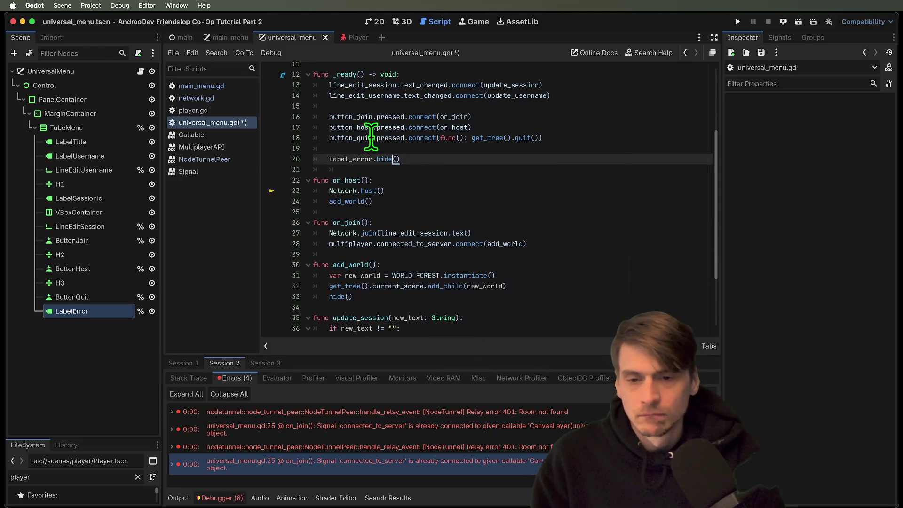
left_click(534, 234)
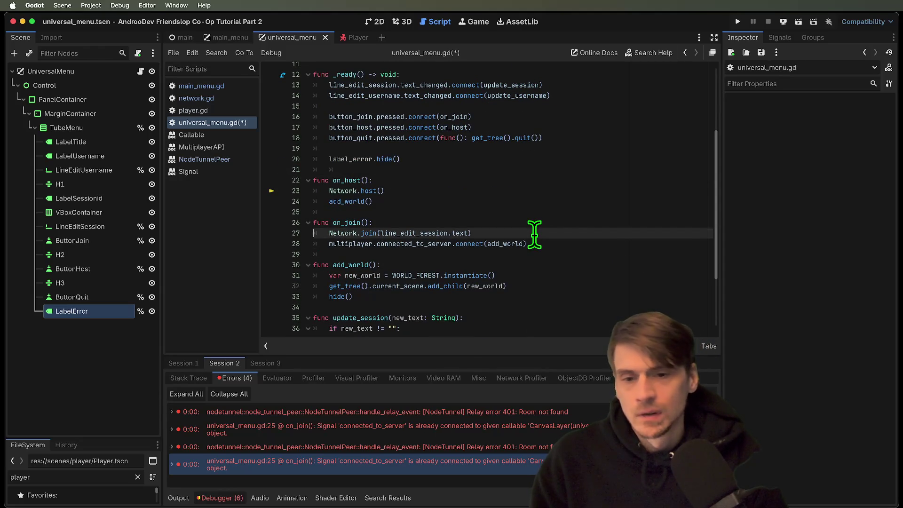
key("Down")
key("Return")
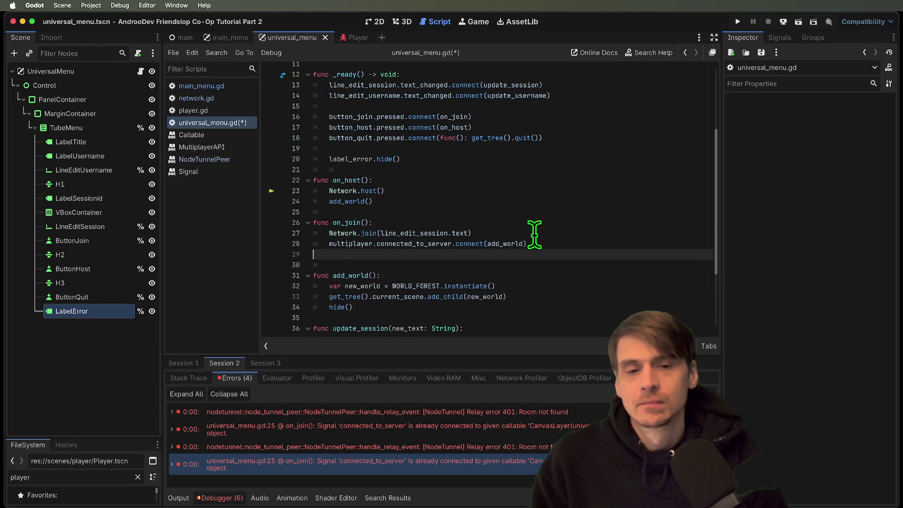
type("label_error.hide()")
key("Down")
scroll(534, 235, "down", 3)
key("ctrl+s")
Step: Copy the hide call into _ready and start a '# TODO:' comment below it
scroll(520, 239, "down", 1)
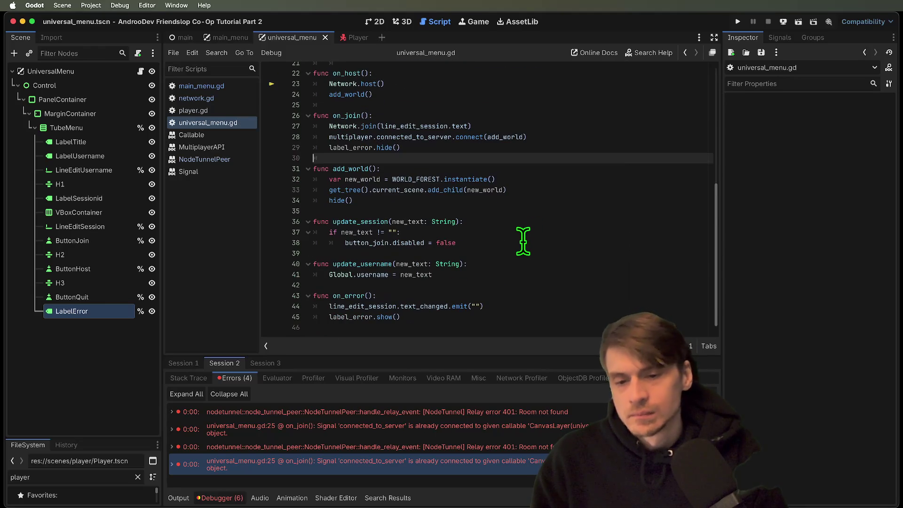
key("ctrl+End")
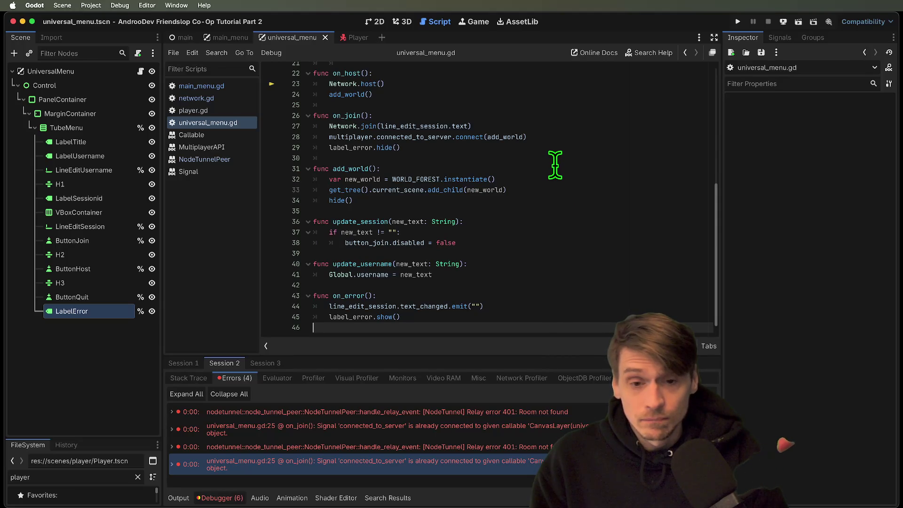
left_click(345, 149)
triple_click(345, 148)
key("ctrl+c")
scroll(619, 137, "up", 3)
left_click(619, 137)
key("ctrl+v")
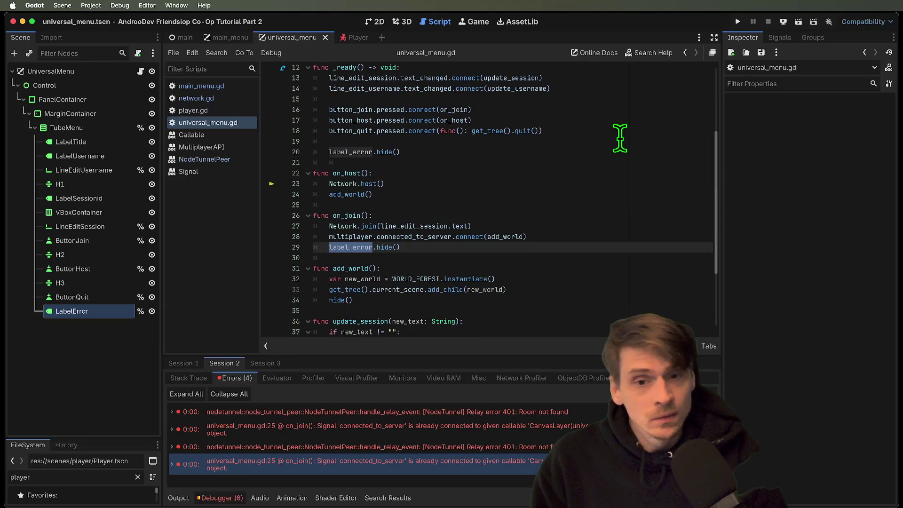
key("Return")
key("Down")
key("Down")
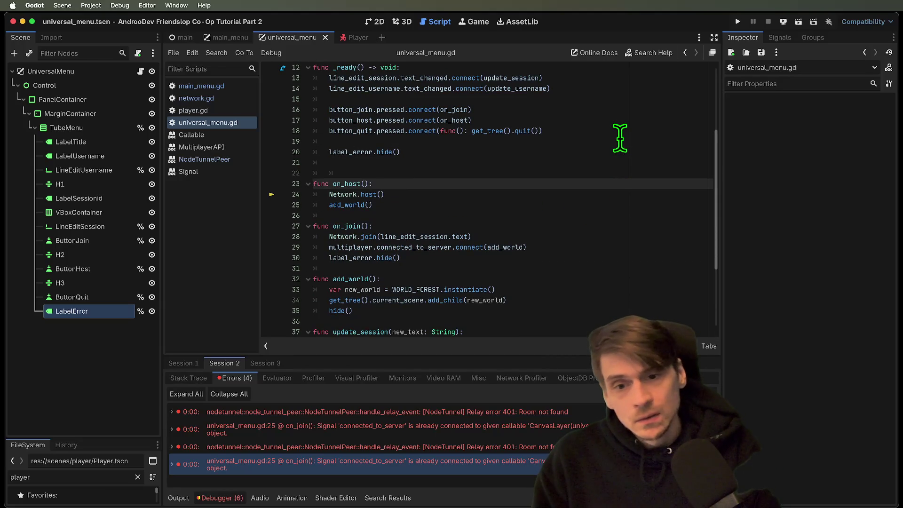
key("Up")
key("Up")
type("#")
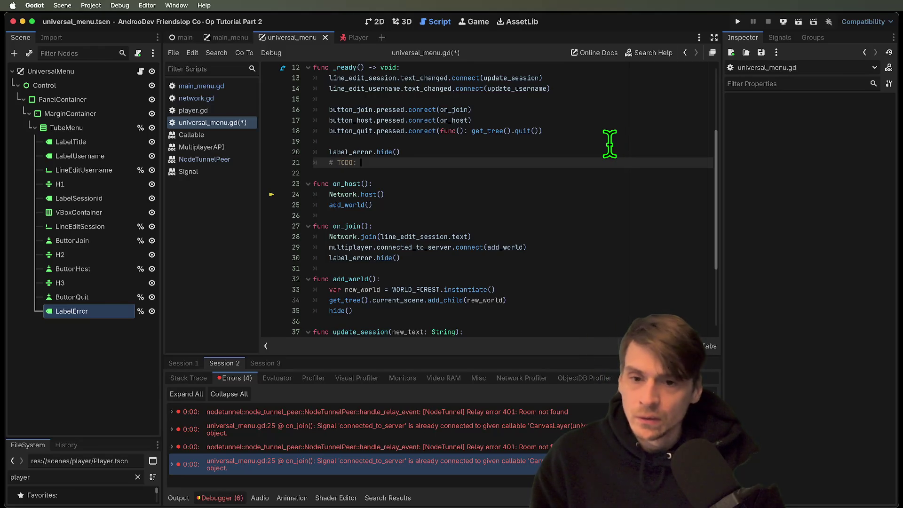
left_click(237, 98)
scroll(583, 188, "up", 10)
scroll(583, 187, "up", 12)
scroll(566, 263, "down", 1)
left_click(564, 274)
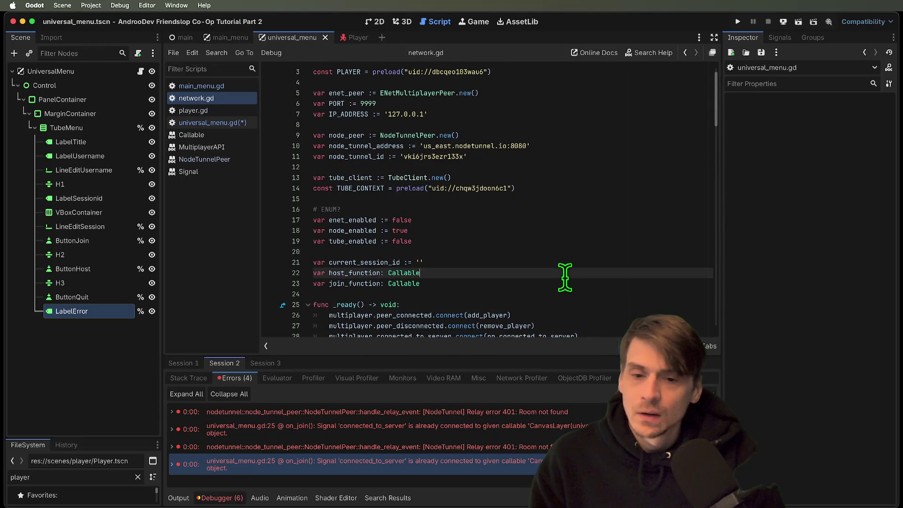
left_click(569, 200)
key("Down")
key("shift+Down")
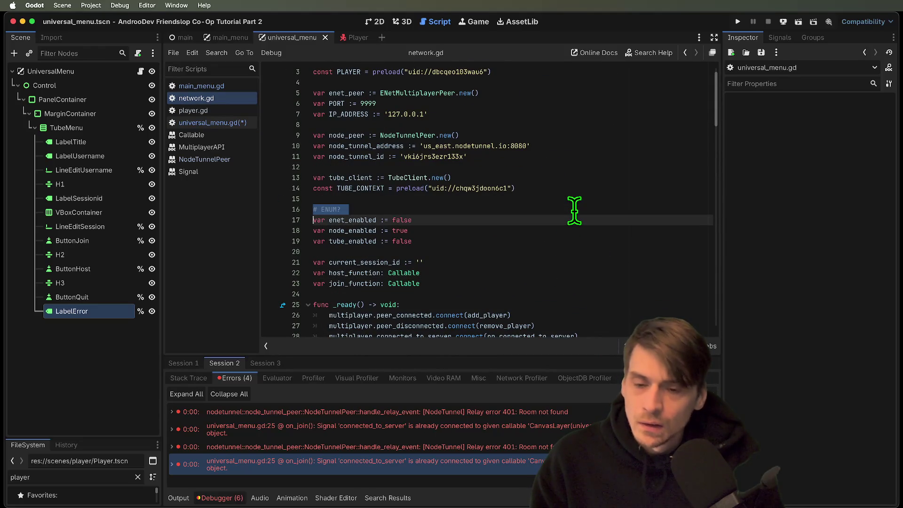
scroll(574, 210, "down", 5)
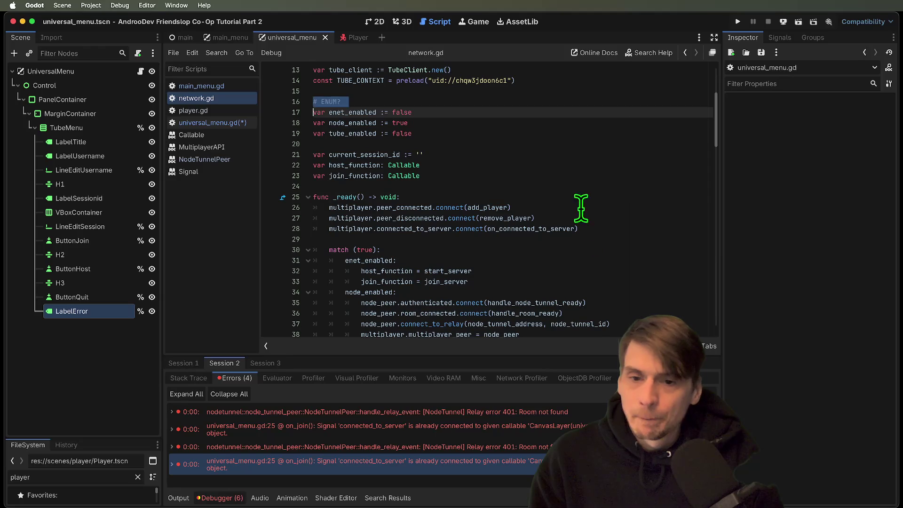
left_click(574, 197)
key("Up")
key("Return")
key("Return")
key("Up")
type("s")
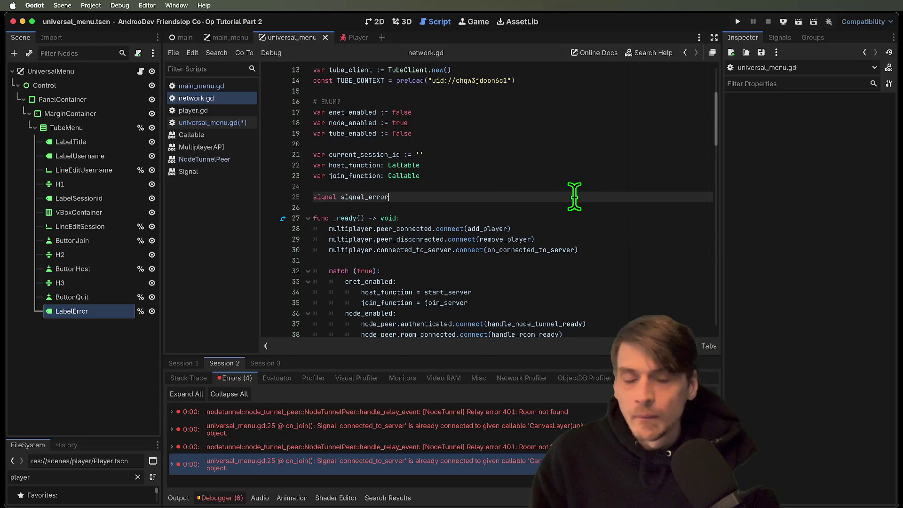
double_click(369, 196)
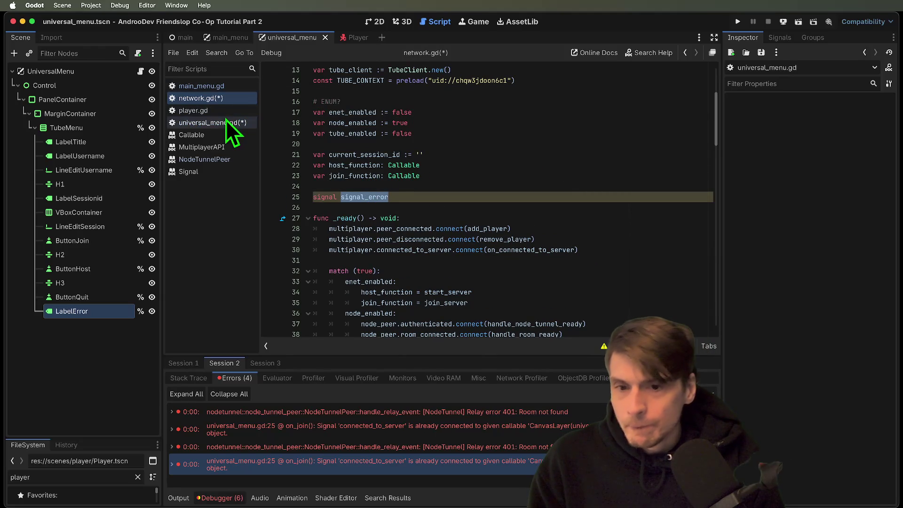
scroll(605, 177, "down", 5)
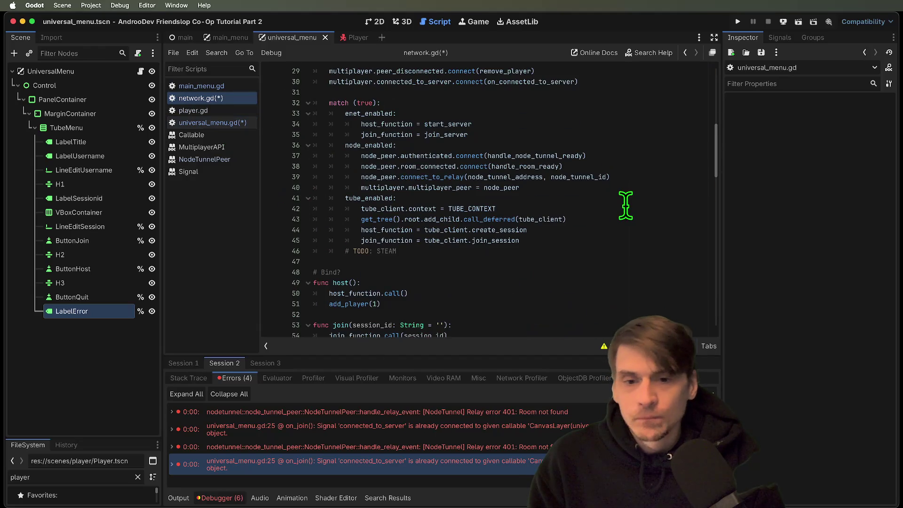
left_click(606, 238)
key("Return")
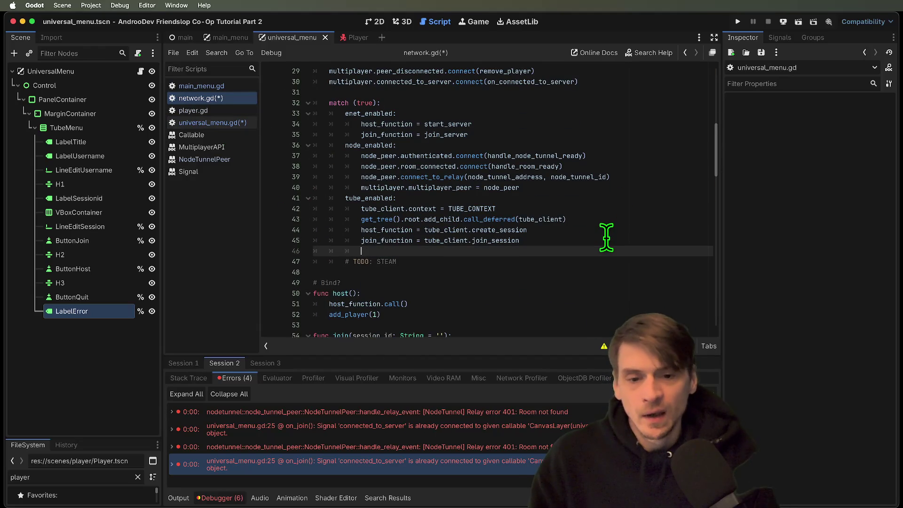
type("tube_client.error")
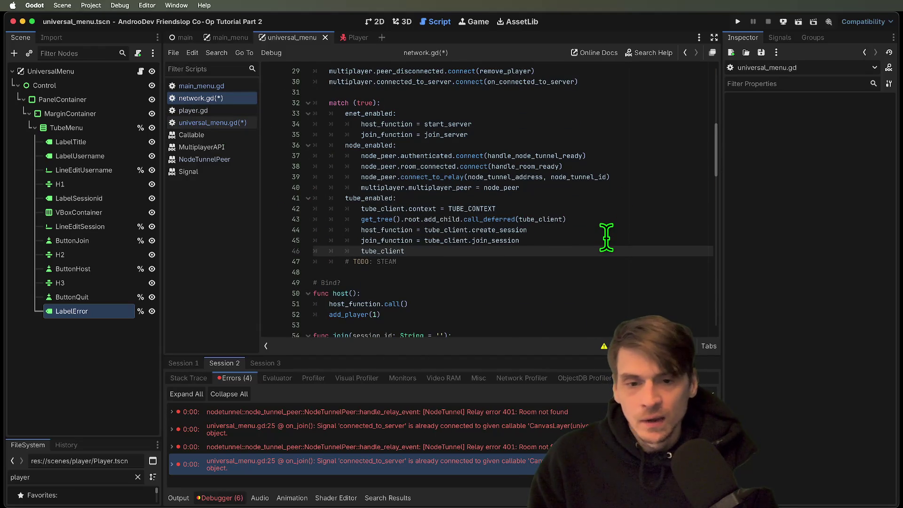
key("Return")
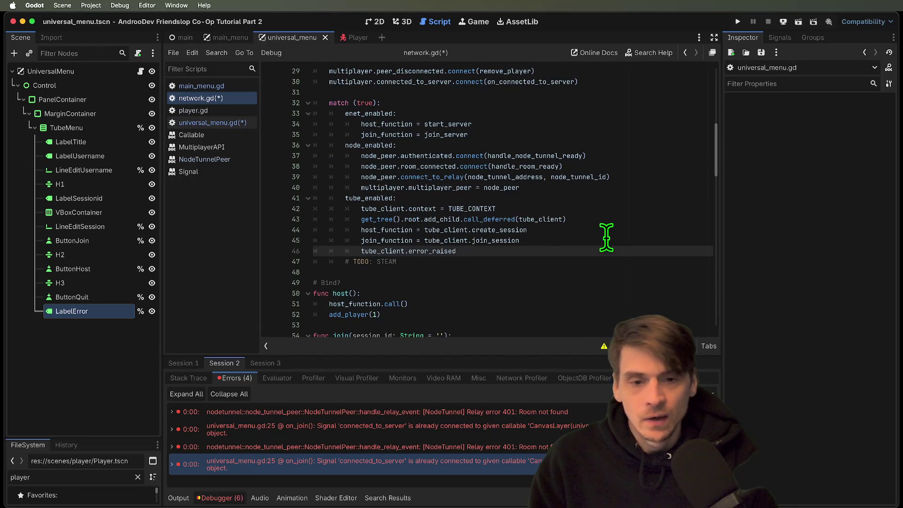
double_click(430, 251)
scroll(431, 249, "up", 3)
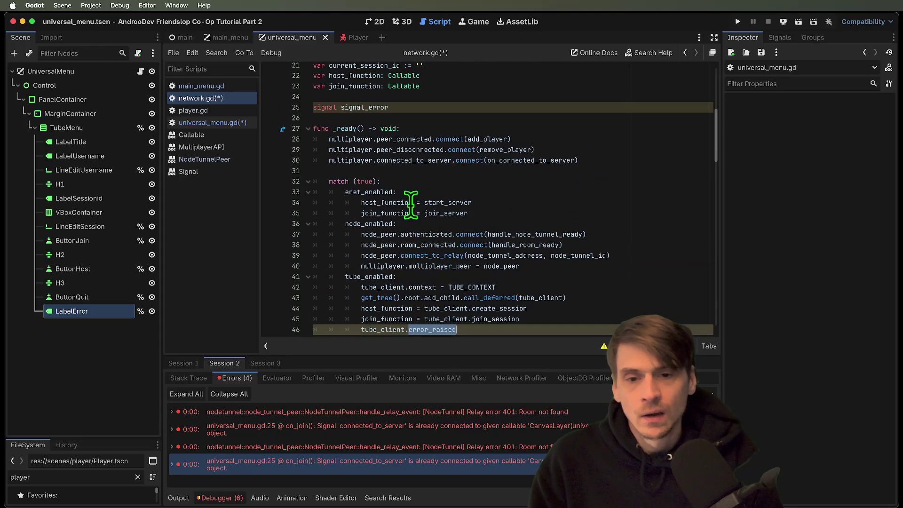
left_click(471, 106)
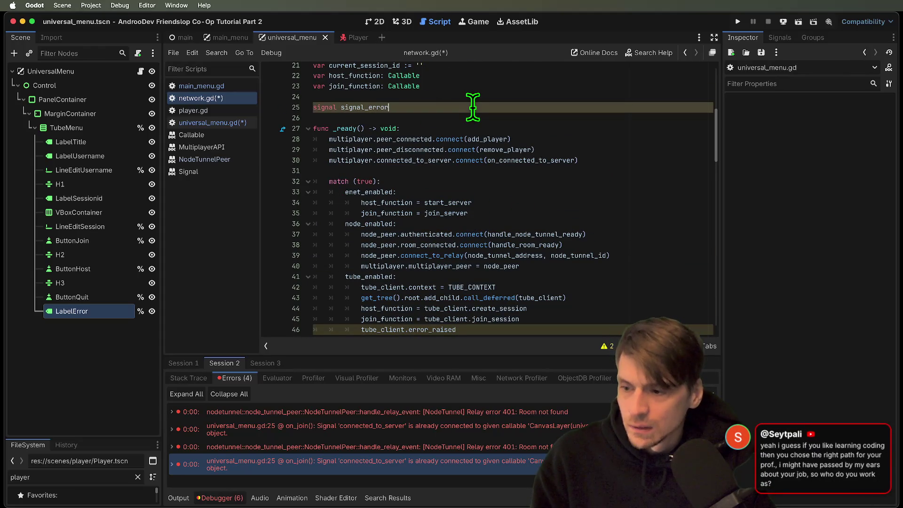
type("_raised")
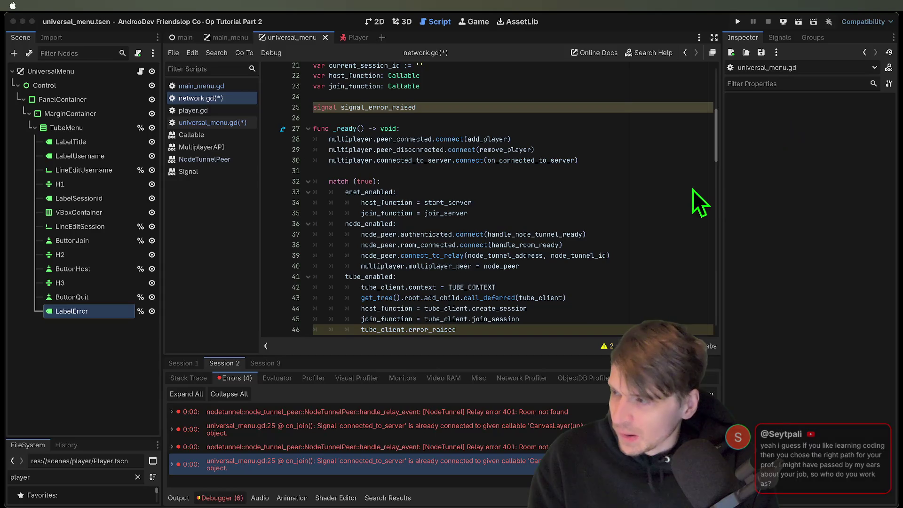
key("super+Tab")
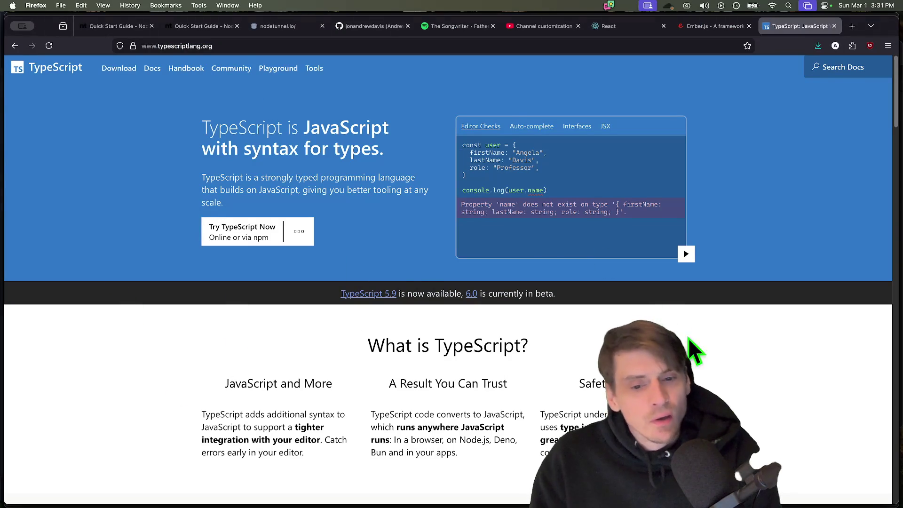
Step: Browse the TypeScript page, then highlight 'web developers.' in the Ember.js heading
scroll(661, 312, "down", 5)
scroll(836, 322, "up", 5)
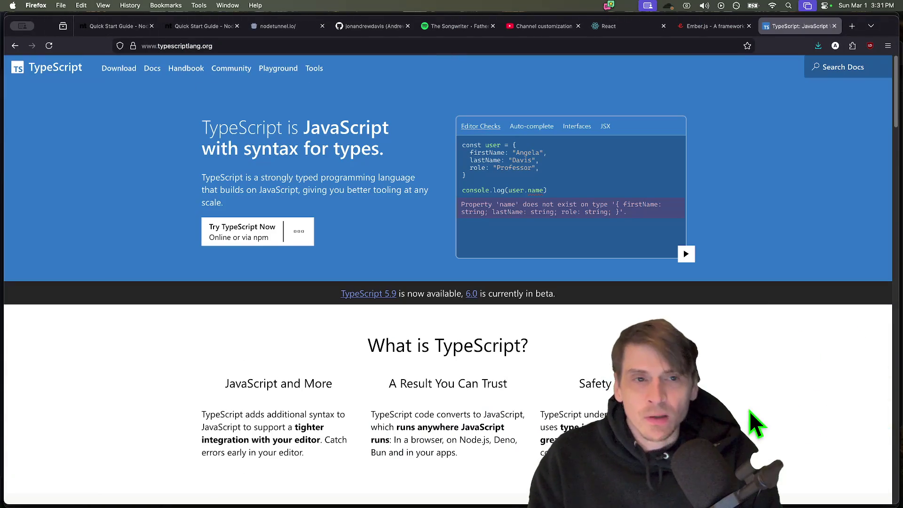
key("ctrl+shift+Tab")
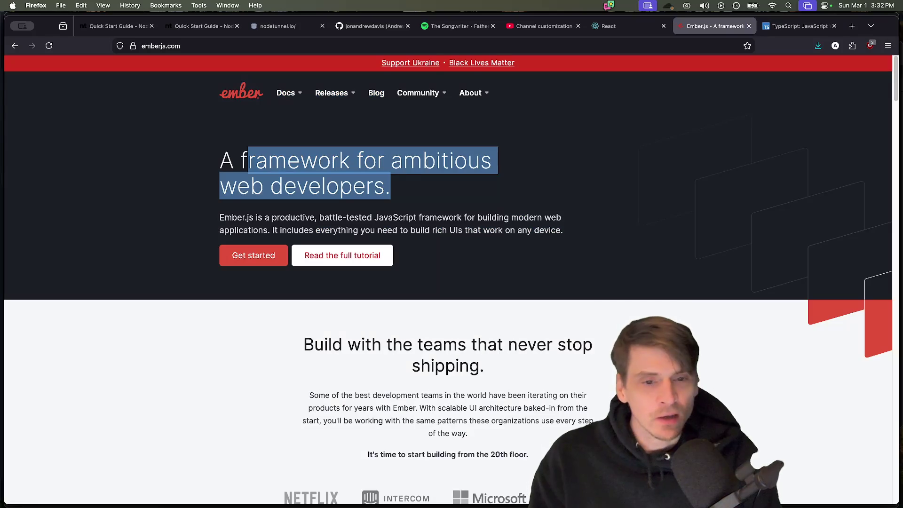
left_click(306, 157)
left_click_drag(219, 186, 506, 202)
left_click(758, 333)
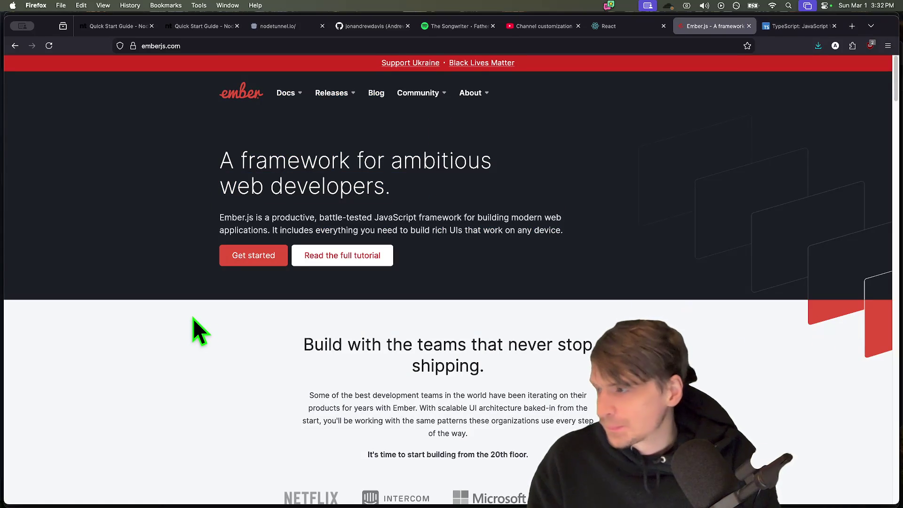
Step: Scroll through the React homepage, then close the React, Ember.js and TypeScript tabs
key("ctrl+shift+Tab")
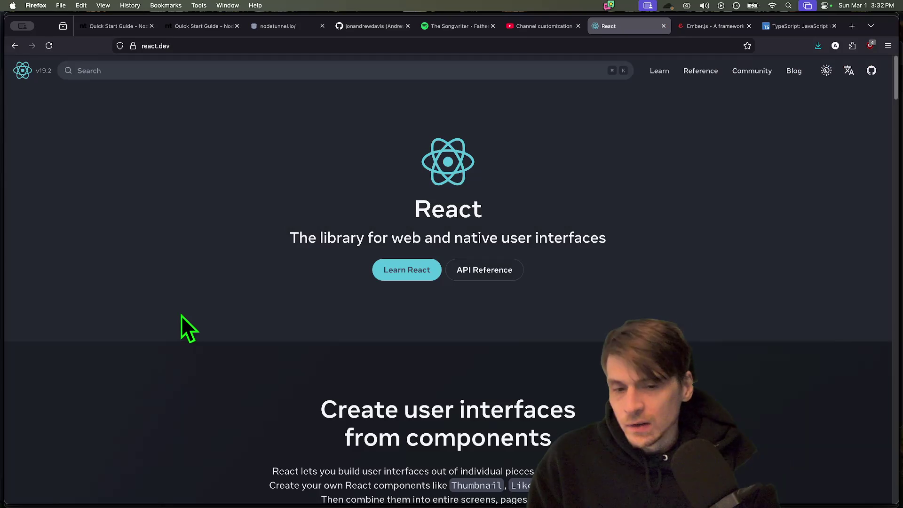
left_click_drag(233, 228, 583, 357)
scroll(564, 343, "down", 3)
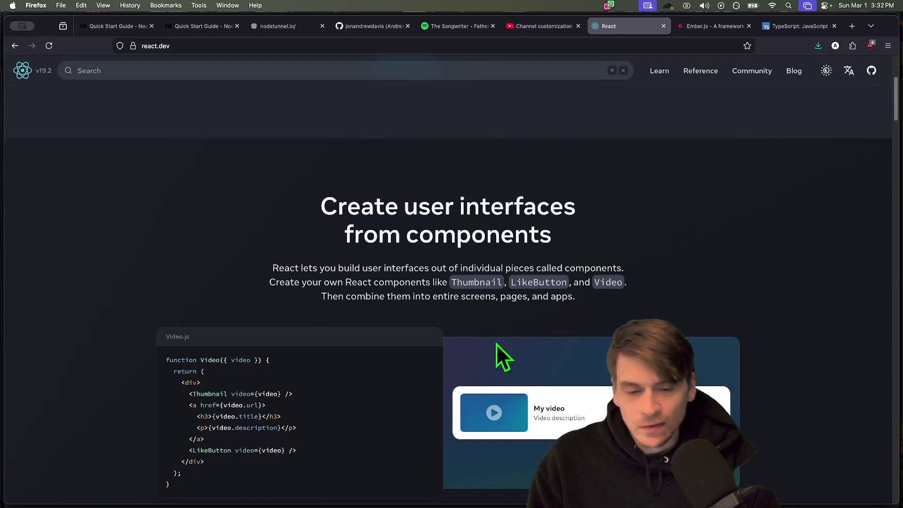
scroll(436, 365, "down", 3)
scroll(436, 365, "down", 5)
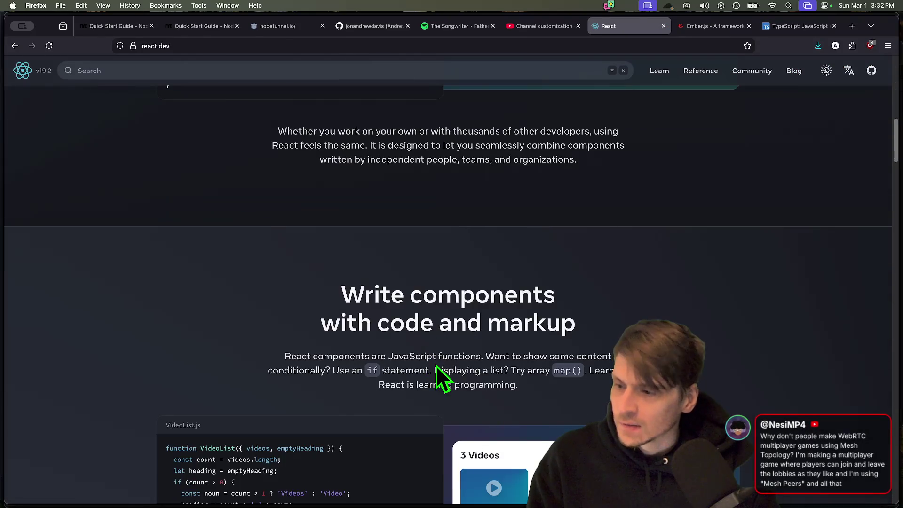
key("super+w")
key("super+w")
key("super+w")
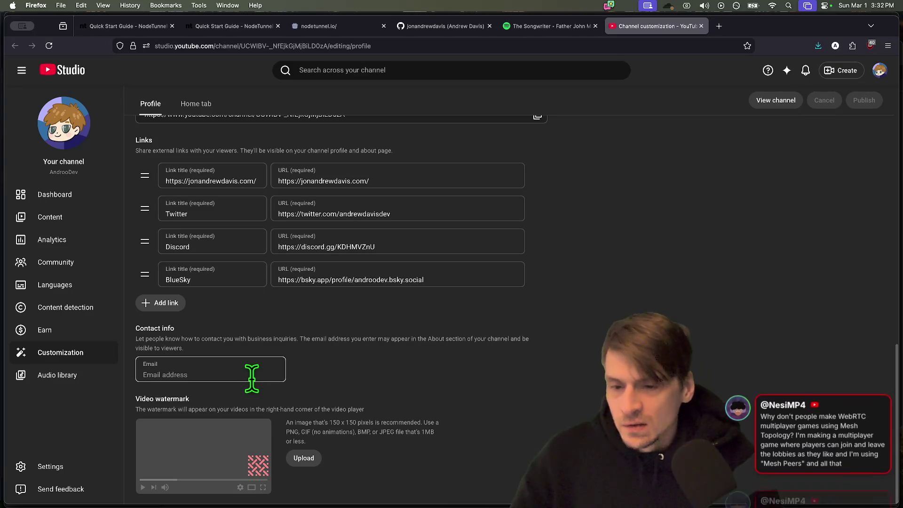
Step: Close YouTube Studio and load the p2p GitHub repository from a new tab
middle_click(661, 29)
double_click(662, 28)
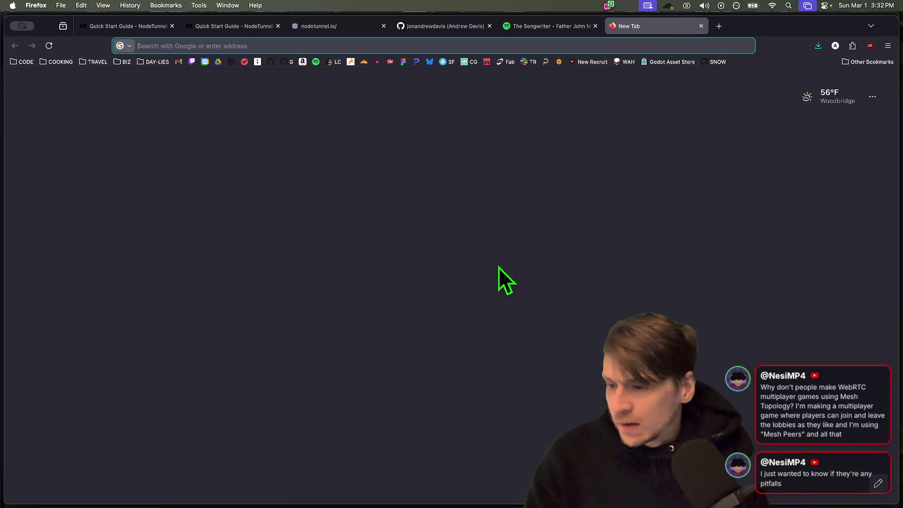
type("w")
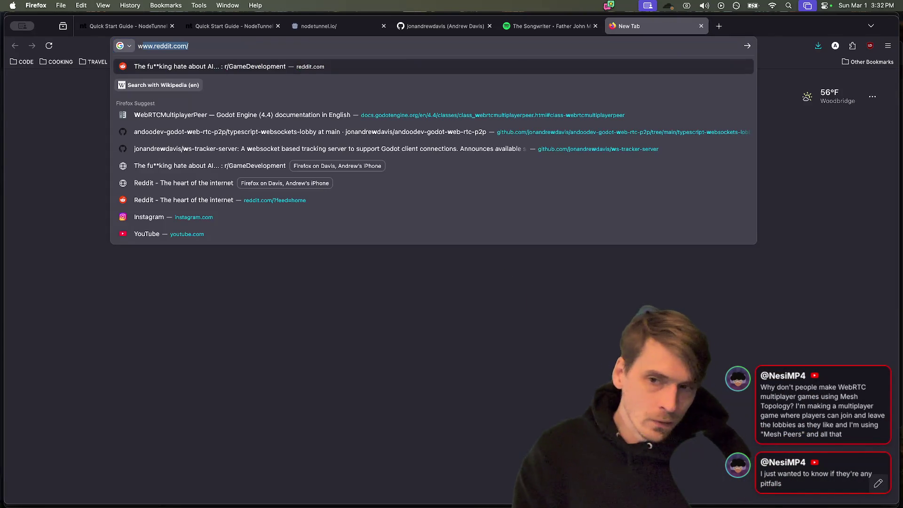
key("BackSpace")
key("BackSpace")
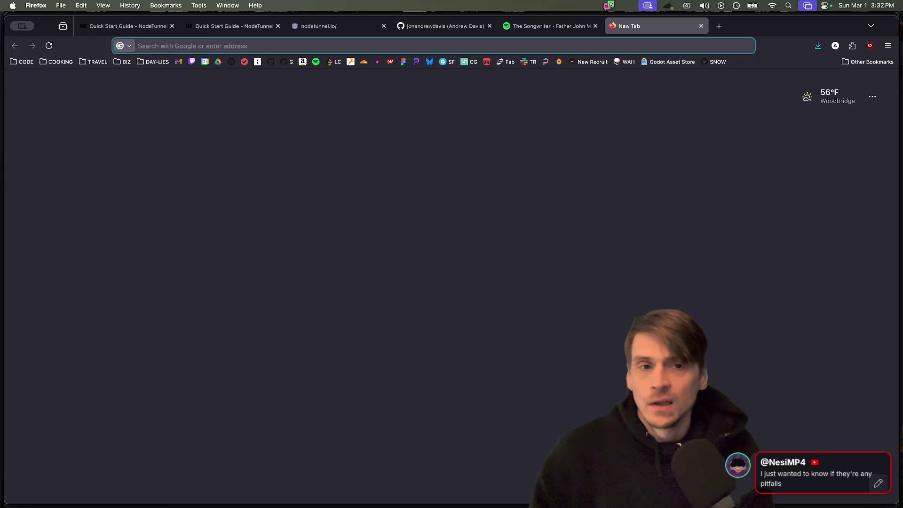
type("p2p")
key("Down")
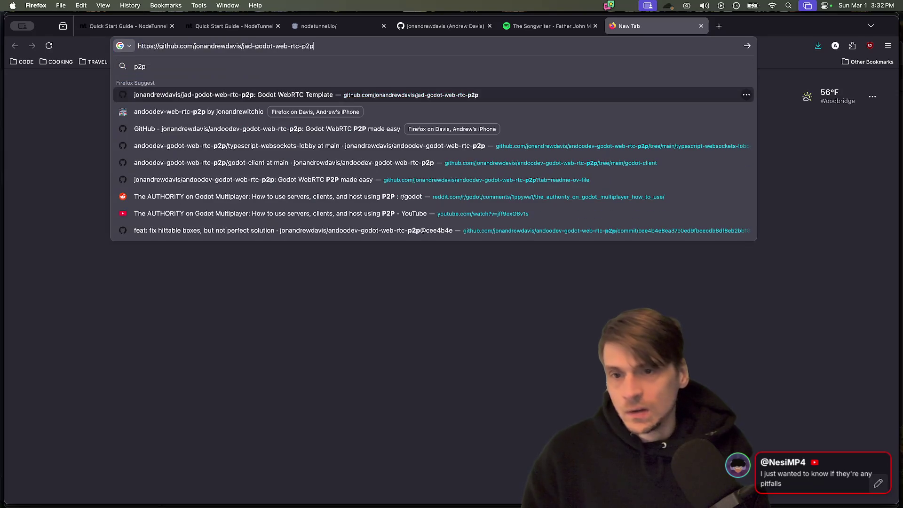
key("Return")
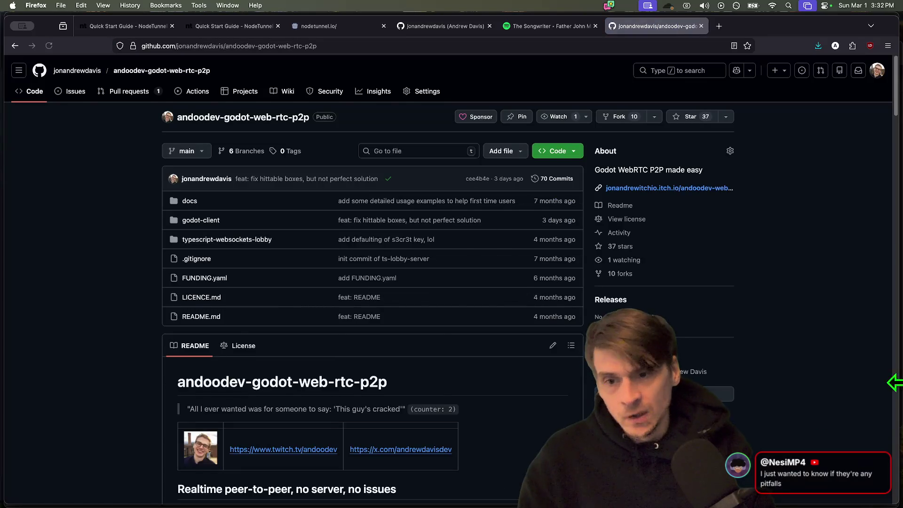
Step: Scroll the README and open the In Game screenshot web_rtc_screen_2.png
scroll(859, 386, "down", 10)
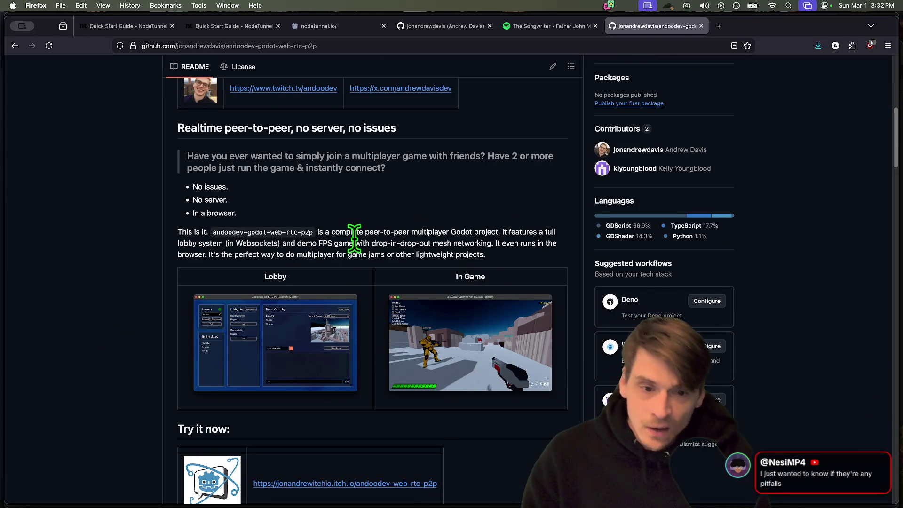
left_click_drag(490, 244, 318, 244)
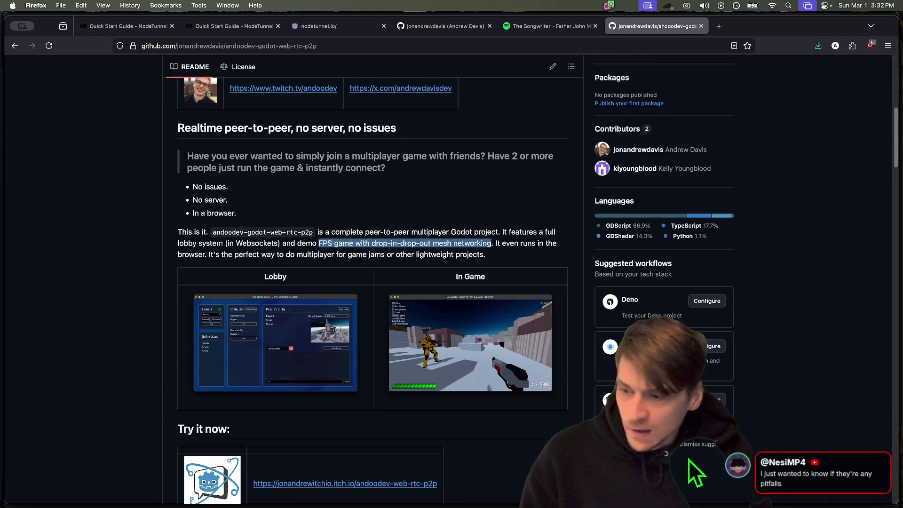
scroll(507, 357, "down", 4)
left_click(518, 425)
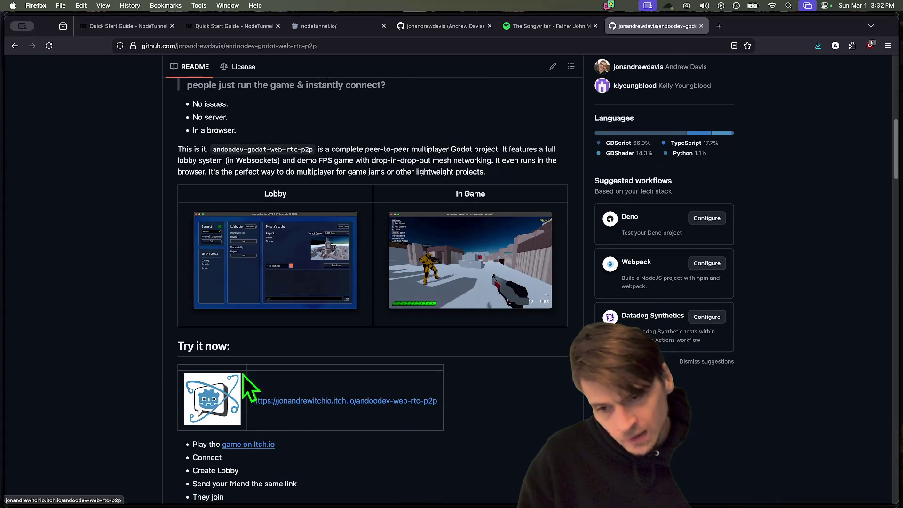
scroll(332, 296, "down", 3)
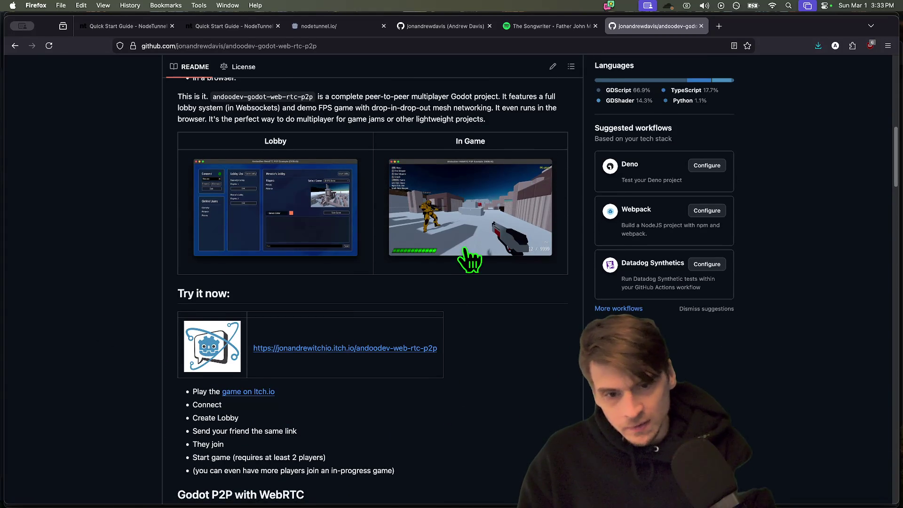
left_click(468, 247)
scroll(682, 316, "down", 2)
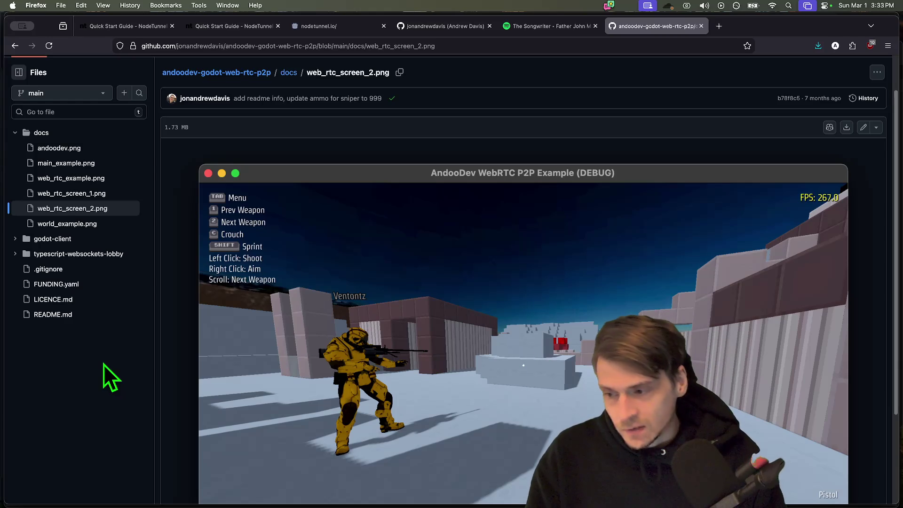
scroll(406, 372, "down", 3)
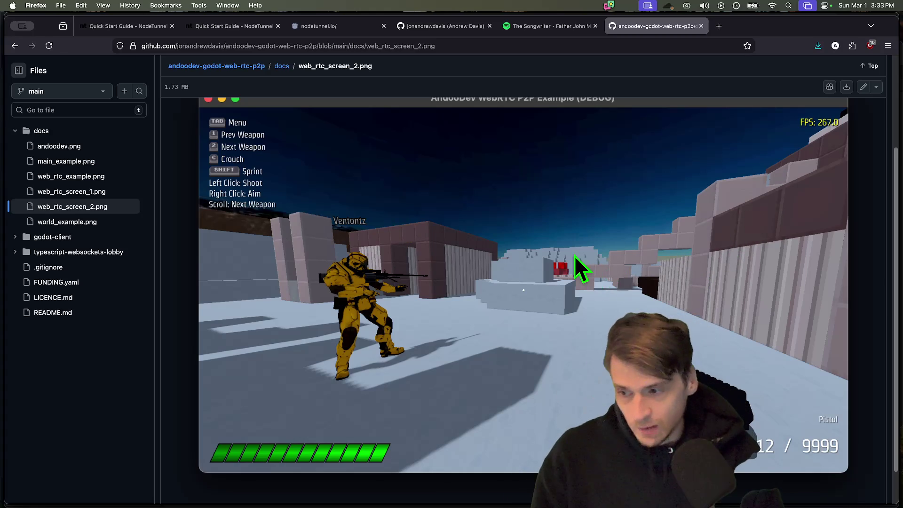
scroll(590, 221, "up", 5)
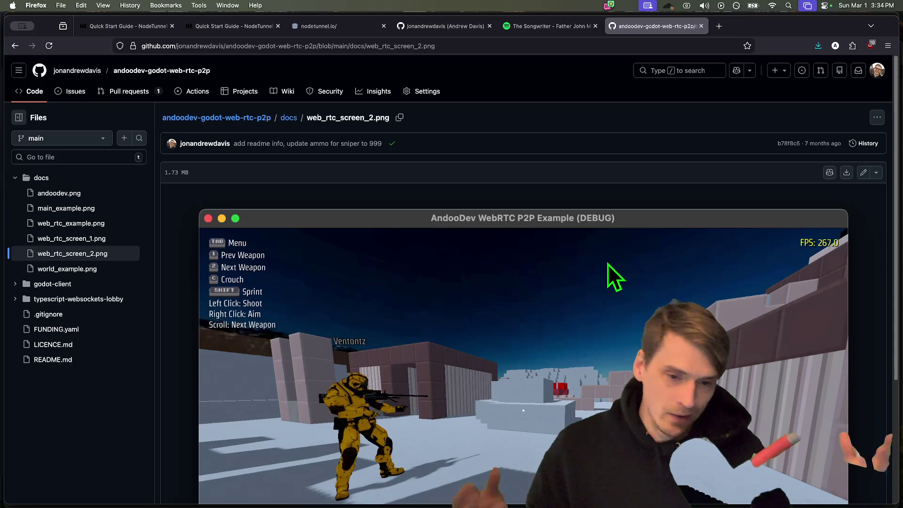
mouse_move(487, 497)
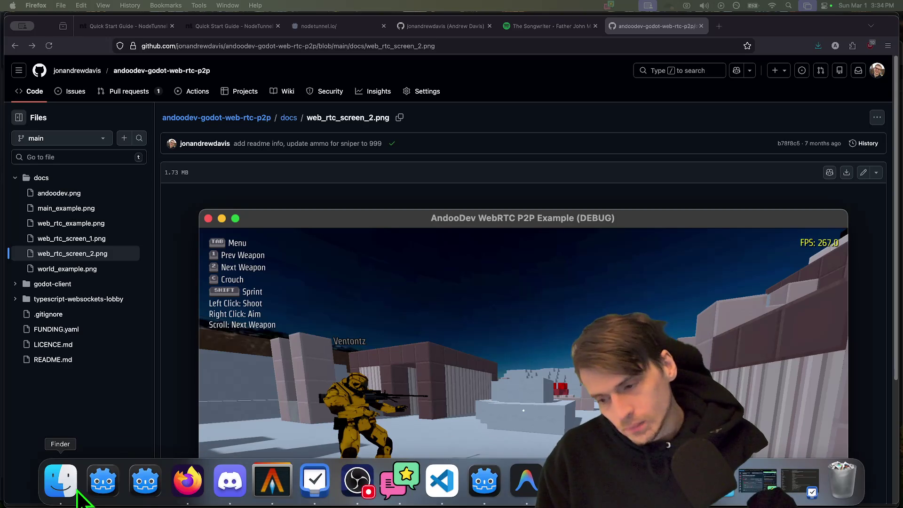
Step: Open Finder on the Desktop, jump to 'glory' files and preview glory1.gif
left_click(60, 481)
left_click(370, 107)
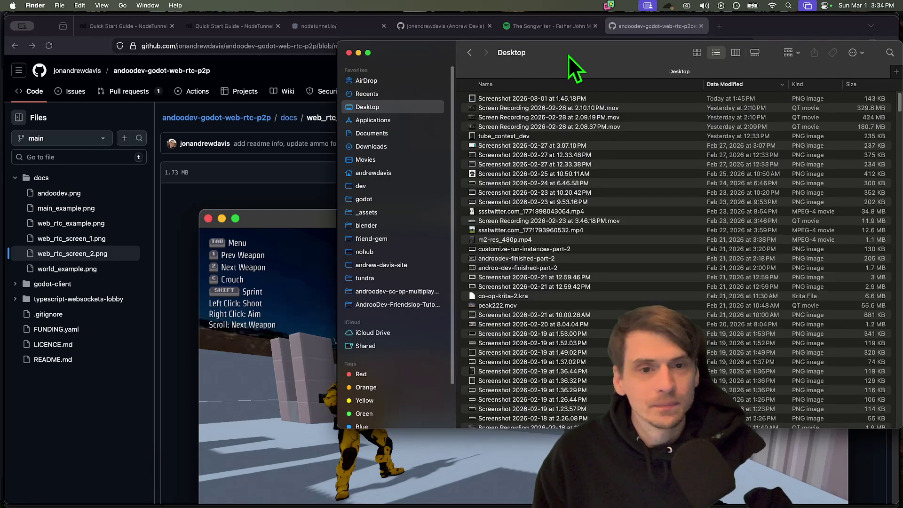
left_click_drag(568, 55, 392, 30)
scroll(341, 235, "down", 20)
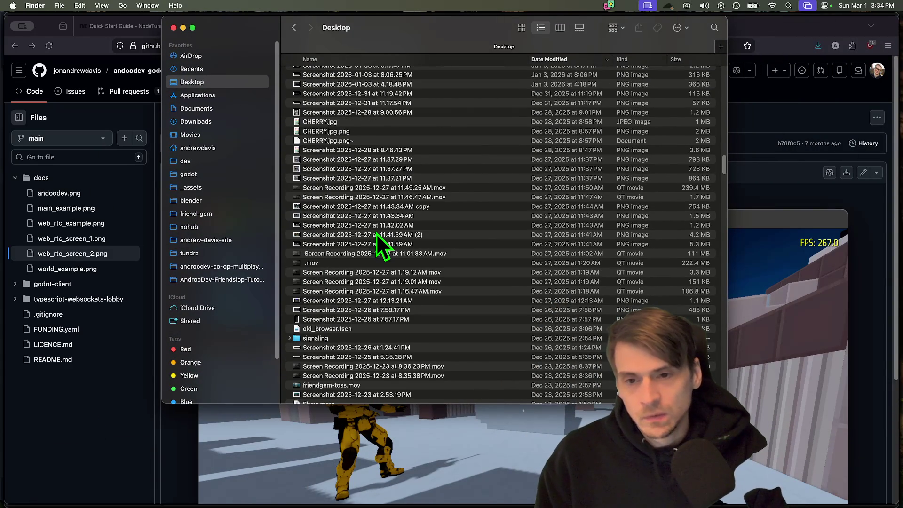
type("glory")
scroll(590, 355, "down", 10)
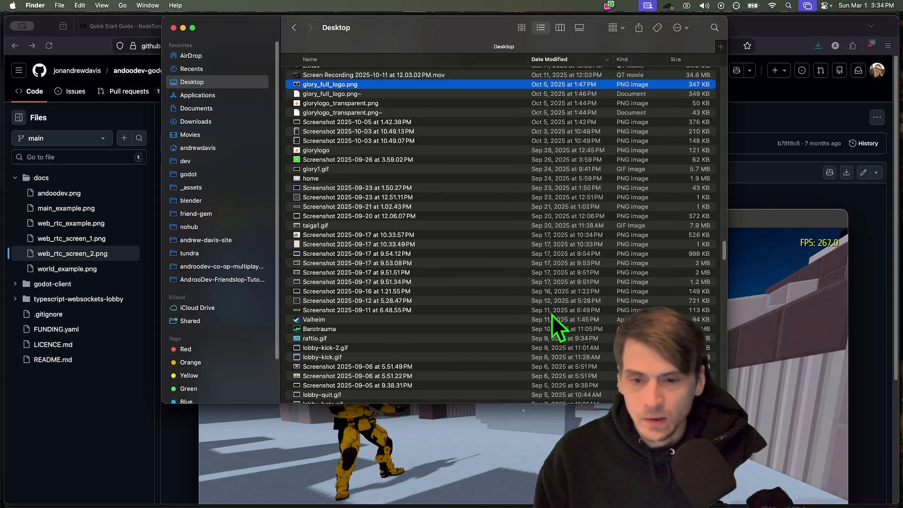
left_click(365, 178)
key("space")
key("space")
Step: Preview the glory222.gif animation, then close the Desktop window and its preview
scroll(455, 246, "up", 5)
scroll(455, 247, "up", 10)
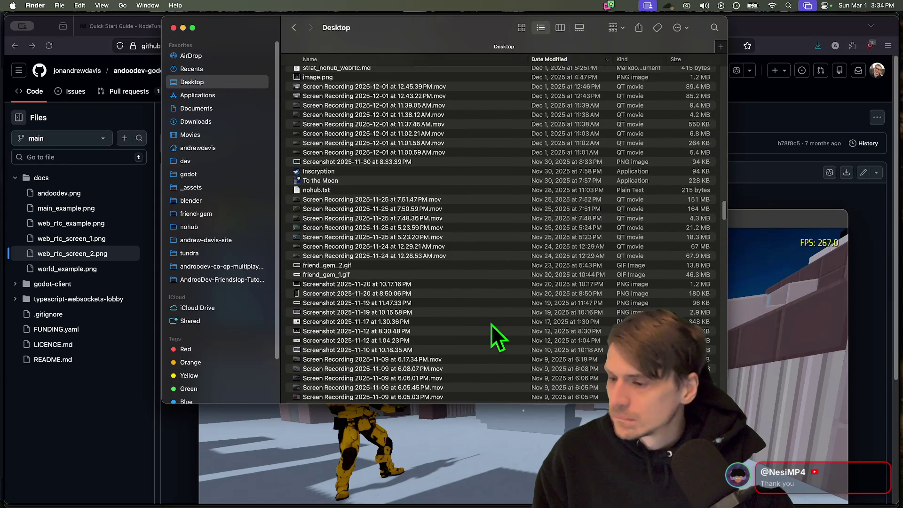
scroll(491, 323, "down", 5)
scroll(487, 323, "down", 5)
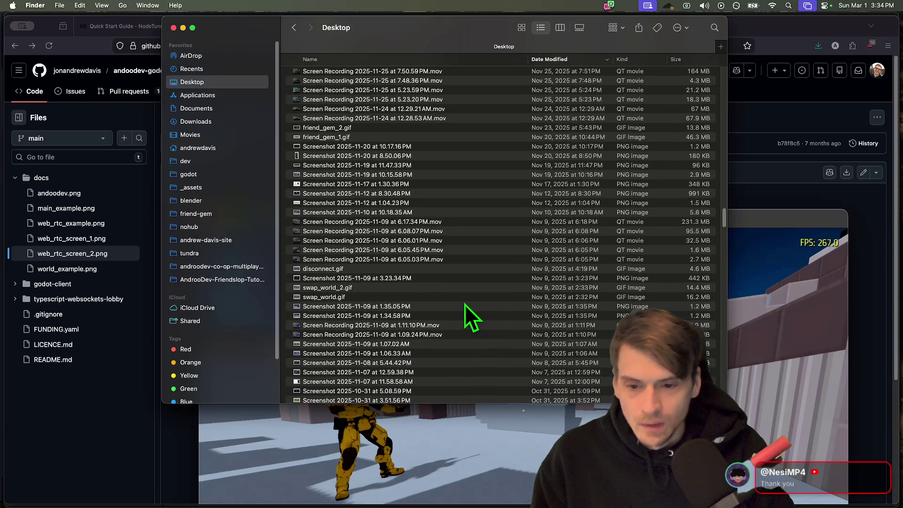
scroll(461, 301, "down", 15)
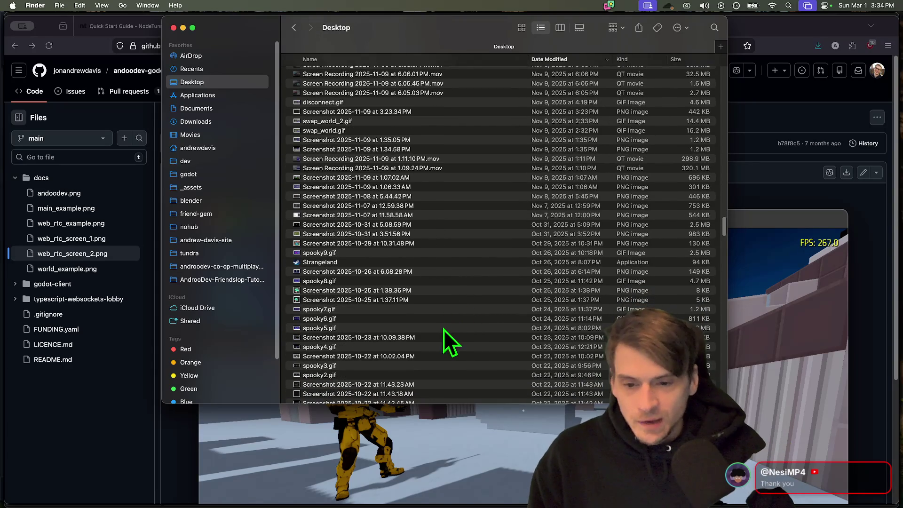
scroll(442, 331, "down", 5)
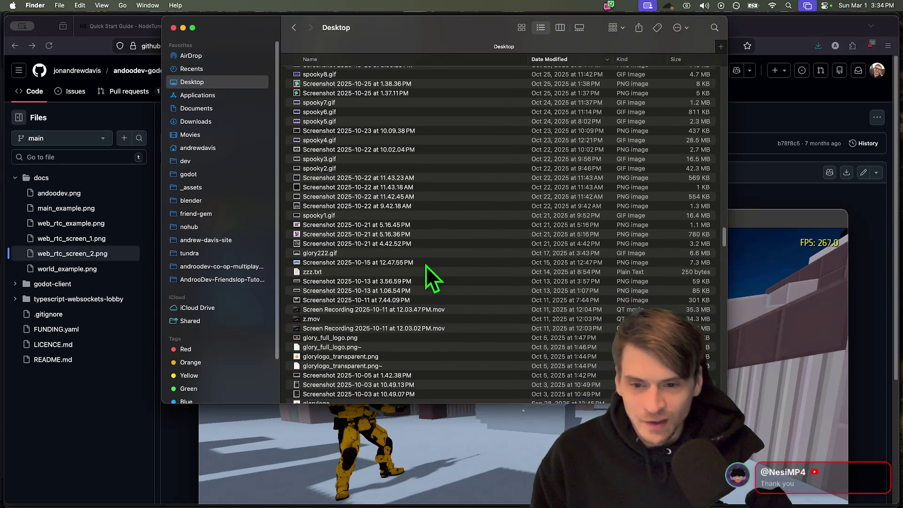
left_click(425, 254)
key("space")
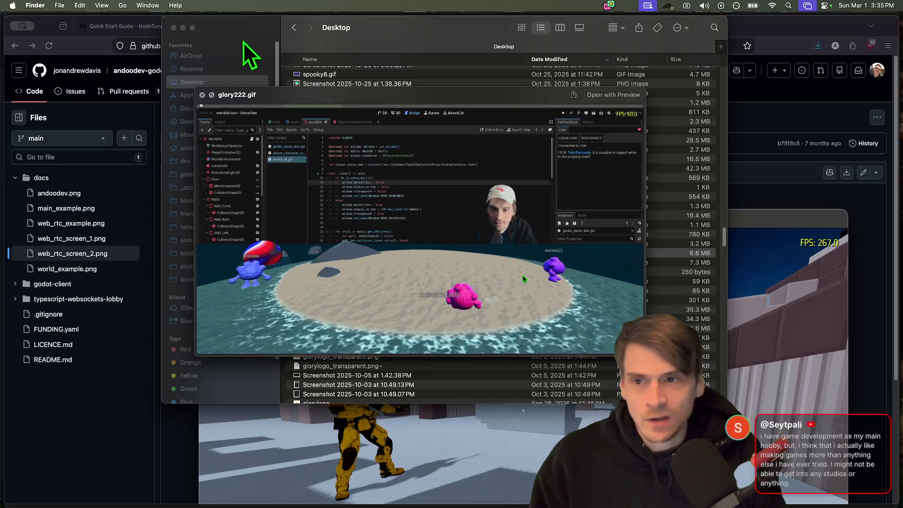
left_click(174, 28)
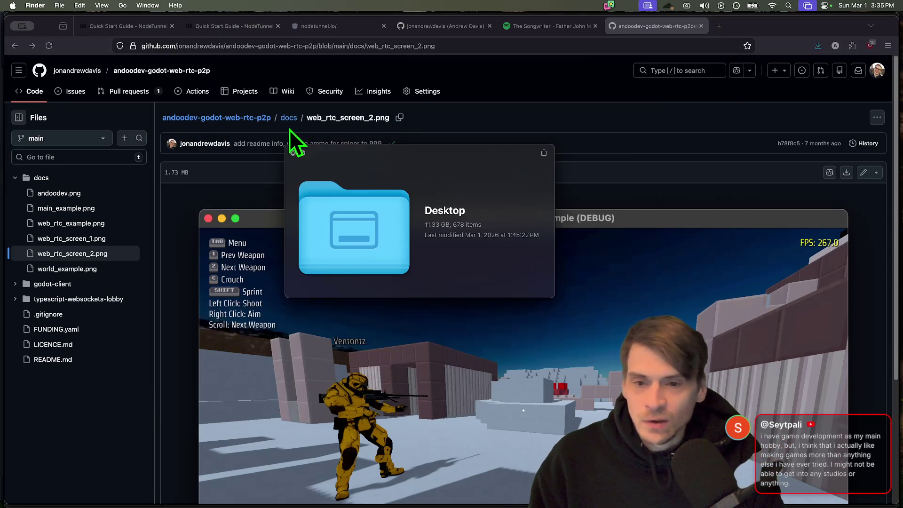
left_click(292, 153)
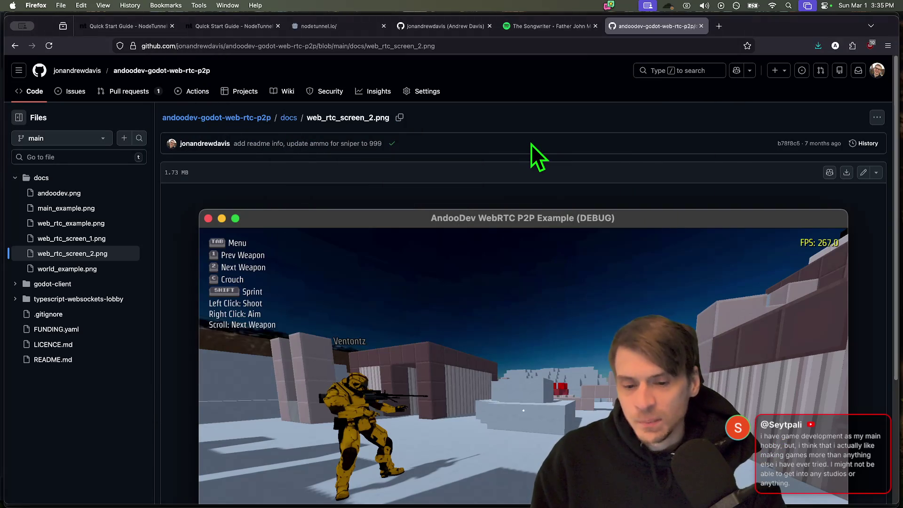
Step: Back in Godot, scroll through network.gd, placing the caret on the host line and line 48
key("super+Tab")
key("super+Tab")
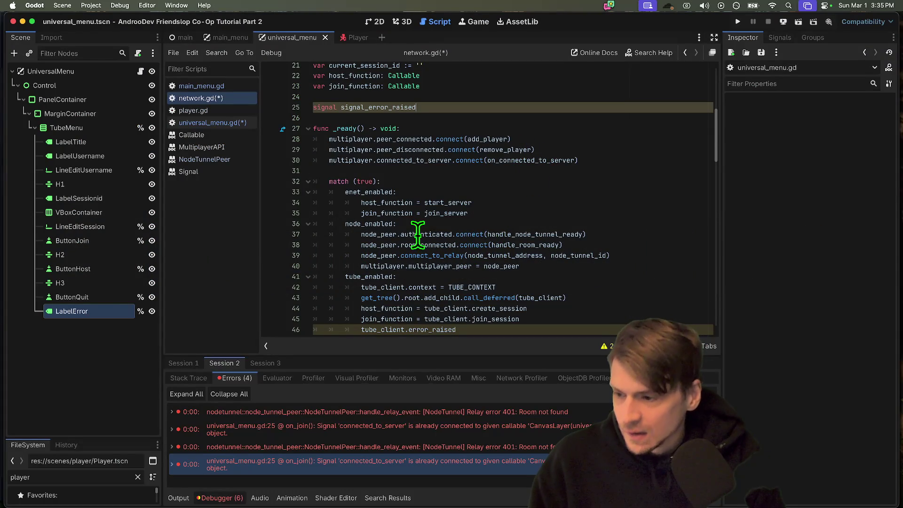
scroll(400, 233, "down", 4)
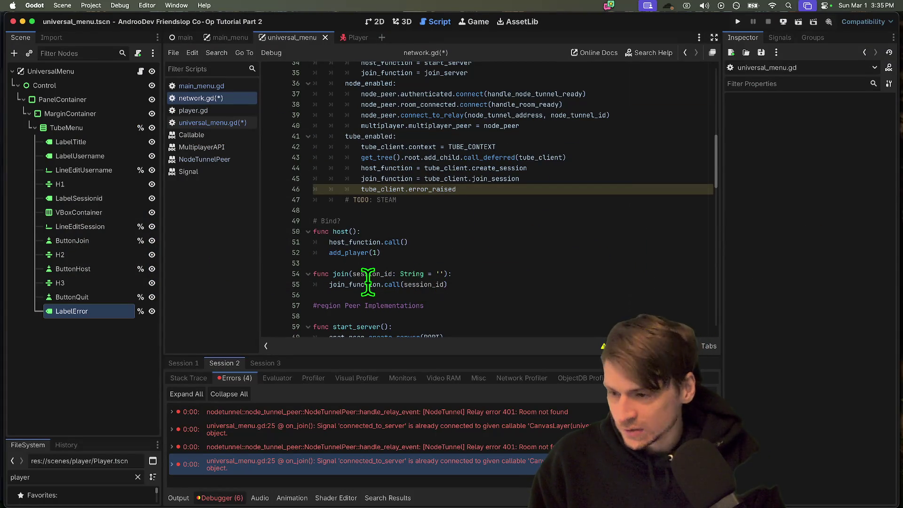
left_click(376, 230)
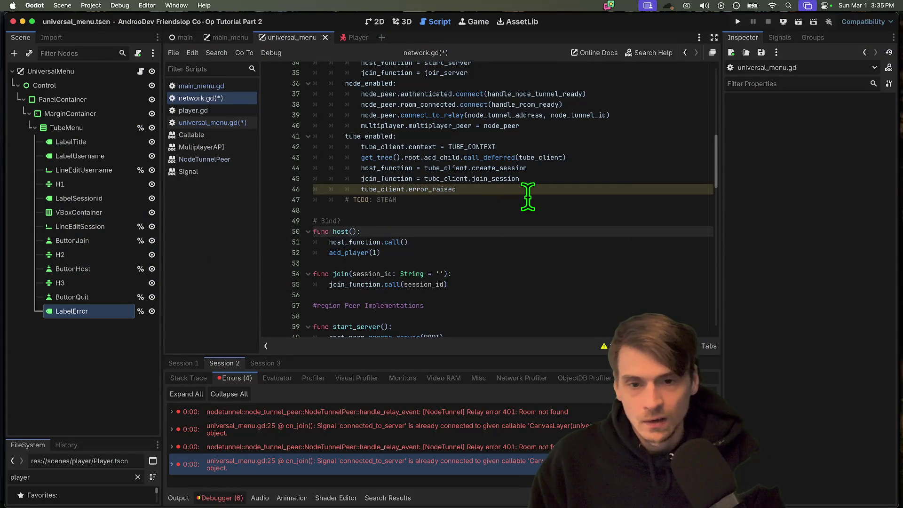
scroll(521, 207, "down", 8)
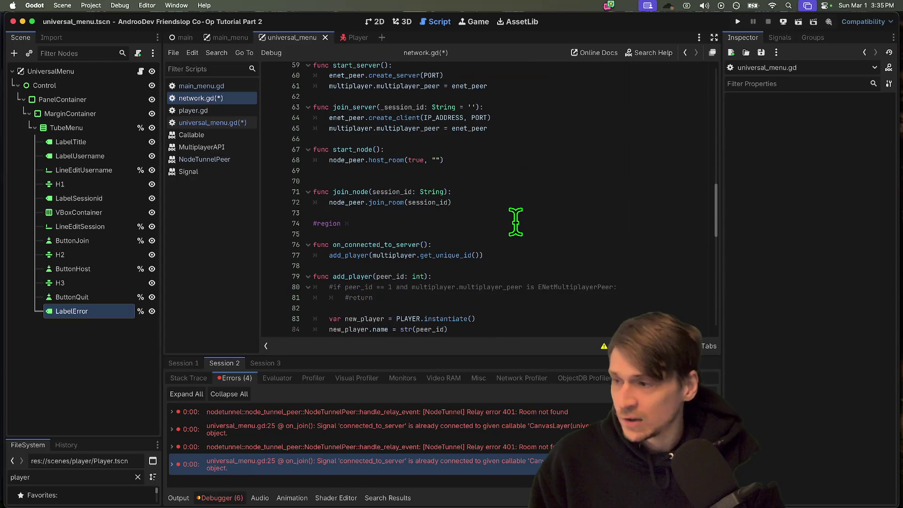
scroll(516, 221, "up", 7)
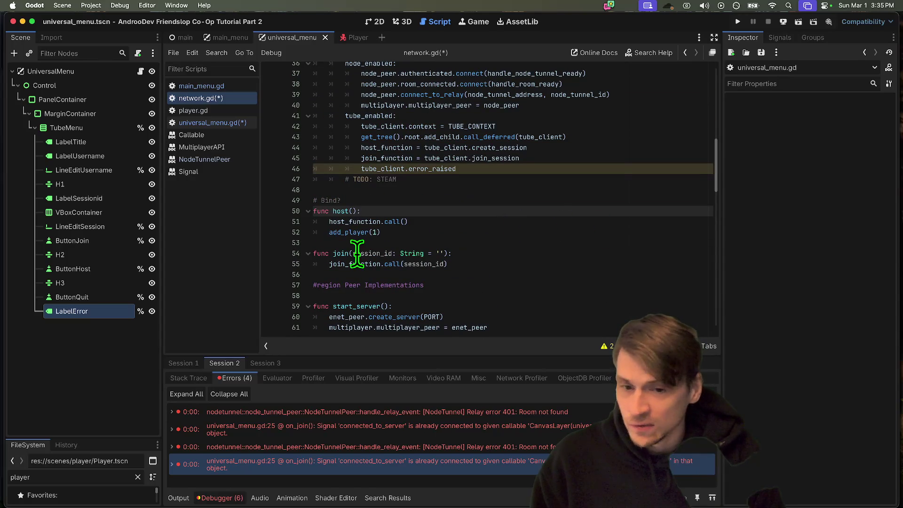
left_click(457, 189)
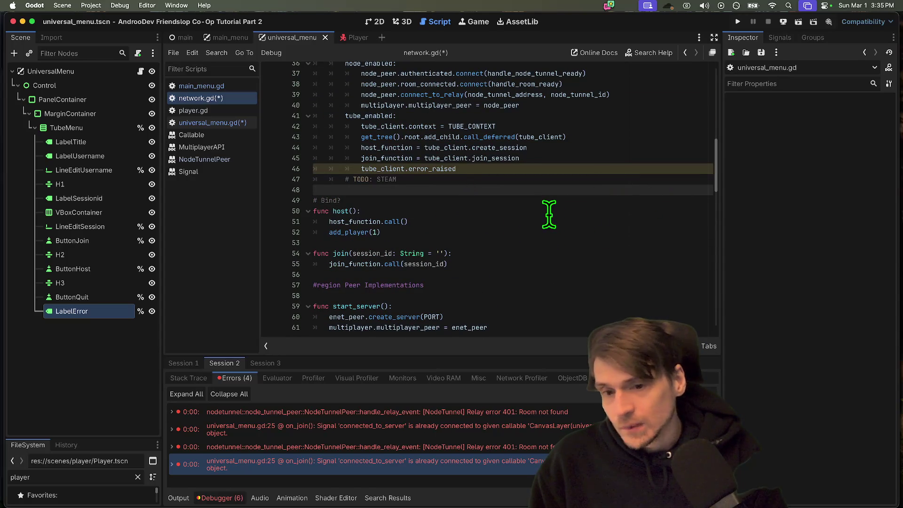
scroll(618, 187, "down", 10)
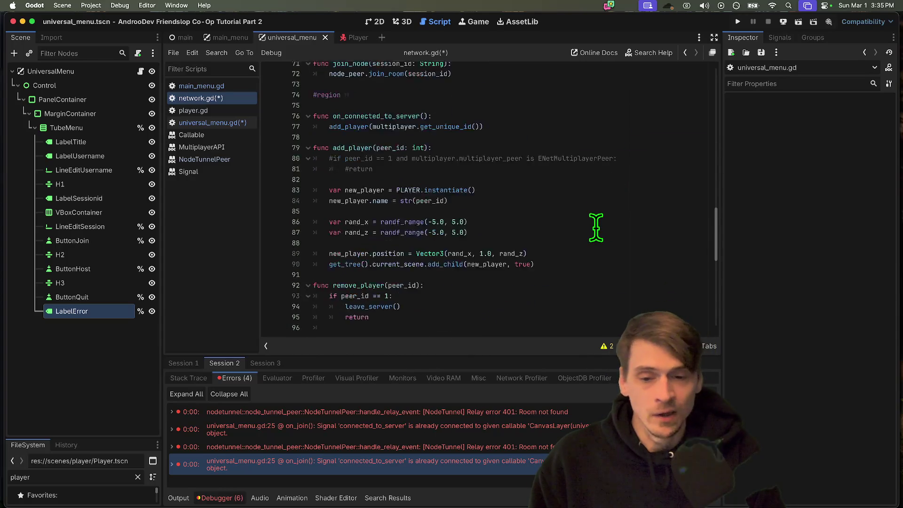
scroll(595, 226, "down", 7)
scroll(591, 218, "up", 10)
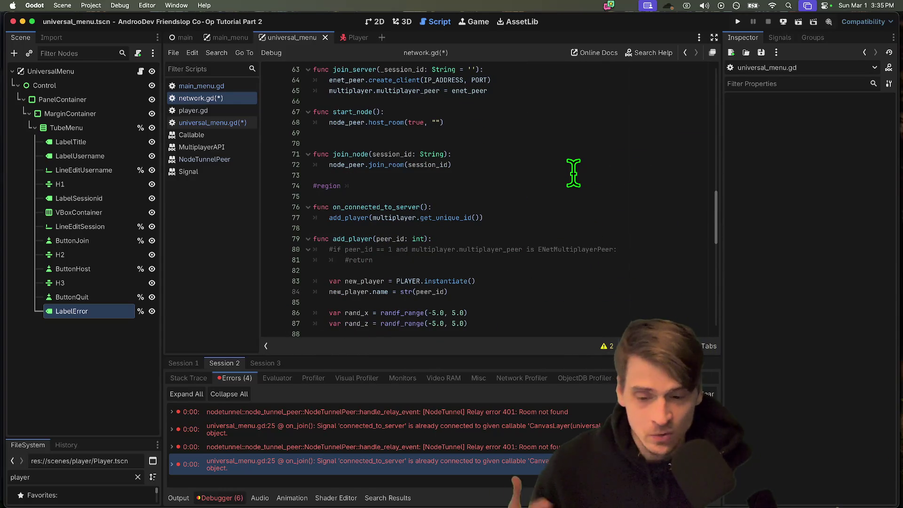
Step: Ignore the UNUSED_SIGNAL warning for signal_error_raised on line 25
left_click(707, 394)
left_click(607, 346)
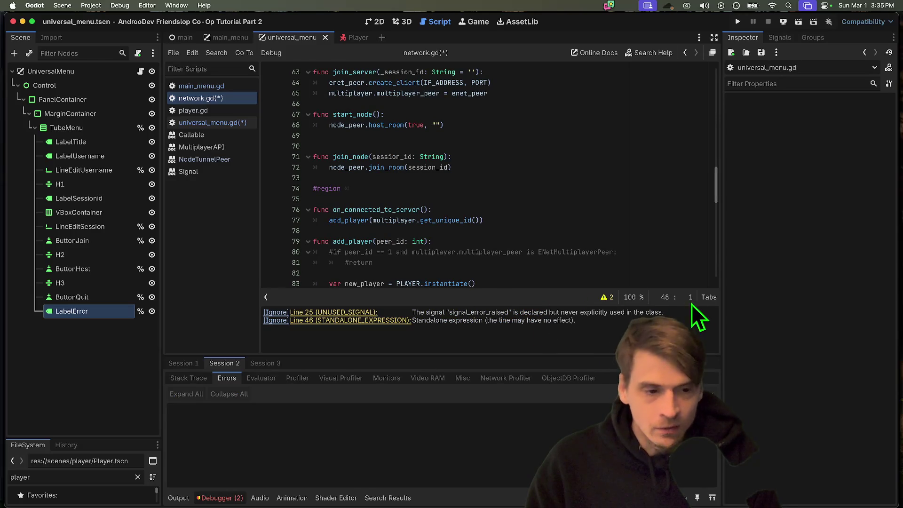
scroll(357, 344, "down", 10)
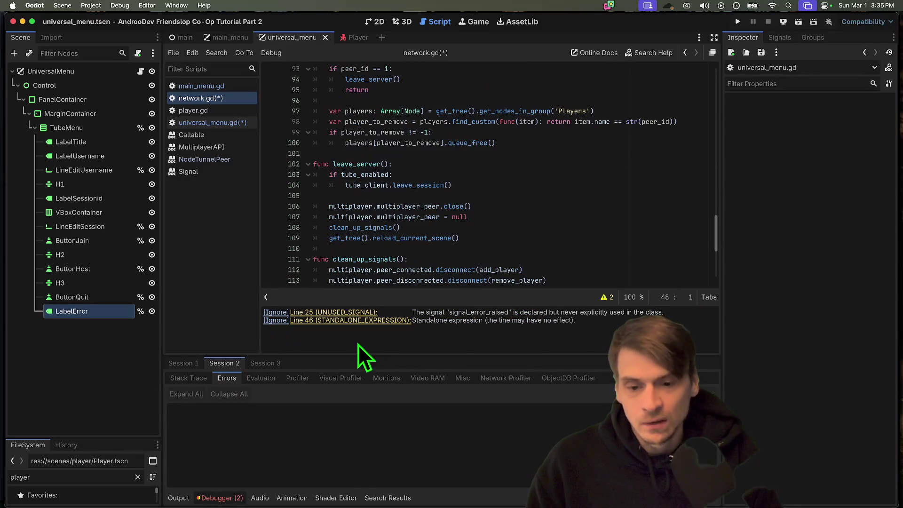
left_click(234, 125)
left_click(200, 98)
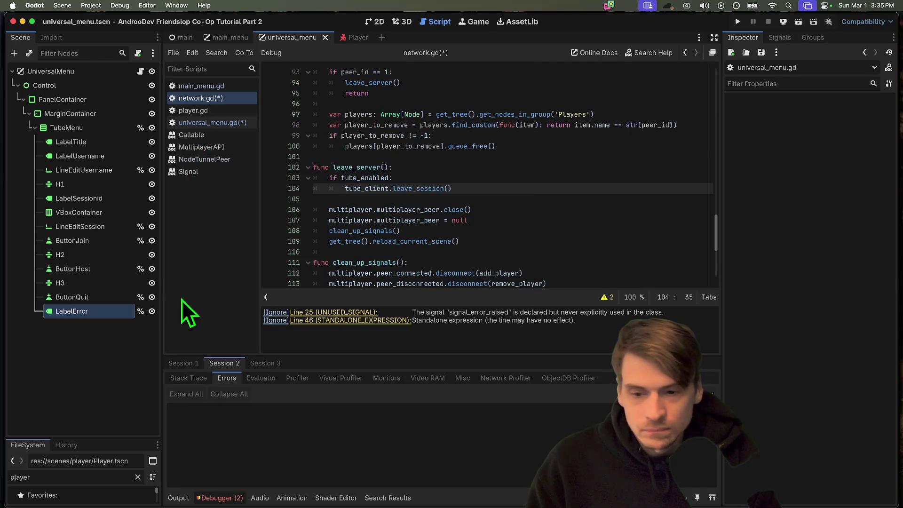
left_click(334, 312)
left_click(489, 178)
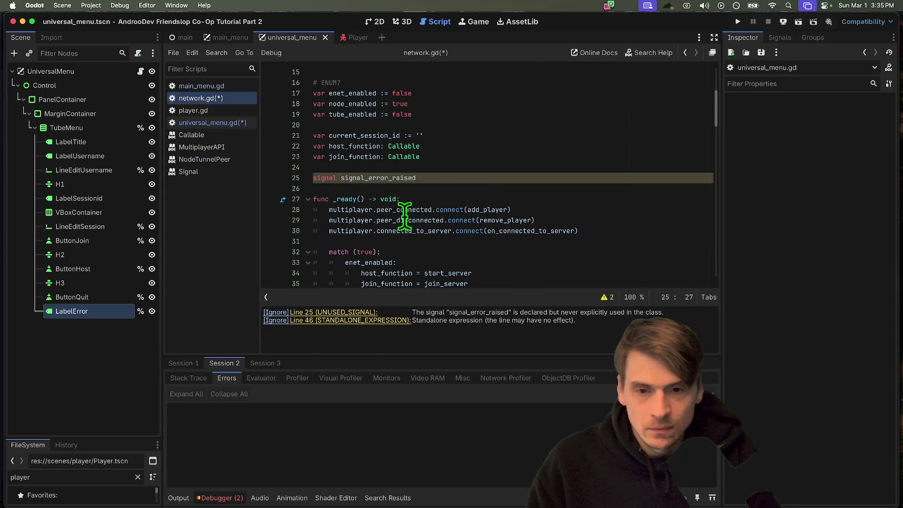
left_click(276, 313)
Step: Rewrite line 47 to start with signal_error_raised and tube_client.error_raised
left_click(339, 312)
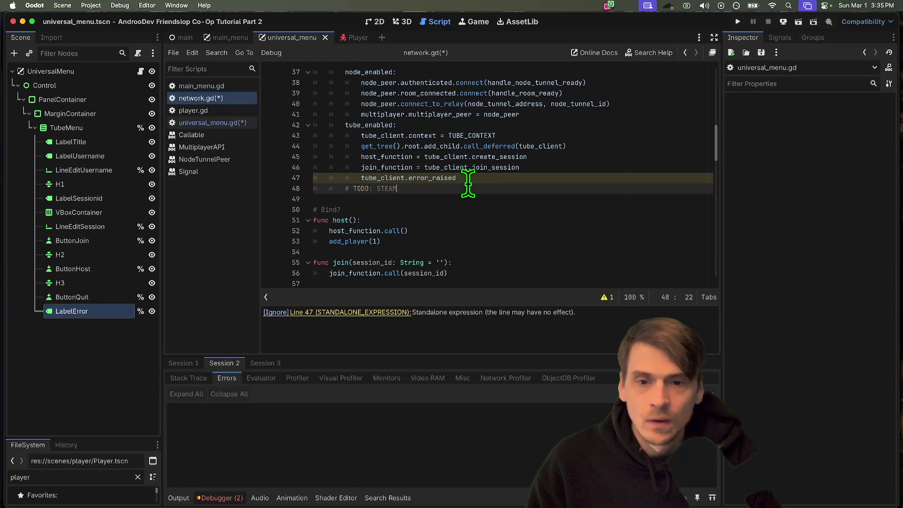
left_click(395, 179)
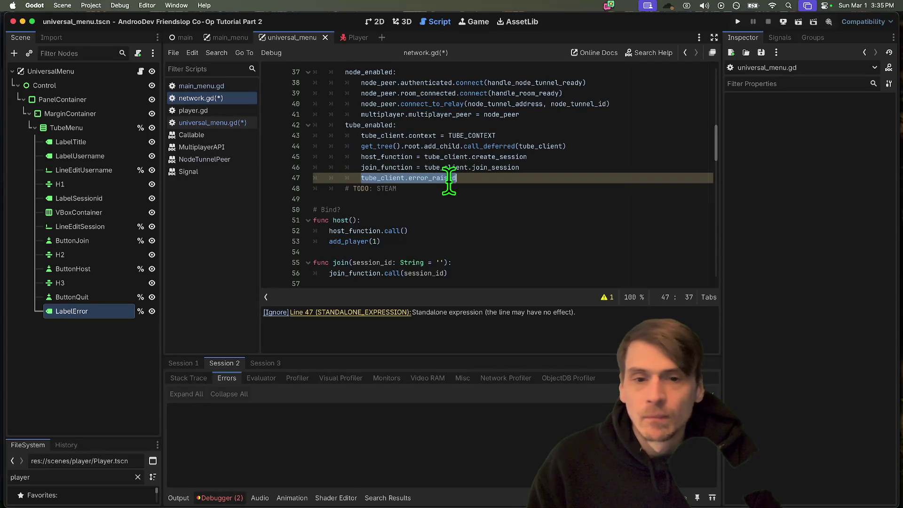
left_click(526, 179)
key("BackSpace")
key("BackSpace")
key("BackSpace")
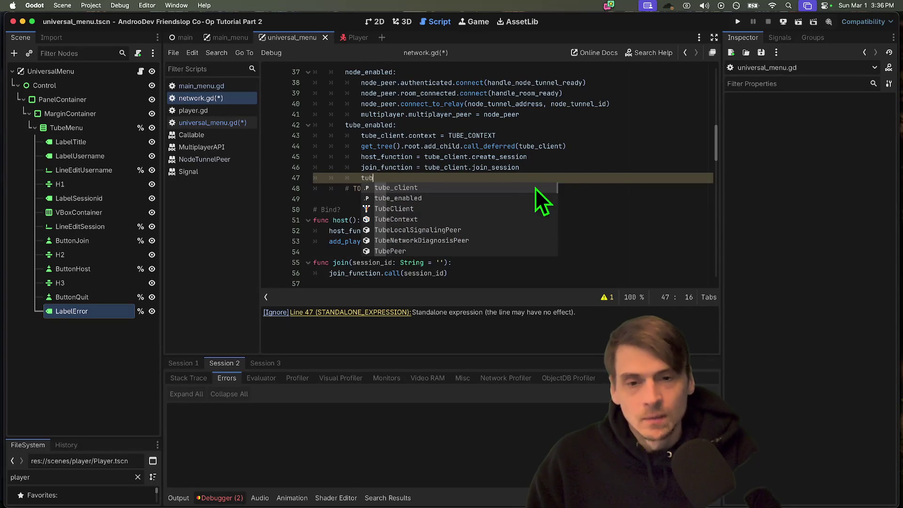
left_click(603, 301)
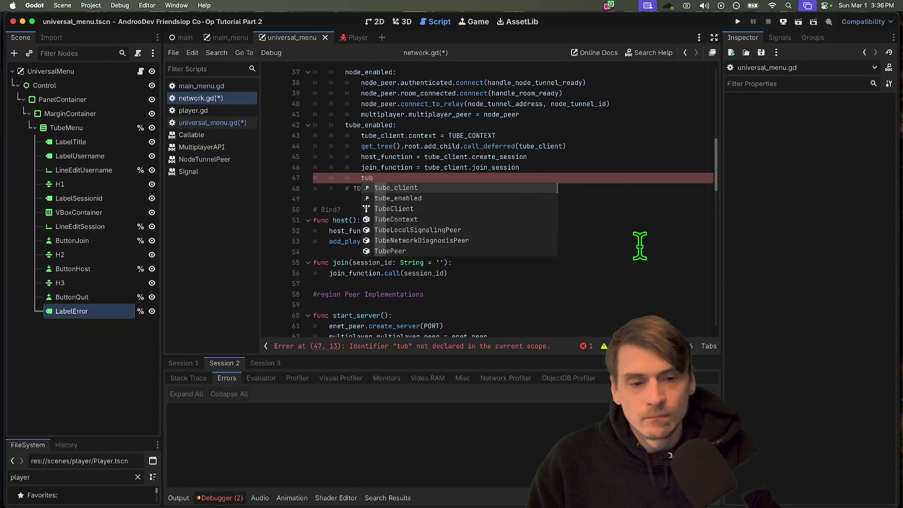
key("Escape")
key("BackSpace")
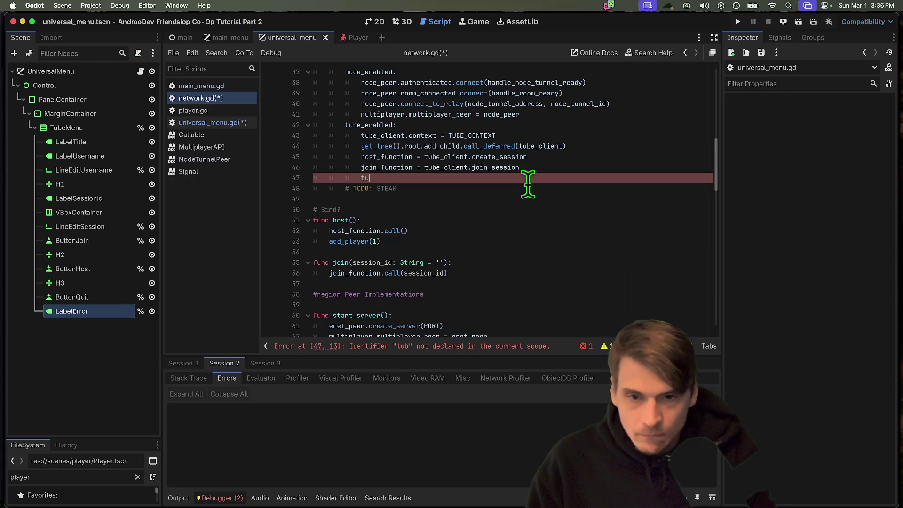
type("b")
key("Return")
type(".e")
key("Return")
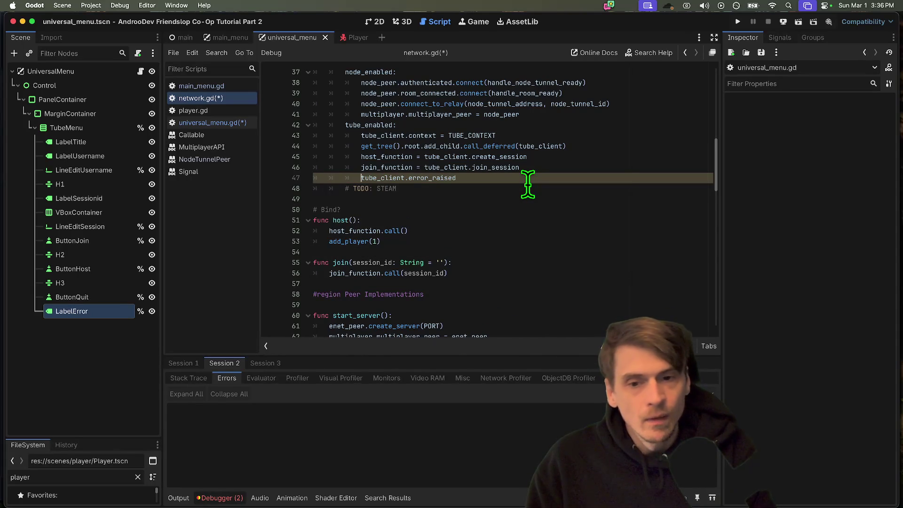
type("sig")
key("Return")
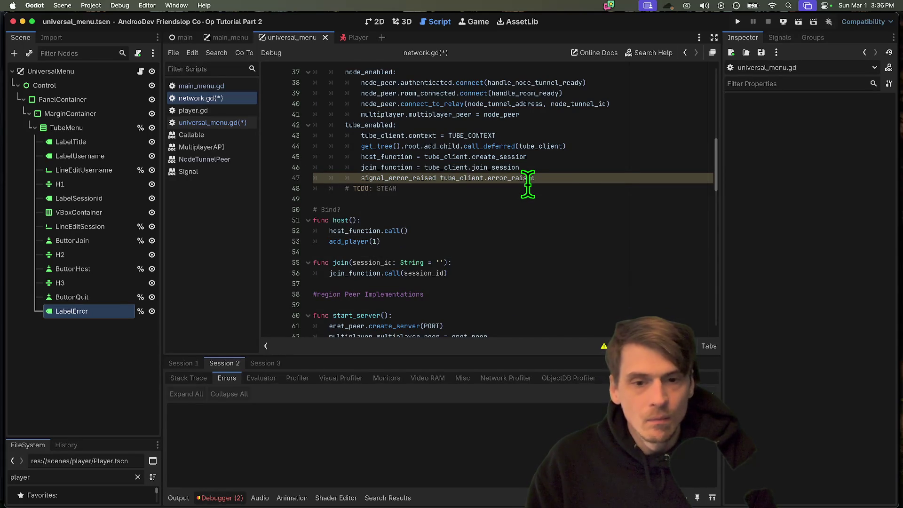
Step: Inspect the signal_error_raised declaration and select its assignment on line 46
type("=")
left_click(528, 184, "super")
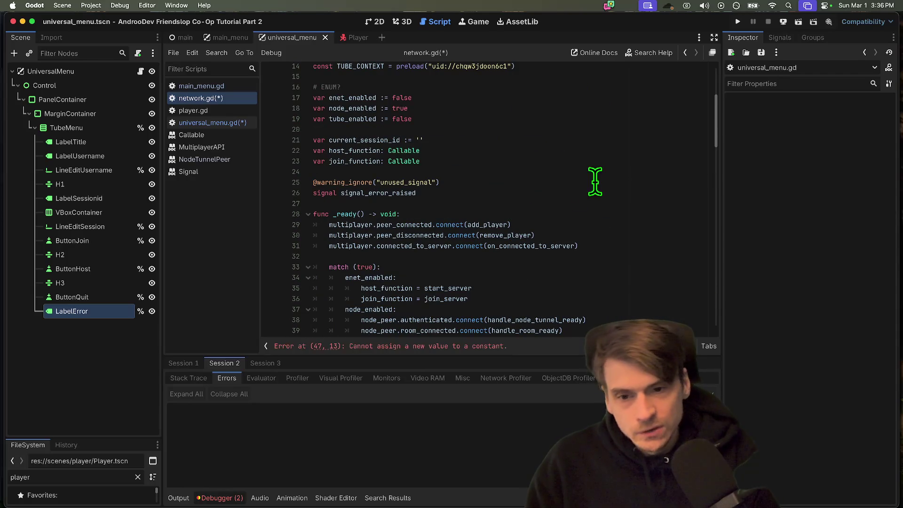
left_click(462, 347)
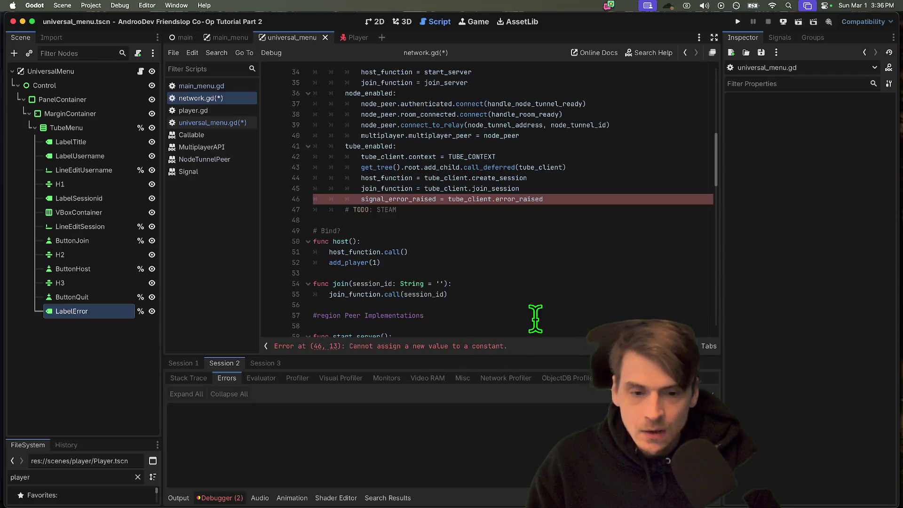
left_click(415, 199, "super")
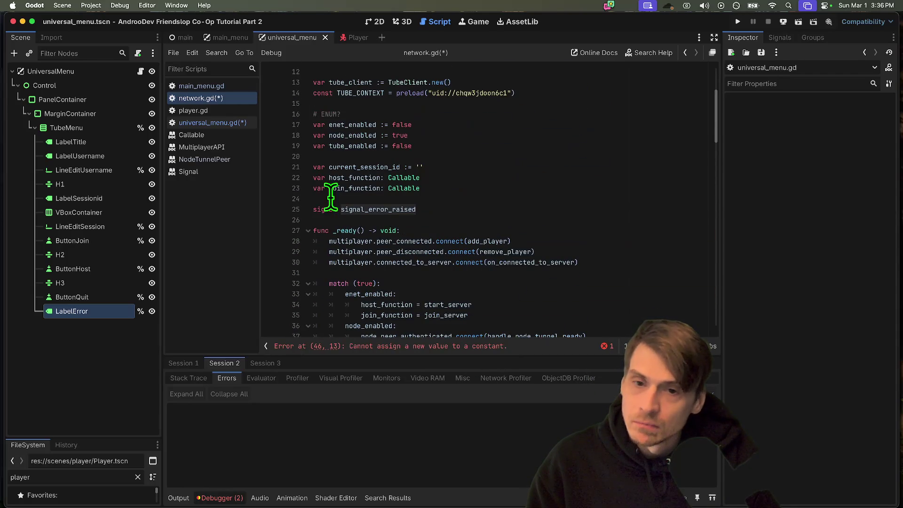
double_click(319, 210)
double_click(373, 210)
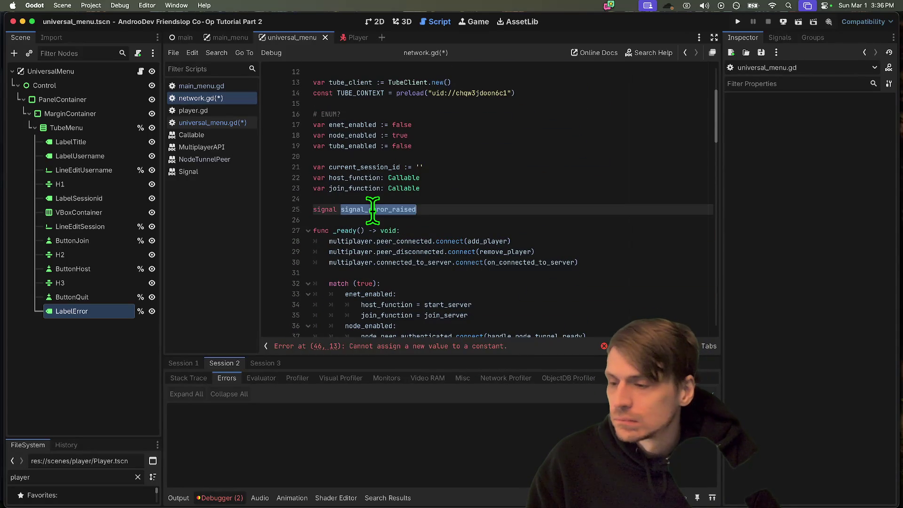
left_click_drag(372, 209, 275, 212)
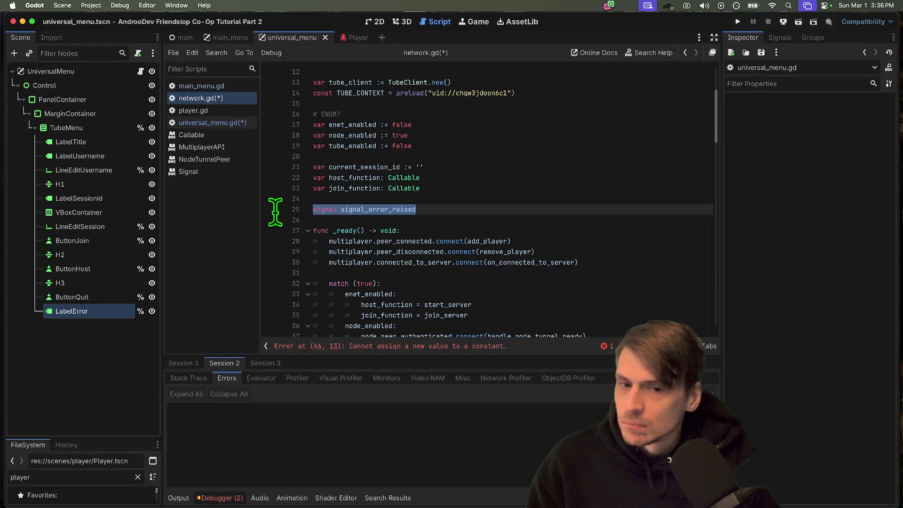
scroll(595, 186, "down", 9)
double_click(417, 141)
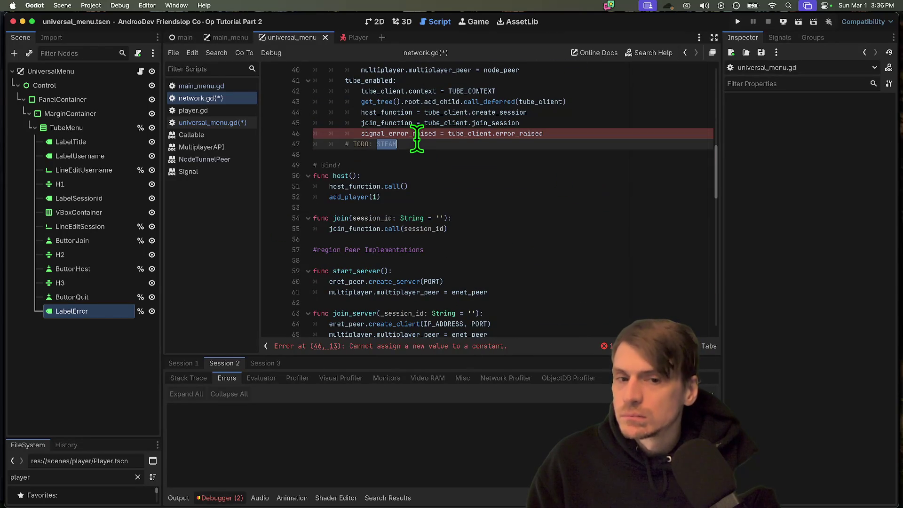
double_click(417, 134)
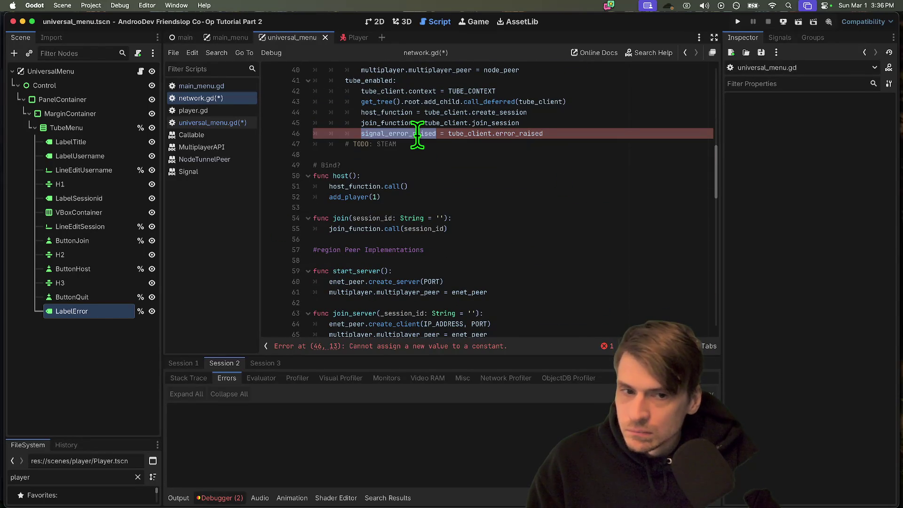
left_click_drag(448, 133, 362, 133)
Step: Rewrite line 46 as an unfinished error_raised connect call, then comment it out
key("BackSpace")
type(".conn")
left_click(584, 133)
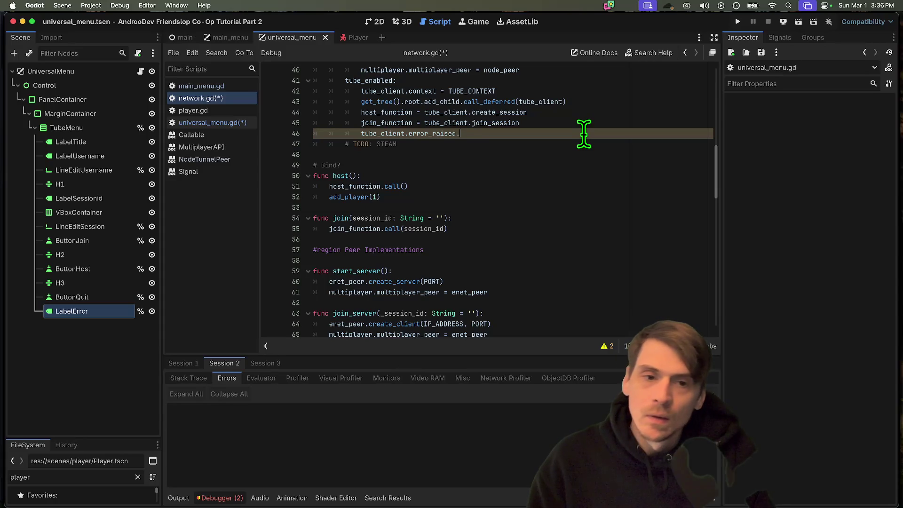
type("ec")
key("Return")
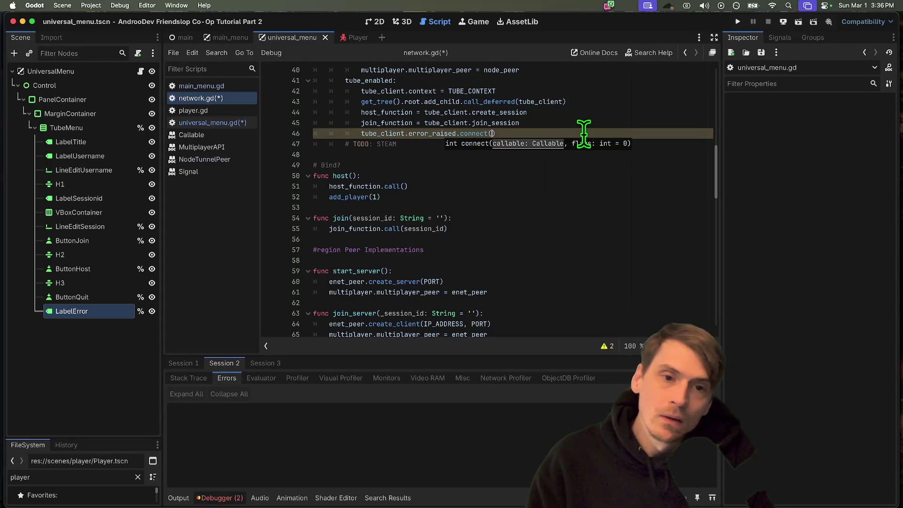
type("raise_er")
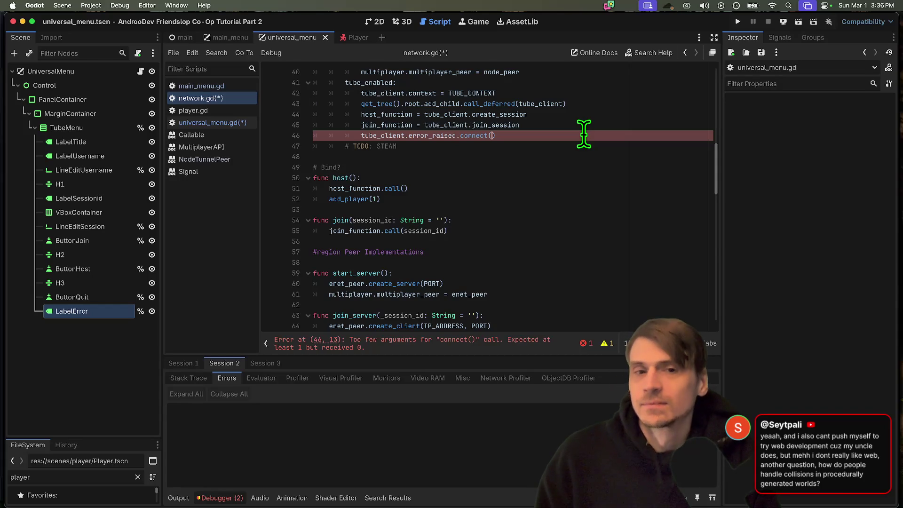
key("super+k")
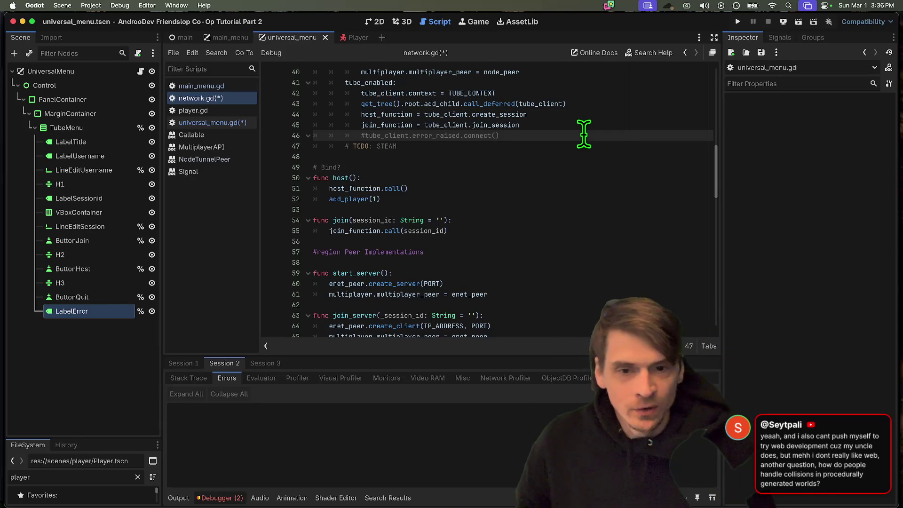
Step: Remove the extra blank lines and indent '# TODO: STEAM' under the tube block
key("Home")
key("Home")
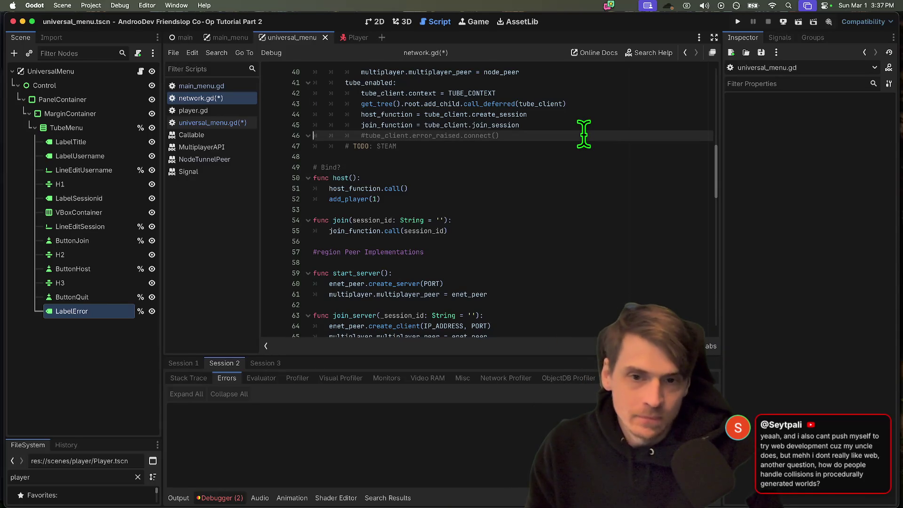
key("Down")
key("Return")
key("Return")
key("Return")
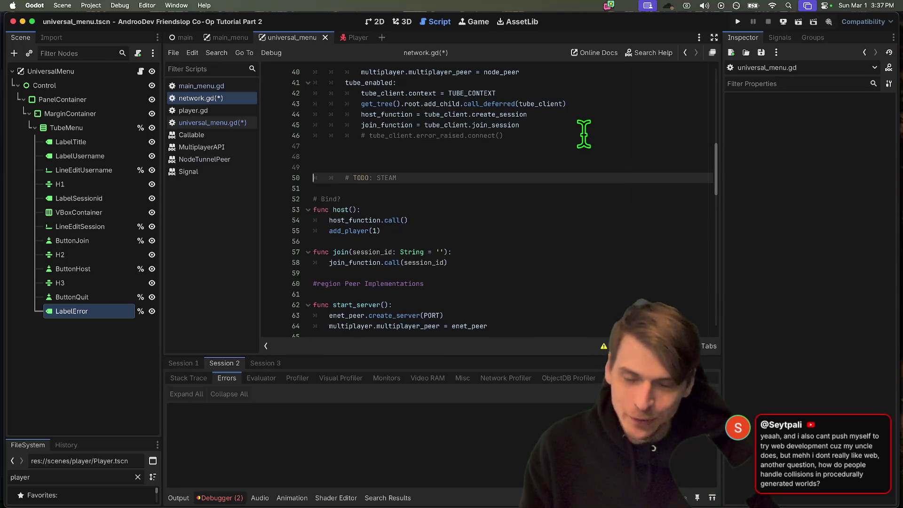
key("Up")
key("Up")
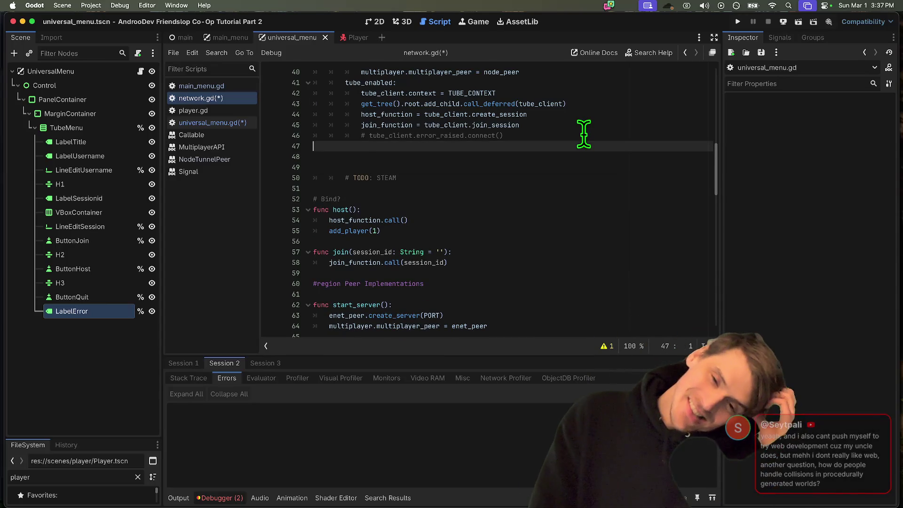
key("Delete")
key("Delete")
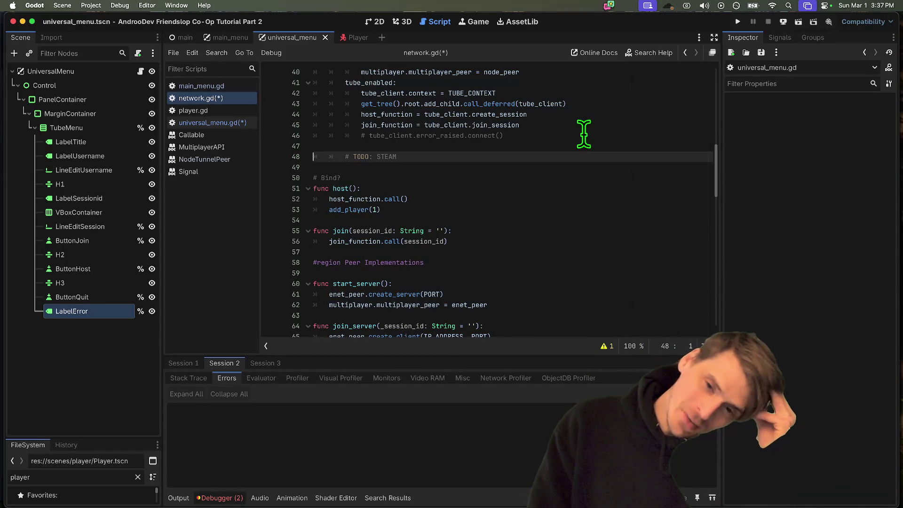
key("BackSpace")
key("Down")
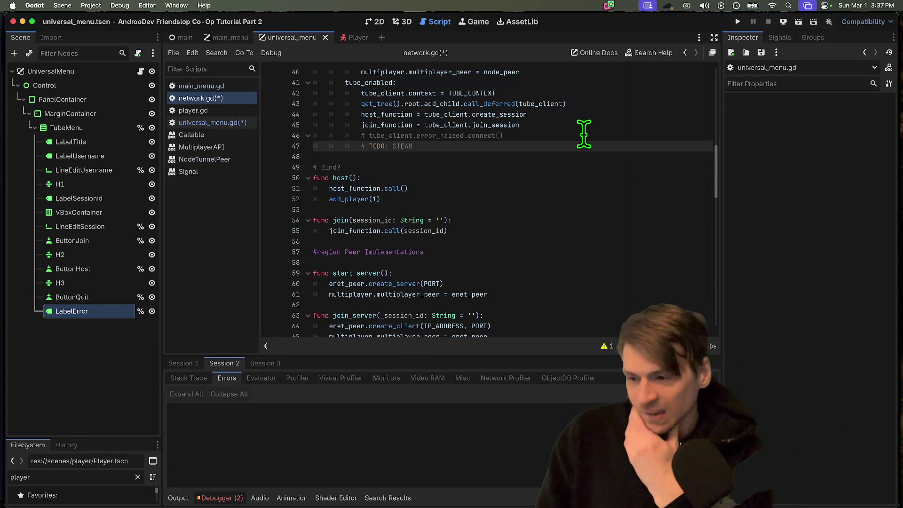
key("Return")
key("Return")
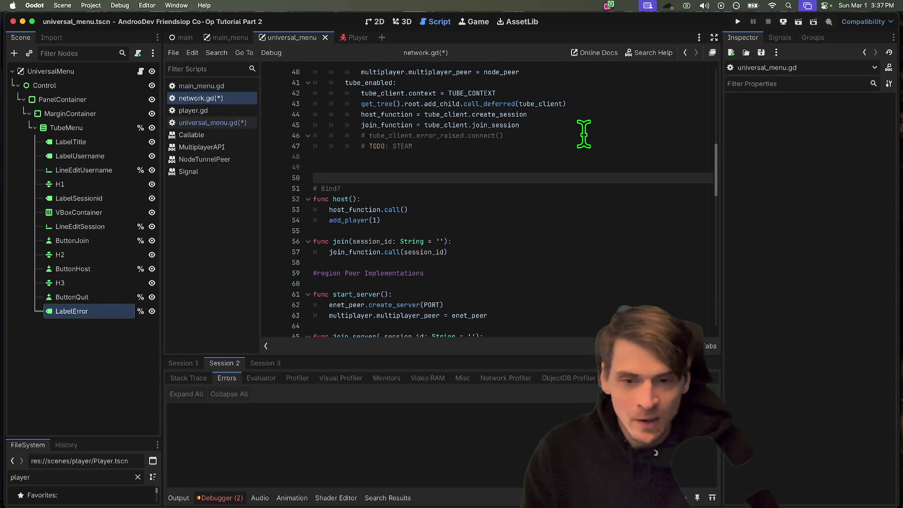
Step: Fix indentation and spacing before '# Bind?' and delete the leftover empty line 50
key("Up")
key("Up")
key("Tab")
key("Tab")
key("Tab")
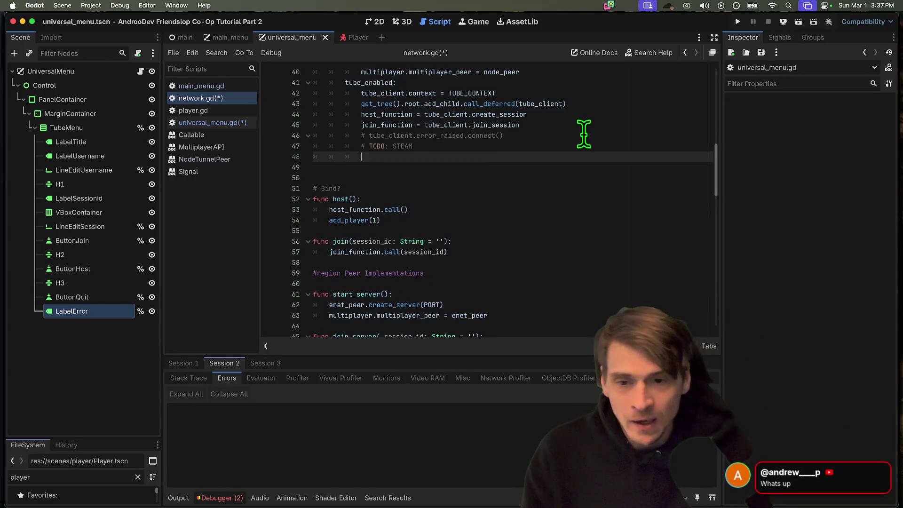
key("Return")
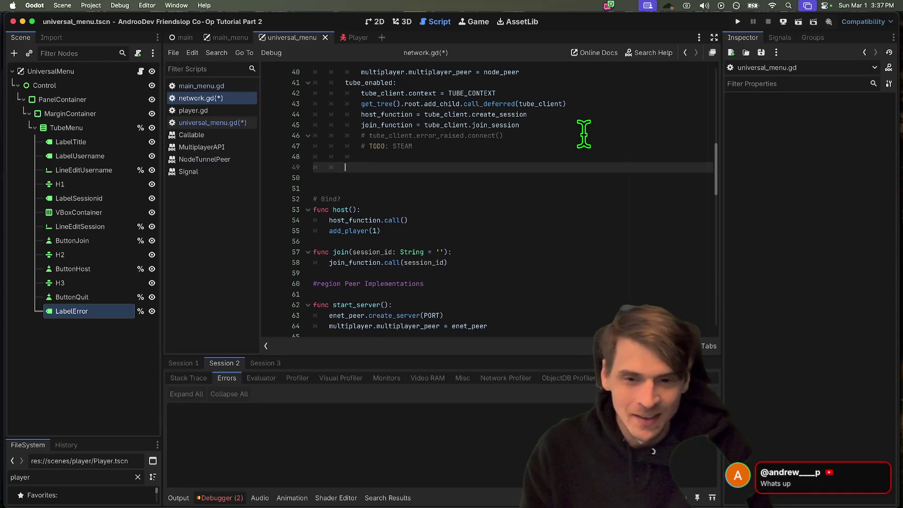
key("Down")
key("Tab")
key("Delete")
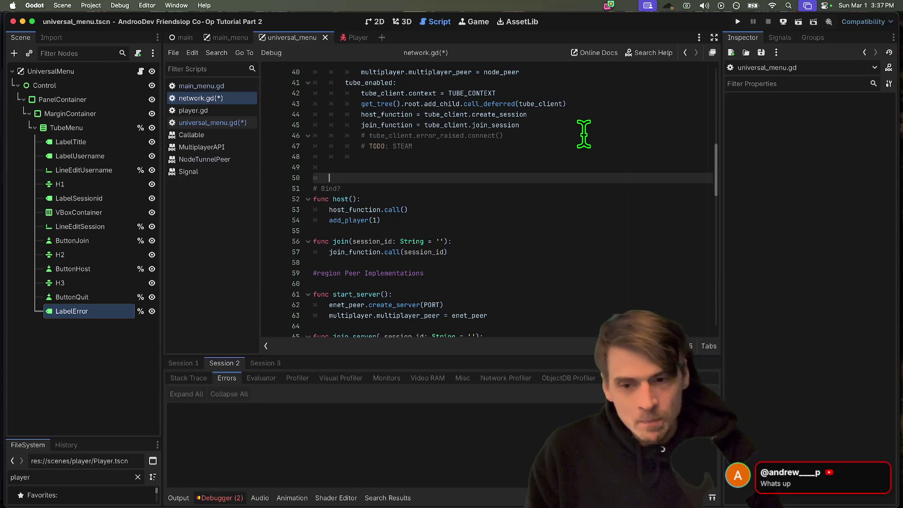
key("super+shift+k")
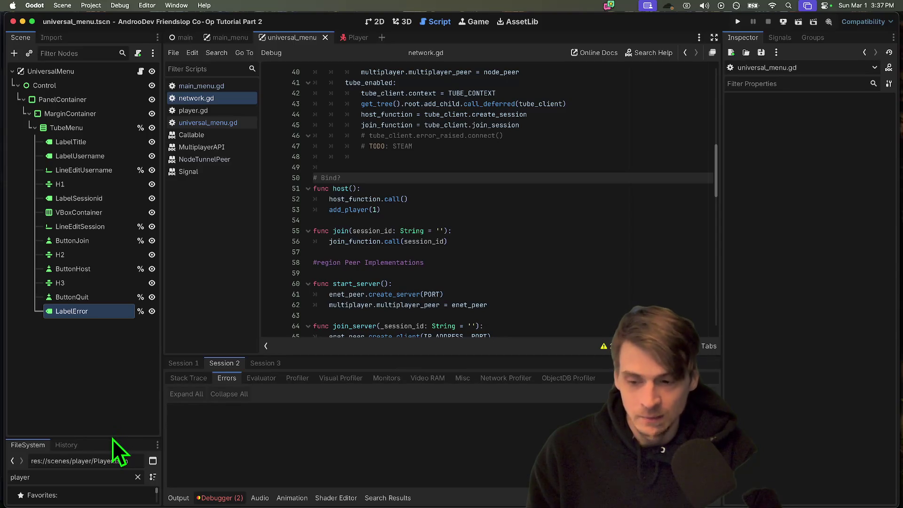
left_click_drag(111, 437, 72, 298)
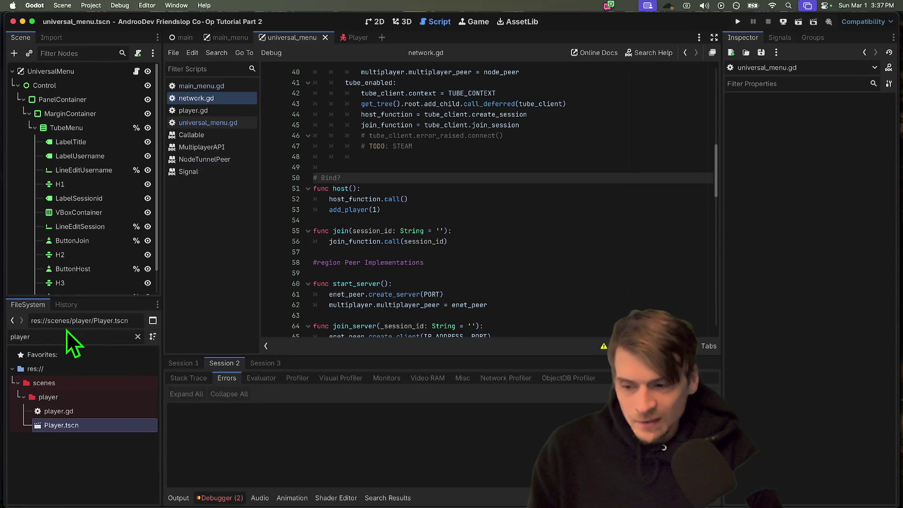
Step: Filter the FileSystem for 'worl', open world_forest.tscn in 3D, and collapse the Floor node
key("BackSpace")
key("BackSpace")
key("BackSpace")
scroll(94, 400, "down", 3)
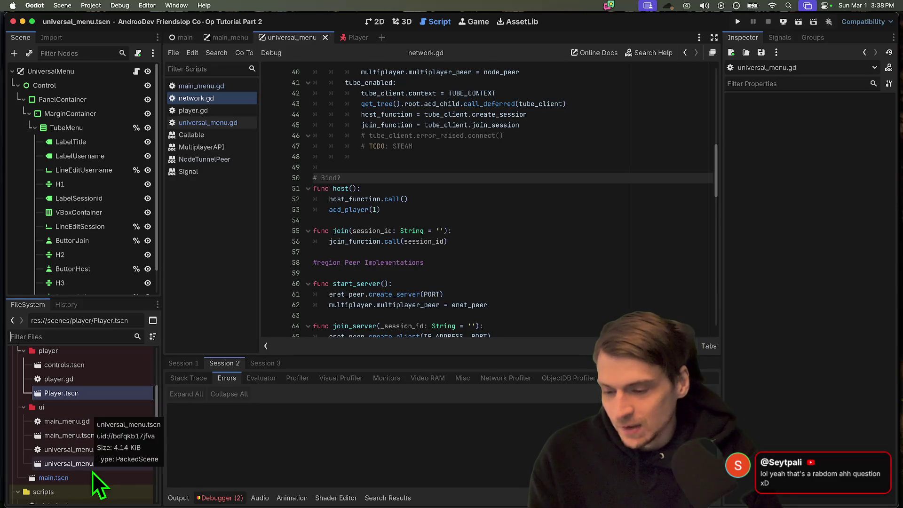
scroll(92, 472, "down", 3)
left_click(89, 337)
type("worl")
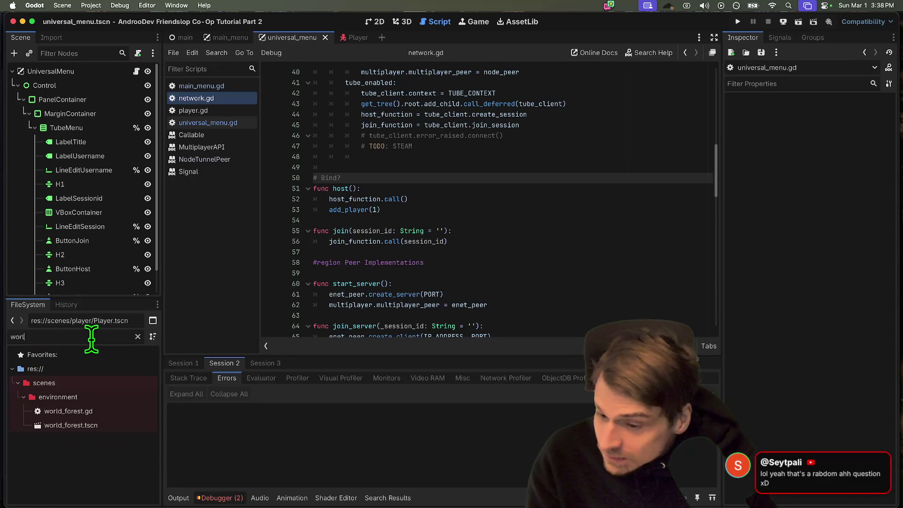
double_click(97, 426)
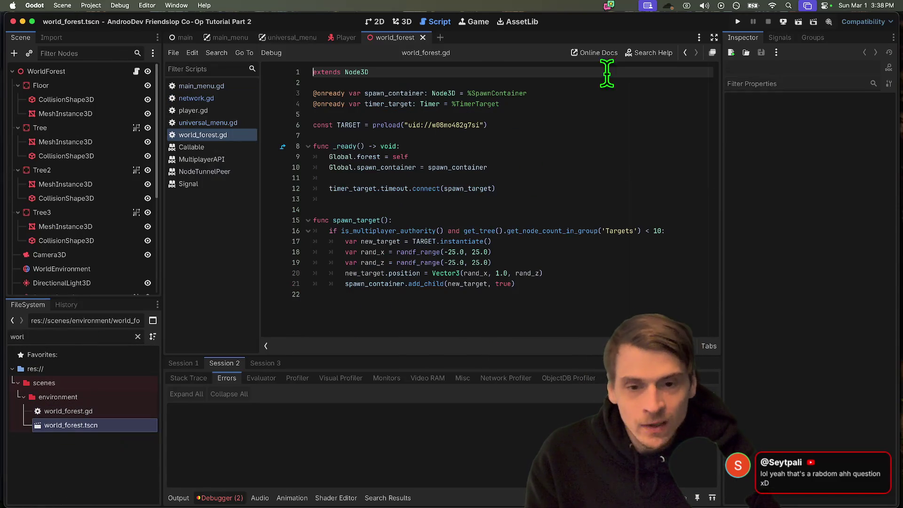
left_click(406, 22)
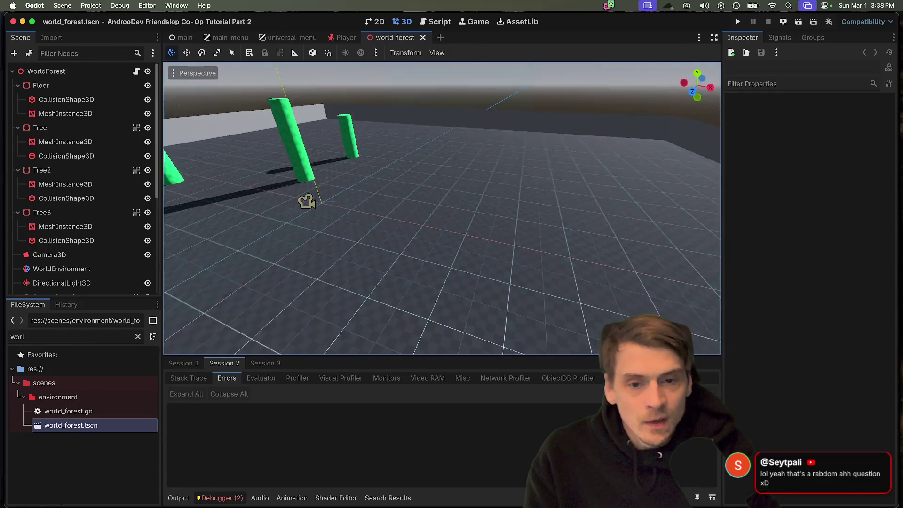
mouse_move(115, 298)
left_mouse_down()
mouse_move(82, 410)
mouse_move(82, 446)
left_mouse_up()
left_click(17, 86)
Step: Add a CSGCombiner3D node to WorldForest and move it higher in the scene
left_click(12, 71)
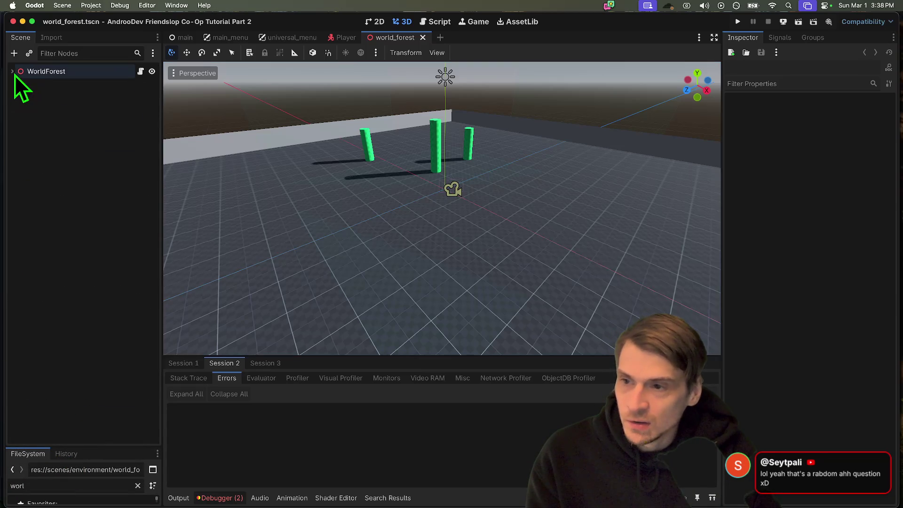
key("super+a")
type("csg")
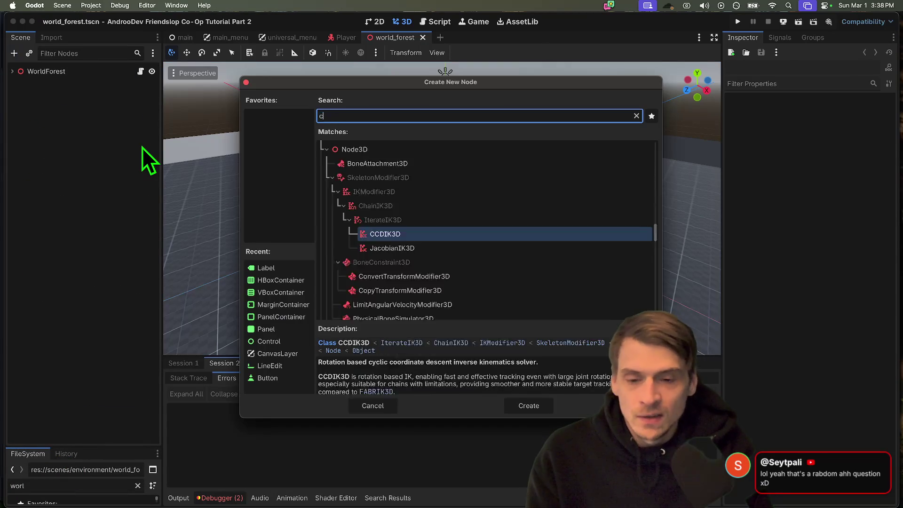
scroll(455, 300, "down", 2)
left_click(470, 284)
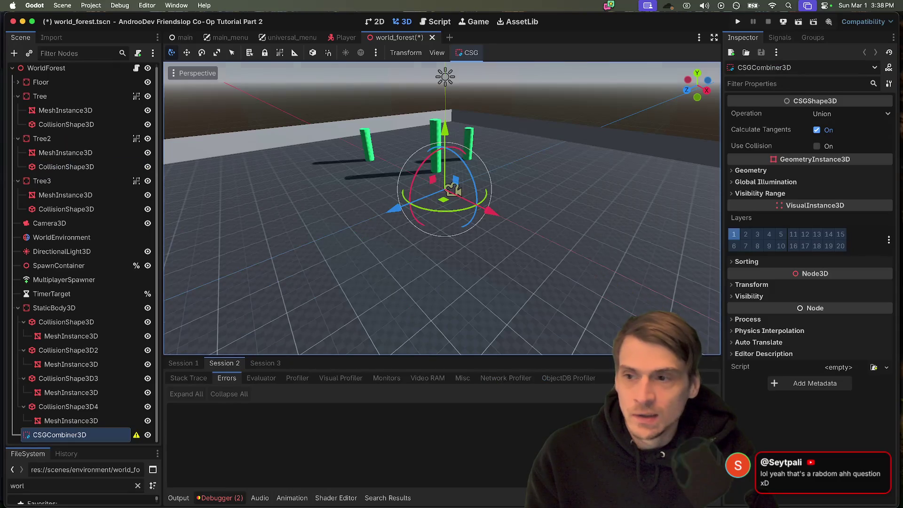
scroll(442, 189, "up", 3)
left_click_drag(442, 140, 450, 86)
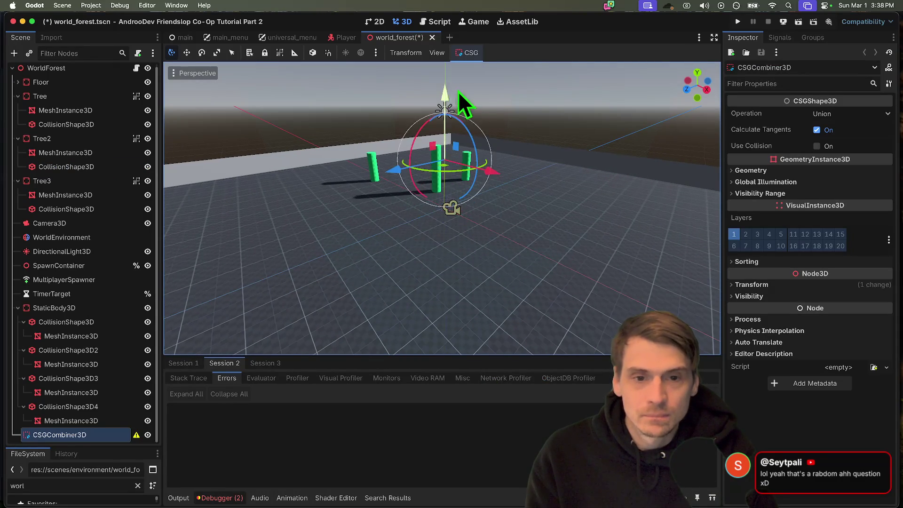
scroll(450, 85, "up", 5)
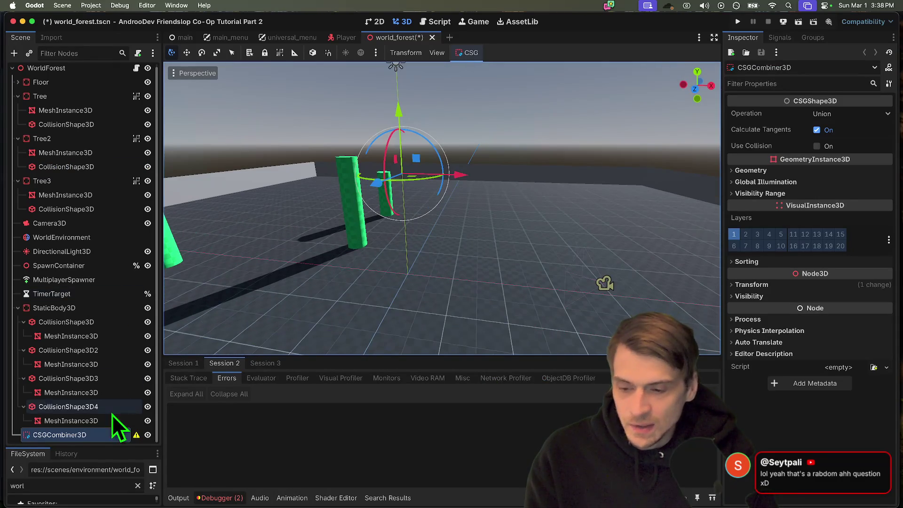
Step: Collapse the StaticBody3D and three Tree nodes and centre the view on the combiner
key("super+a")
key("Escape")
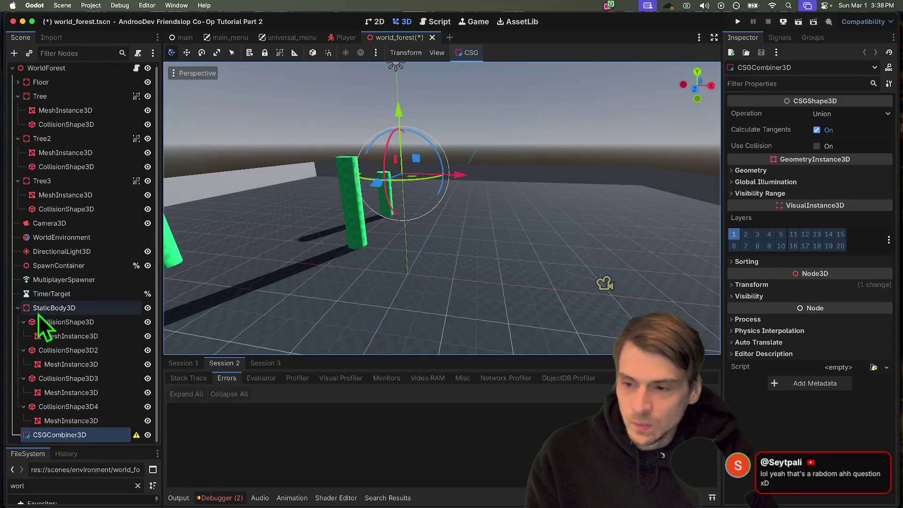
left_click(19, 309)
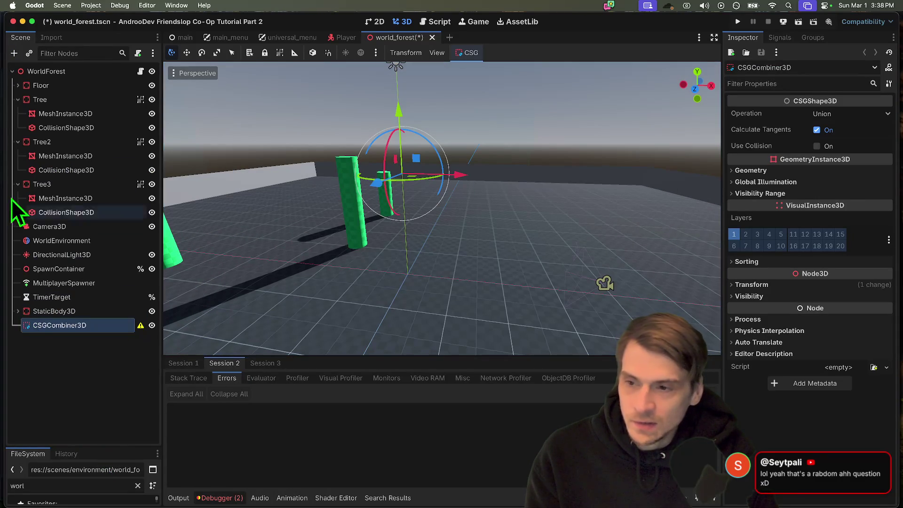
key("f")
left_click(18, 99)
left_click(18, 114)
left_click(17, 127)
left_click(75, 250)
left_click(75, 243)
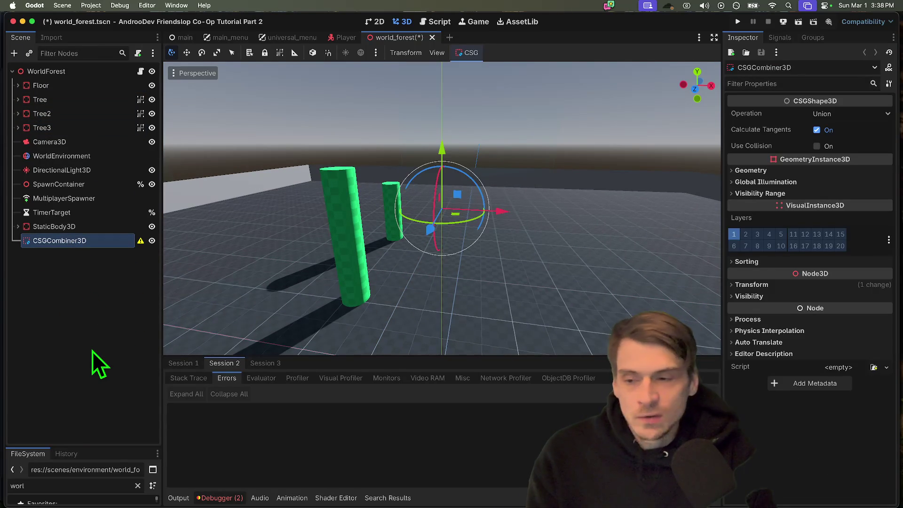
Step: Add a CSGBox3D under the combiner and widen it to 6 m along X
key("super+a")
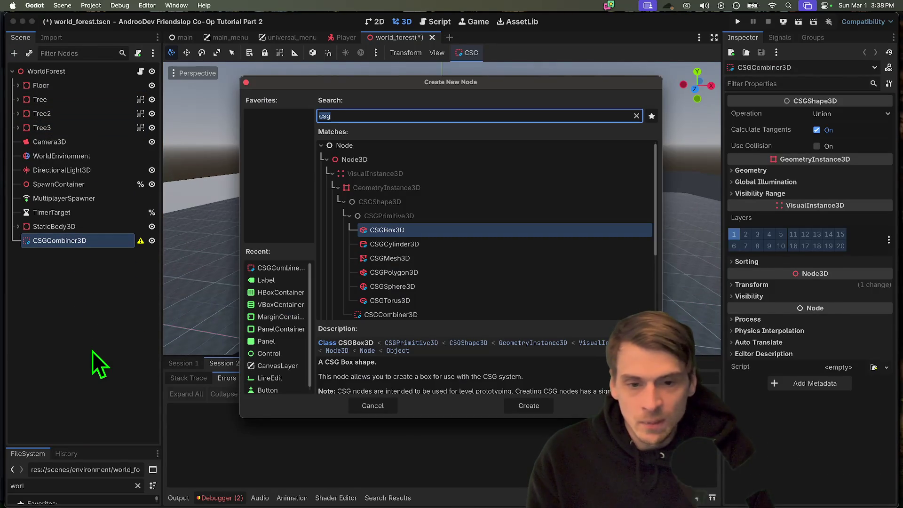
key("Return")
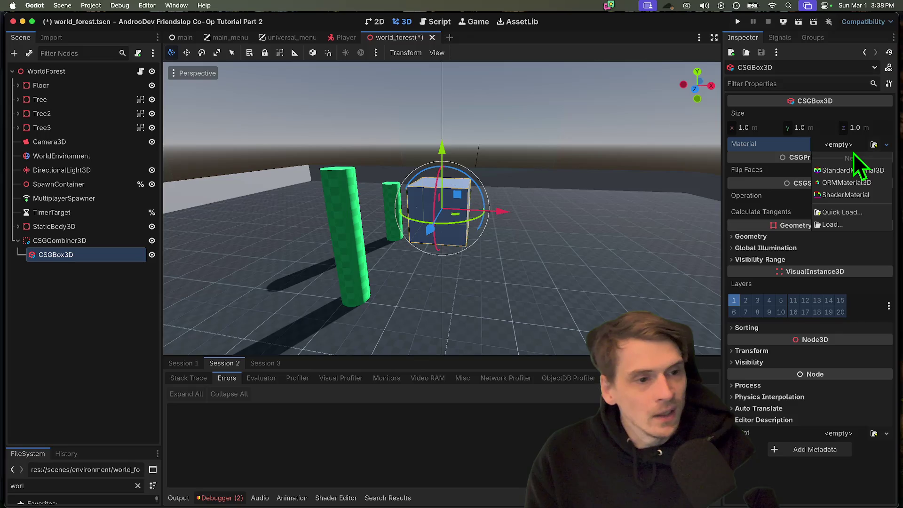
mouse_move(773, 126)
left_mouse_down()
mouse_move(851, 129)
mouse_move(534, 203)
left_mouse_up()
scroll(533, 204, "down", 6)
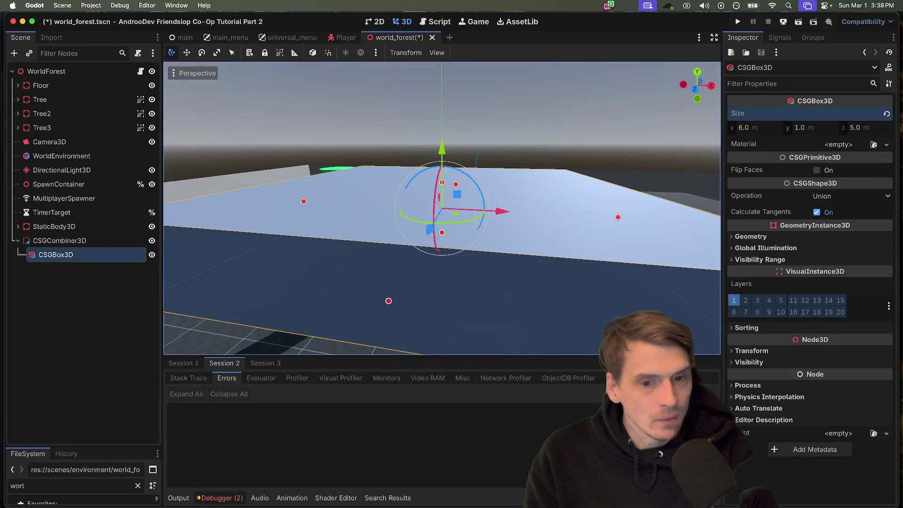
left_click(140, 287)
left_click(98, 240)
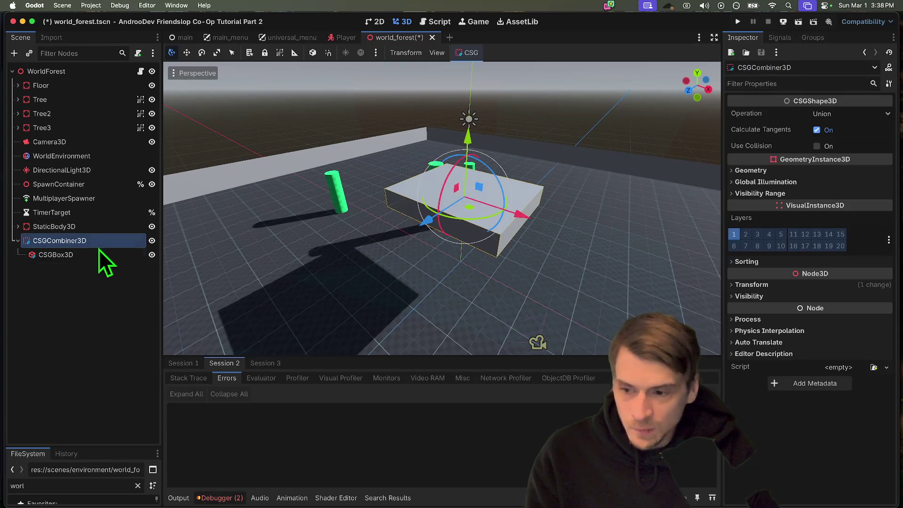
Step: Add a second CSGBox3D under the combiner and raise it above the platform
key("ctrl+a")
key("Down")
key("Down")
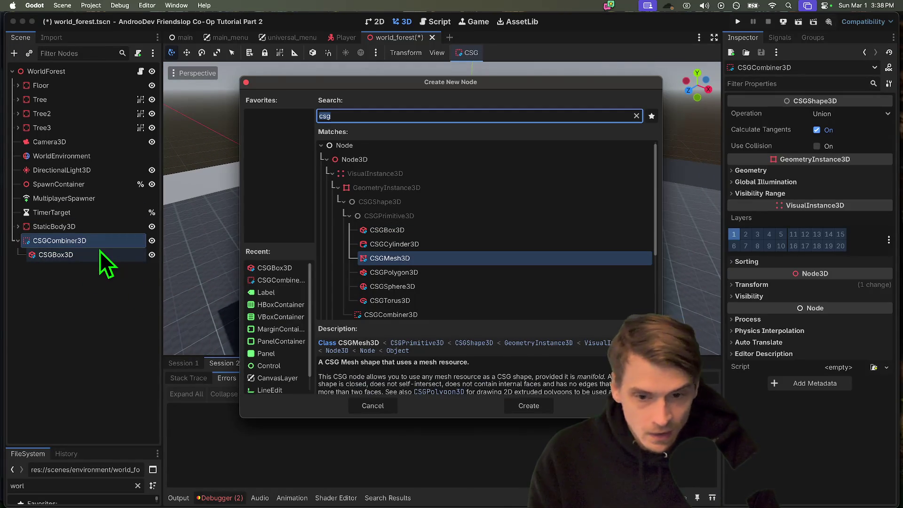
key("Down")
key("Down")
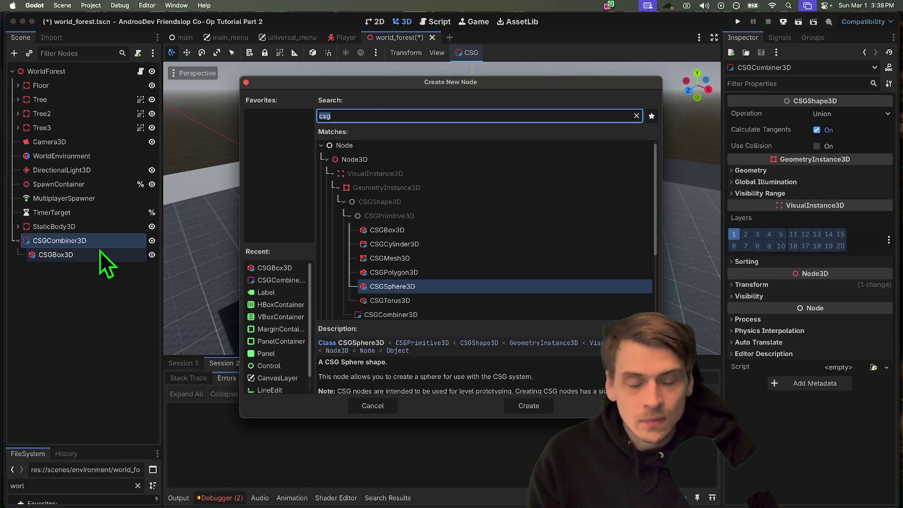
key("Up")
key("Up")
key("Up")
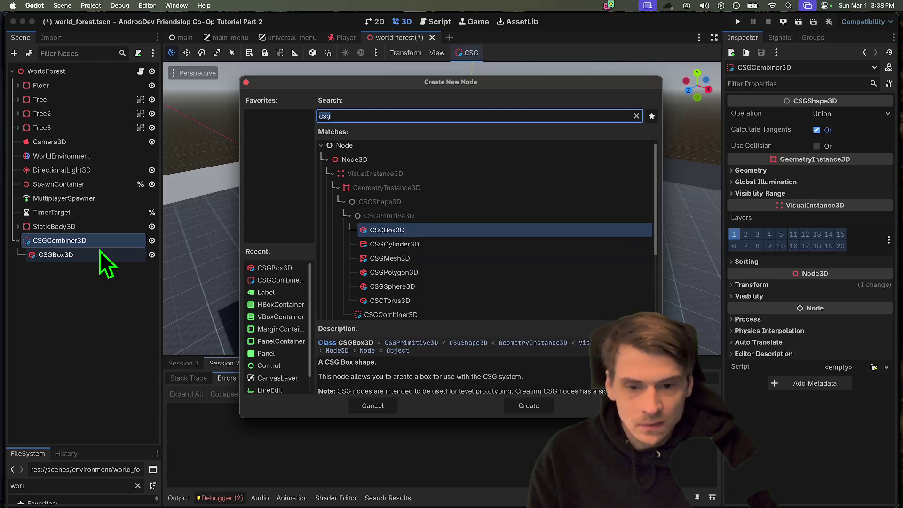
key("Return")
mouse_move(470, 126)
left_mouse_down()
mouse_move(475, 110)
mouse_move(476, 120)
left_mouse_up()
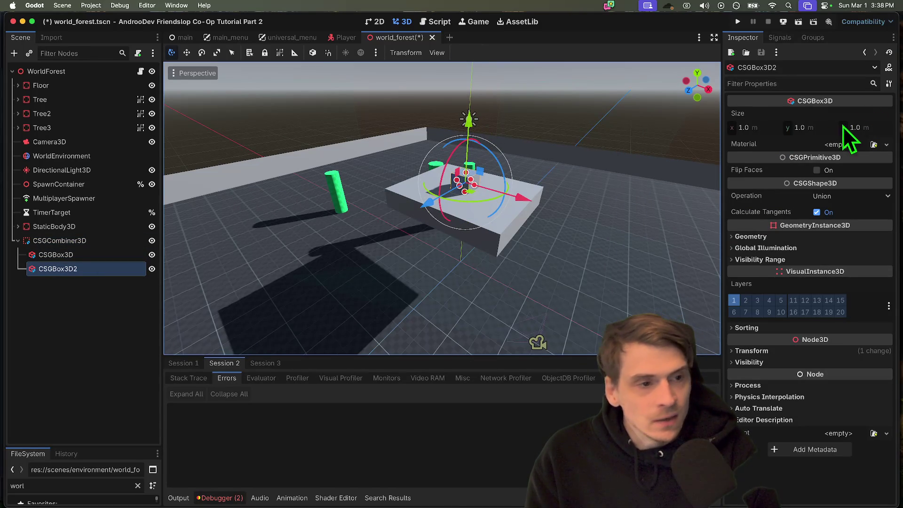
Step: Set the new box's size to 3 m in Y and 3 m in X
left_click(802, 127)
type("4")
key("Return")
type("3")
key("Return")
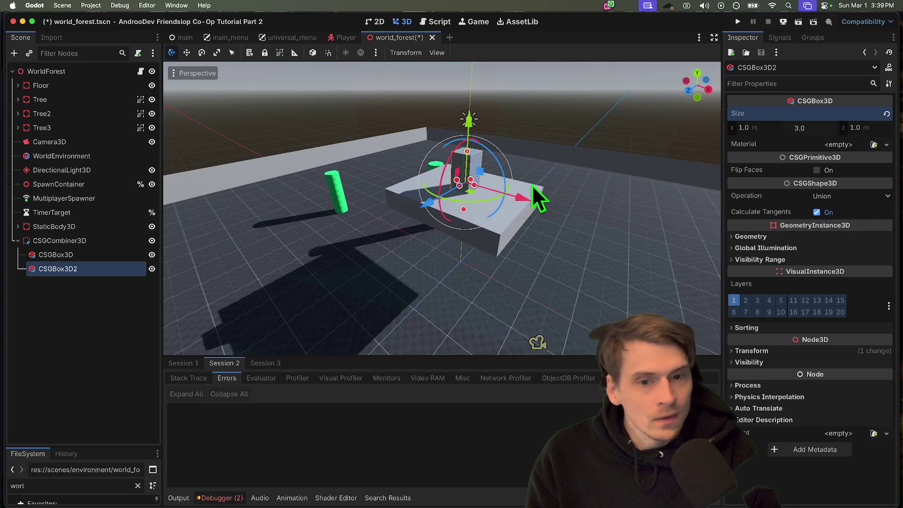
mouse_move(431, 210)
left_mouse_down()
mouse_move(396, 236)
mouse_move(446, 206)
left_mouse_up()
key("super+z")
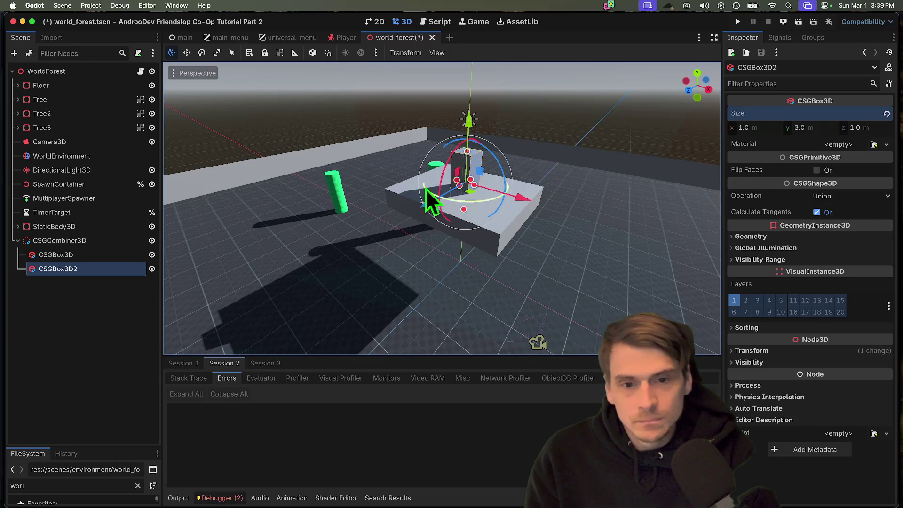
left_click(770, 131)
type("2")
key("Return")
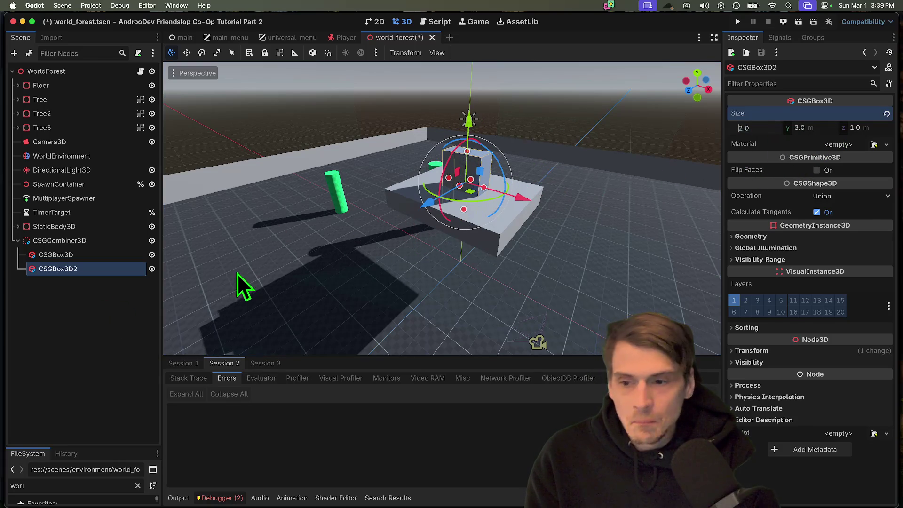
type("3")
key("Return")
Step: Duplicate the 3 m box and move the copy along Z, slightly lower, as a step
left_click(81, 256)
left_click(92, 272)
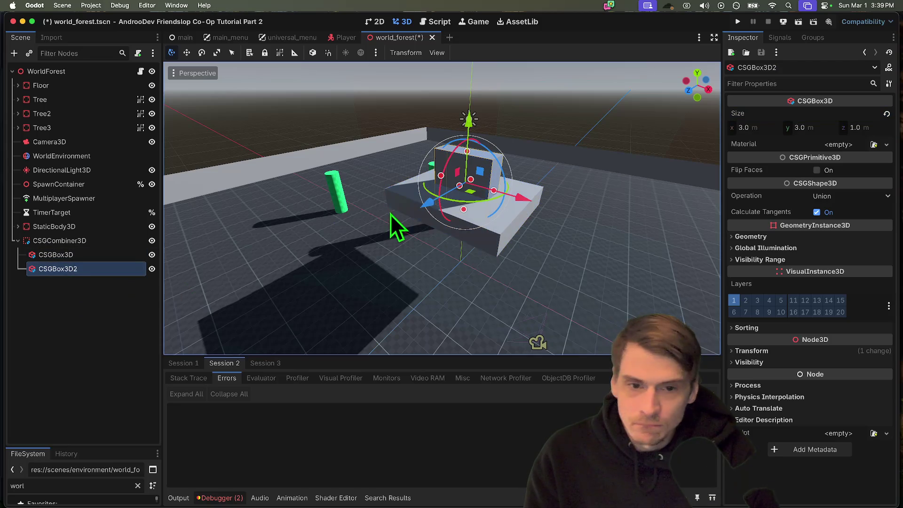
key("super+d")
left_click_drag(409, 213, 399, 236)
left_click_drag(452, 134, 453, 146)
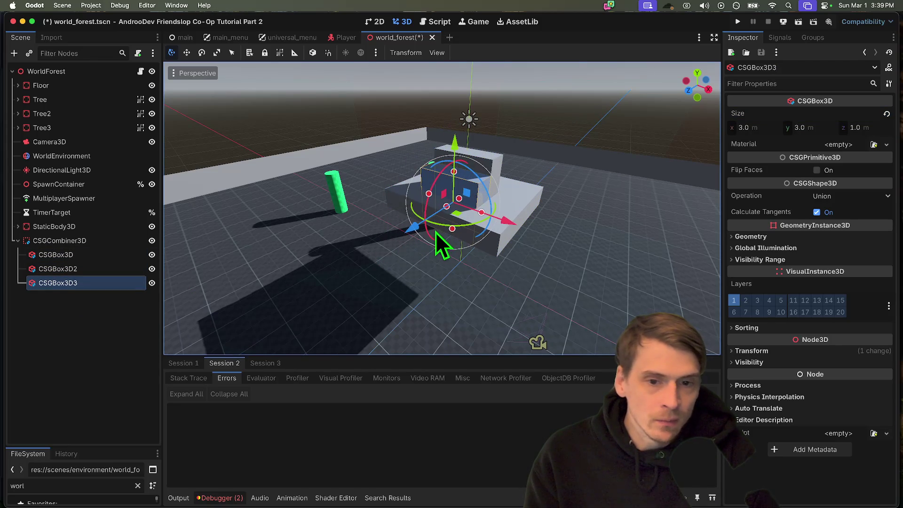
left_click(557, 212)
scroll(557, 212, "left", 10)
scroll(442, 208, "down", 10)
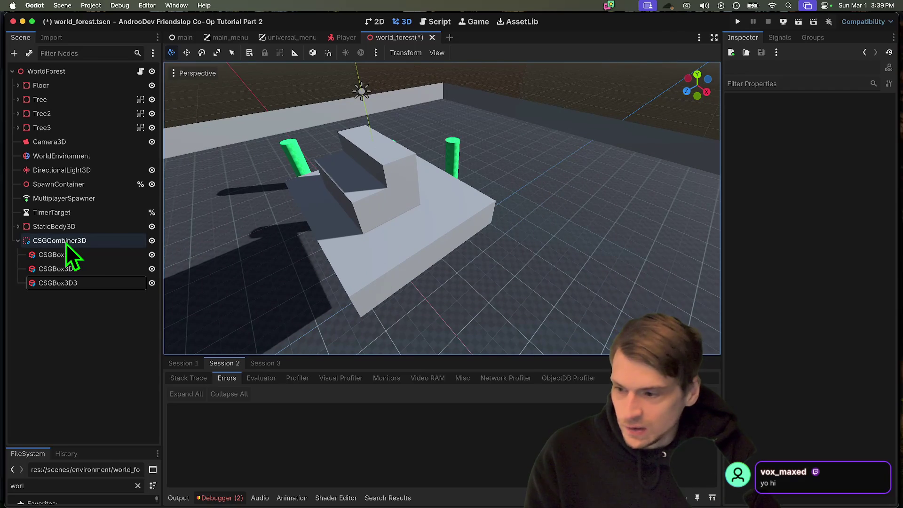
Step: Bake a collision shape from CSGCombiner3D and nudge the baked shape up slightly
left_click(66, 244)
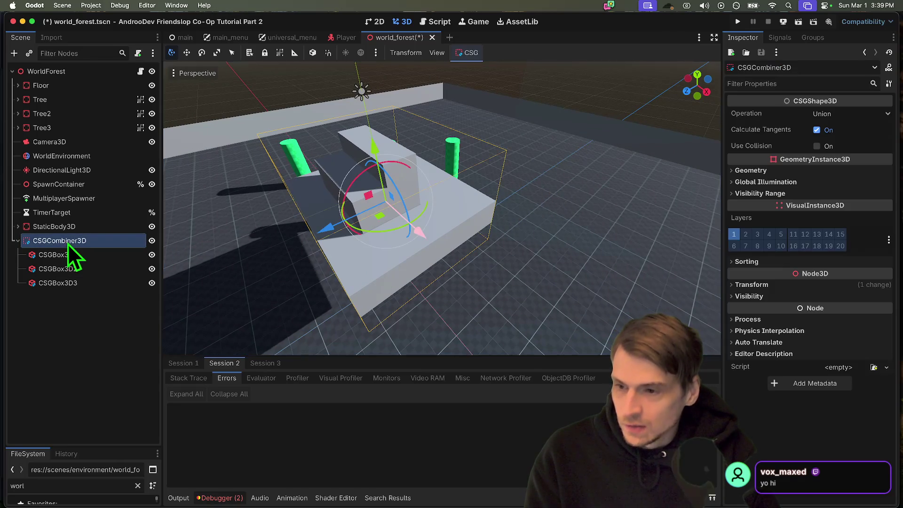
left_click(468, 52)
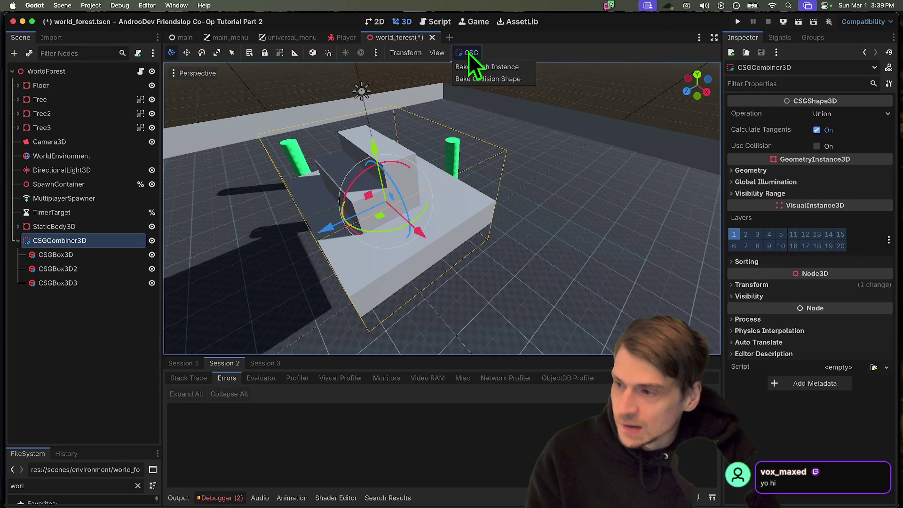
left_click(480, 78)
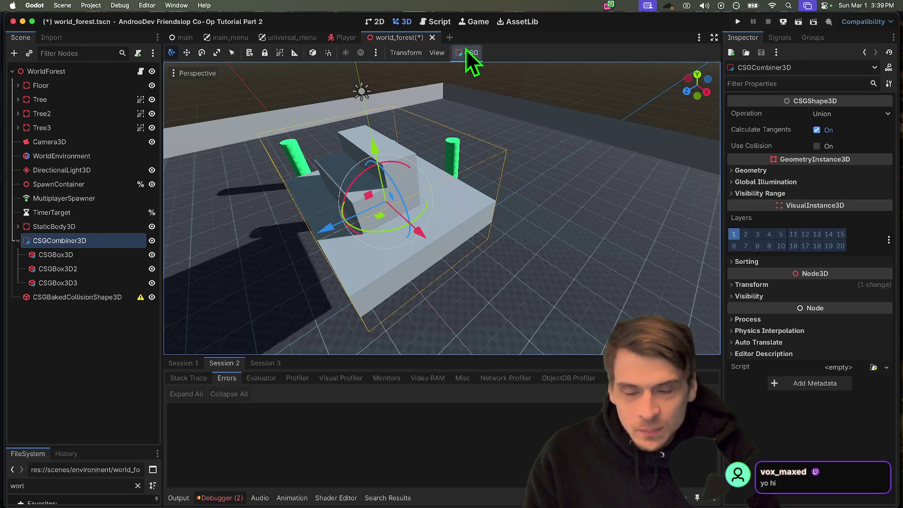
left_click(63, 300)
mouse_move(386, 146)
left_mouse_down()
mouse_move(393, 135)
mouse_move(382, 140)
left_mouse_up()
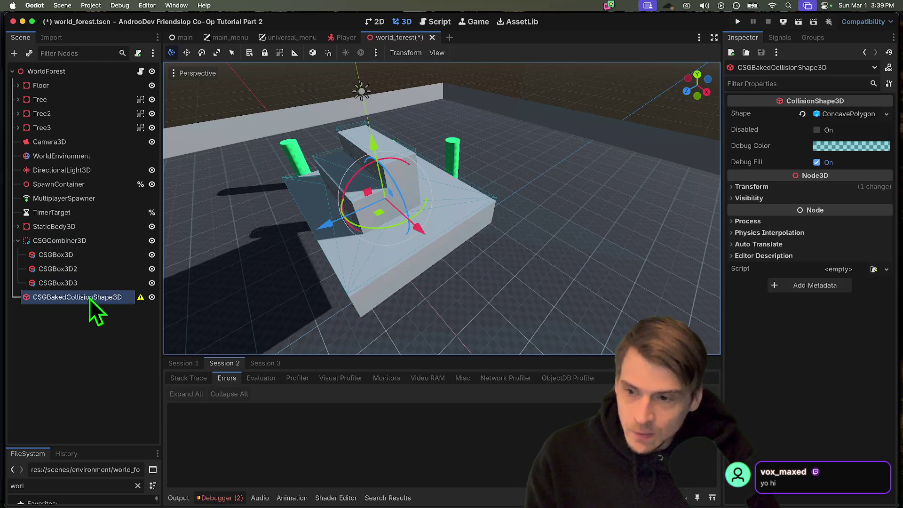
Step: Make CSGCombiner3D accessible by unique name and open the world_forest.gd script
left_click(91, 242)
right_click(91, 241)
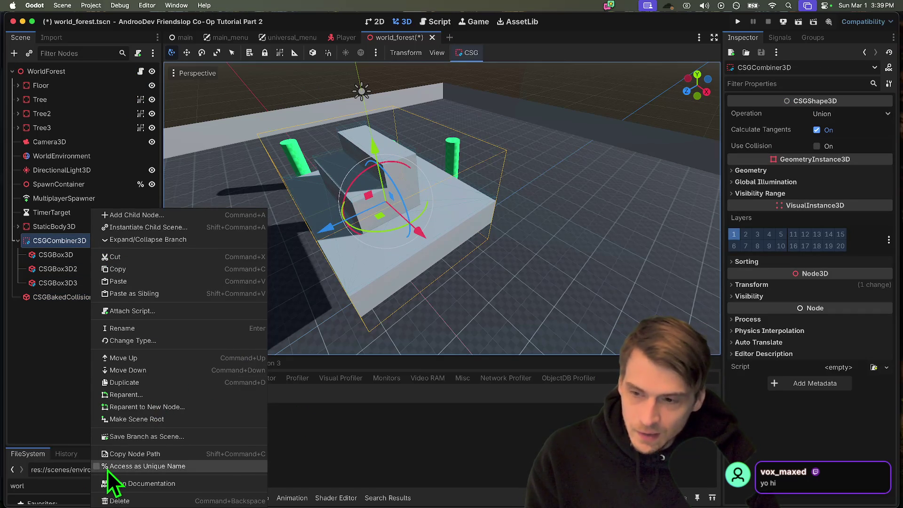
left_click(108, 467)
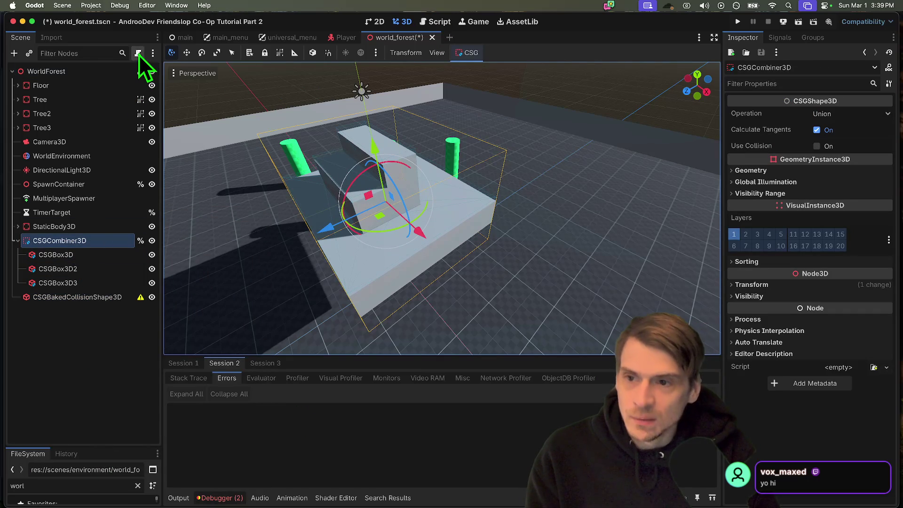
left_click(140, 71)
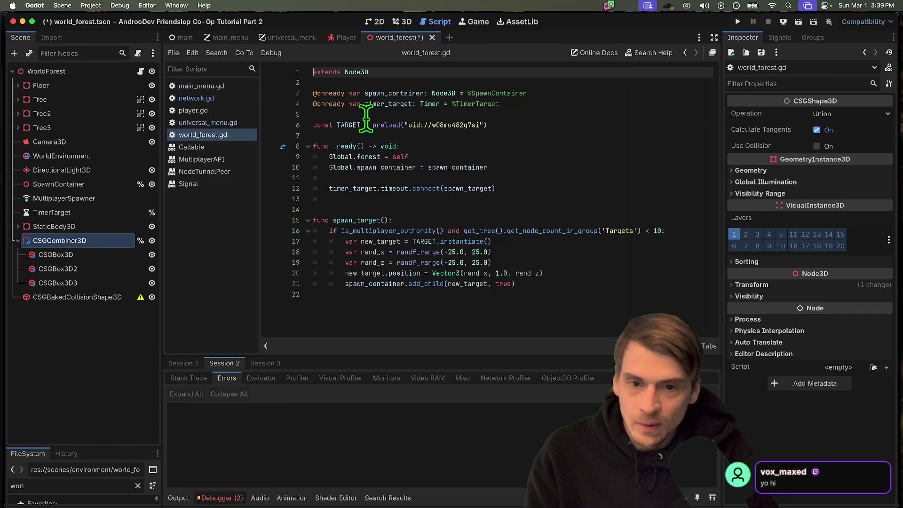
left_click(574, 115)
mouse_move(50, 244)
left_mouse_down()
mouse_move(465, 123)
mouse_move(520, 121)
left_mouse_up()
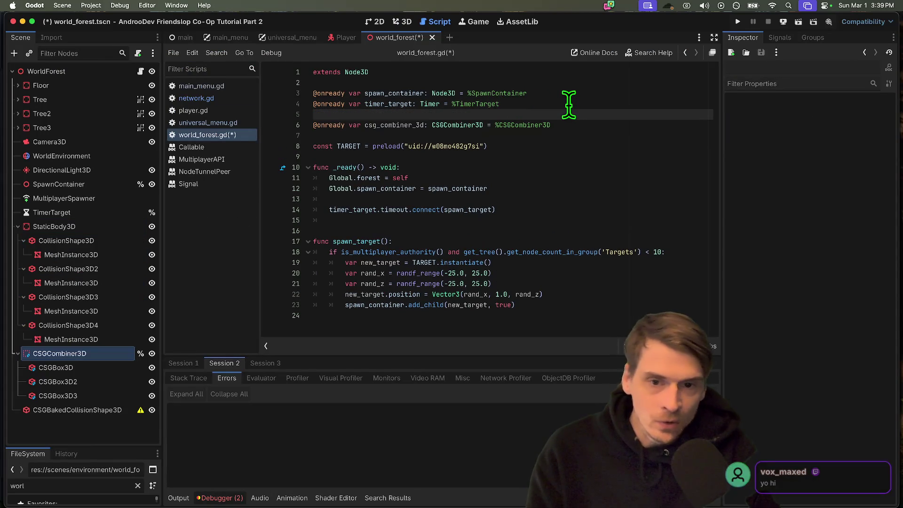
double_click(395, 125)
left_click(591, 296)
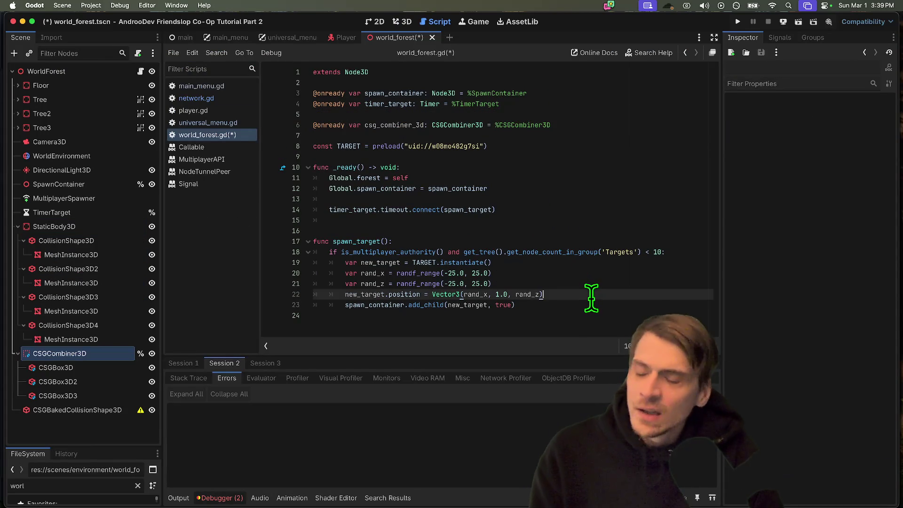
Step: Write func re_bake_procedural() calling csg_combiner_3d.bake_collision_shape()
left_click(598, 216)
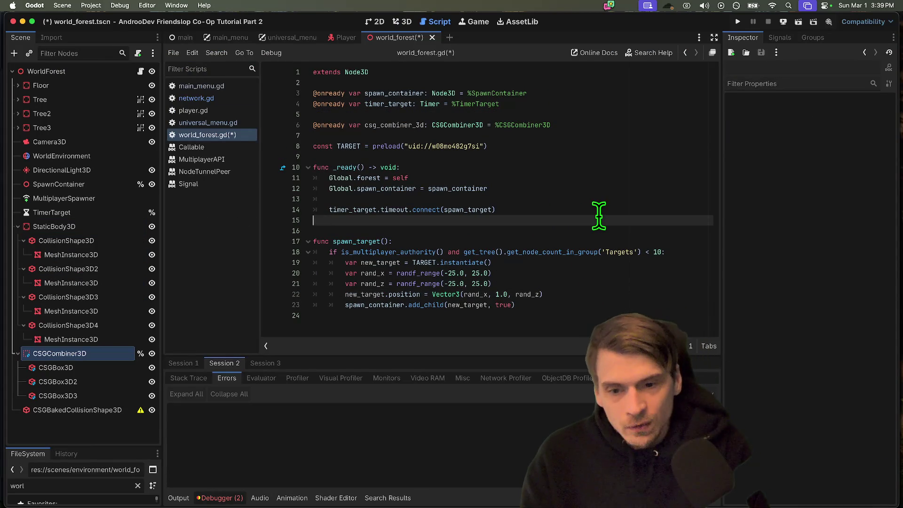
key("Return")
key("Return")
key("Return")
key("Up")
type("func re_bake_procedural(")
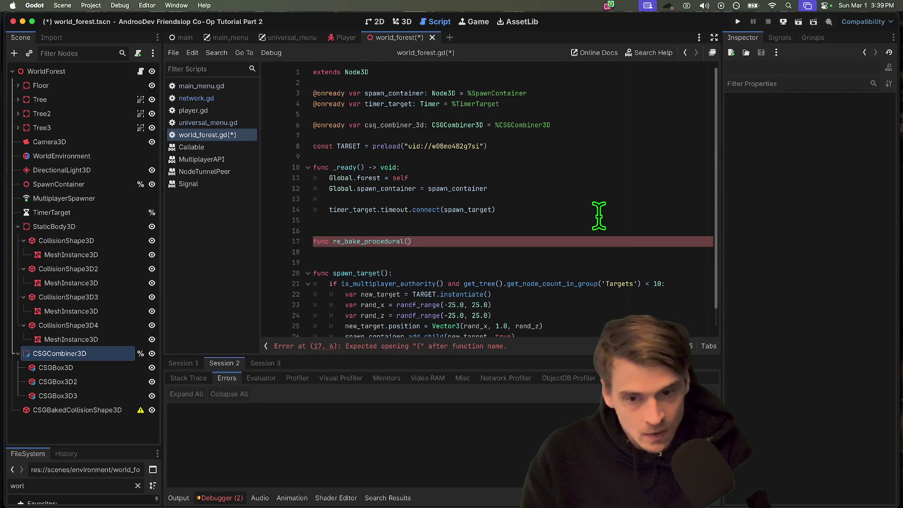
type("):")
key("Return")
type("csg_combiner_3d")
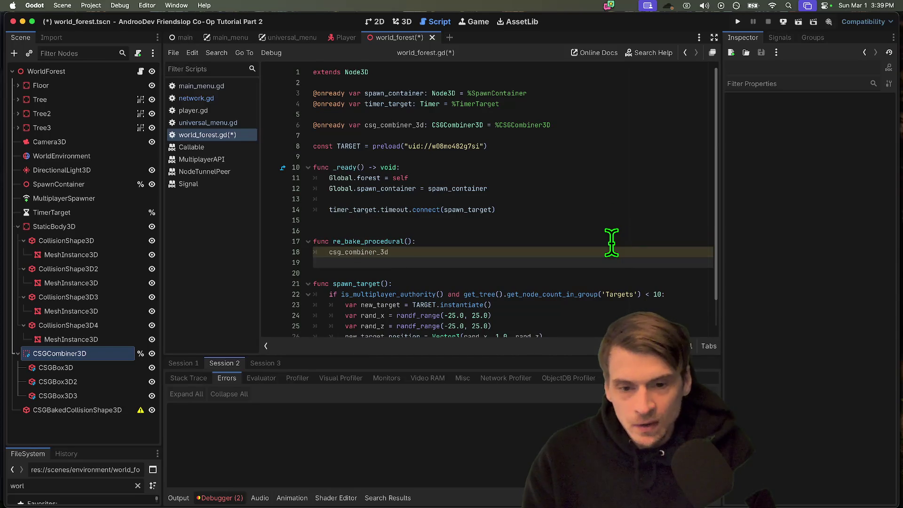
type(".bak")
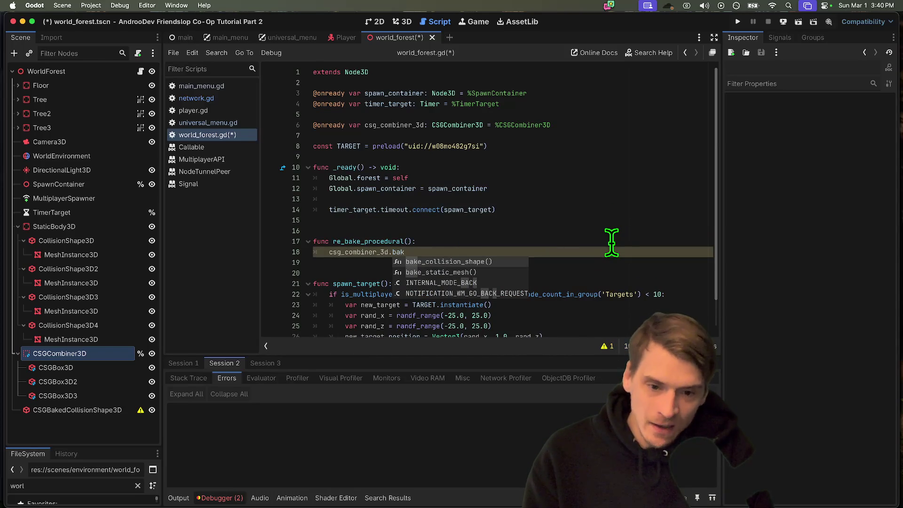
key("Return")
key("Return")
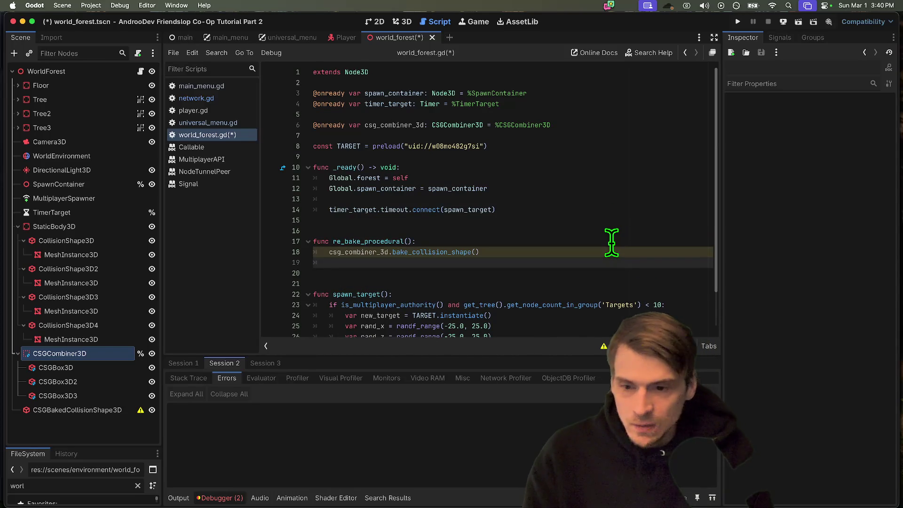
left_click(92, 425)
Step: Add a StaticBody3D node to world_forest and make it accessible by unique name
key("super+a")
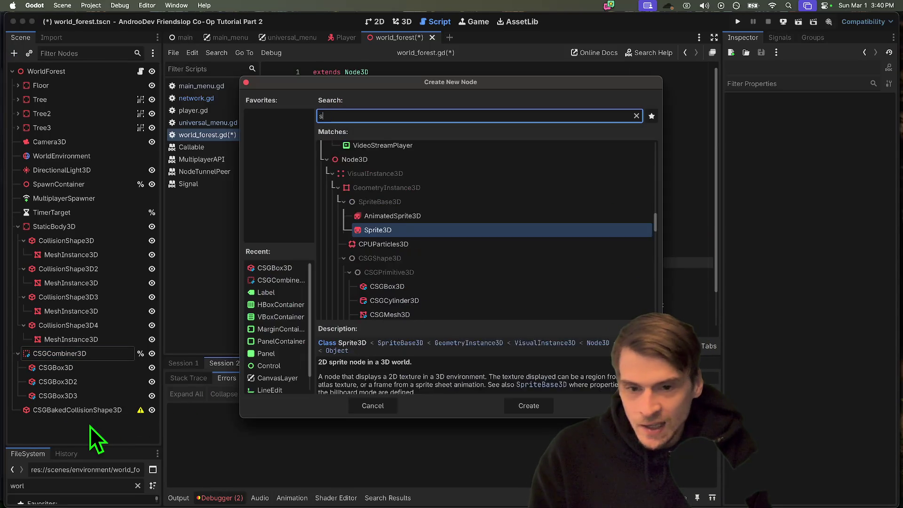
type("static")
key("Return")
mouse_move(90, 426)
left_mouse_down()
mouse_move(96, 418)
mouse_move(60, 412)
mouse_move(59, 429)
left_mouse_up()
right_click(61, 427)
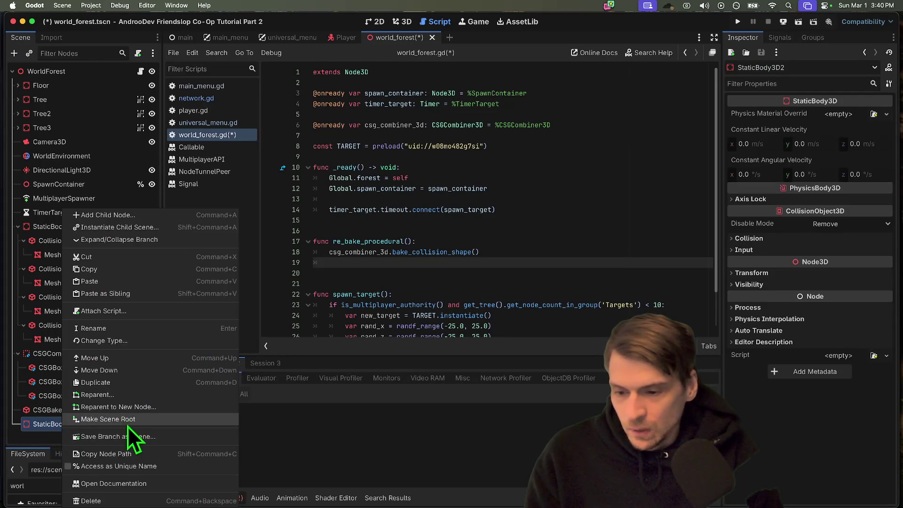
left_click(129, 466)
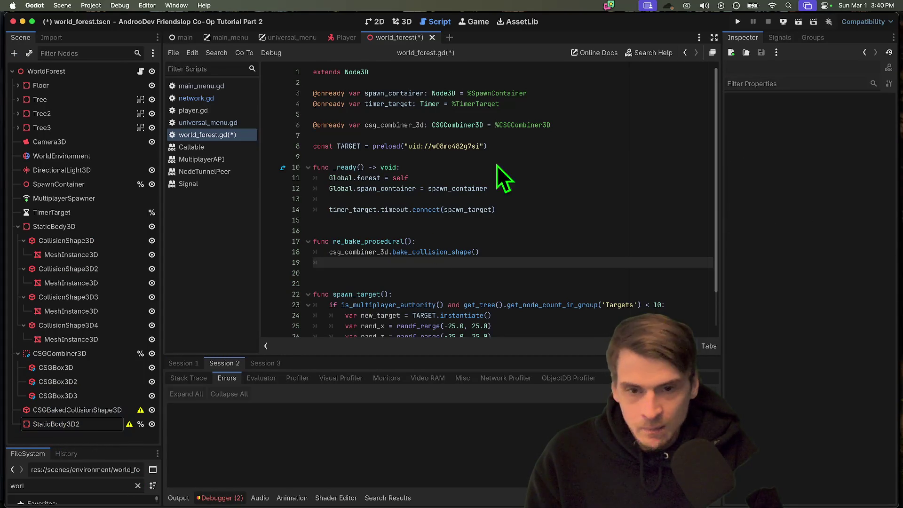
Step: Rename the new node StaicCol, drag it into the script, then rename it with a Proc ending
double_click(79, 429)
type("Sta")
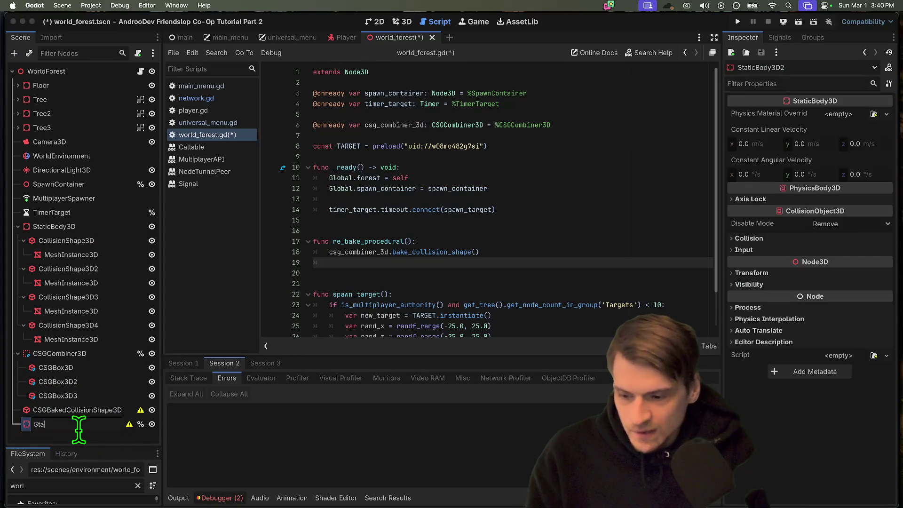
type("icCol")
key("Return")
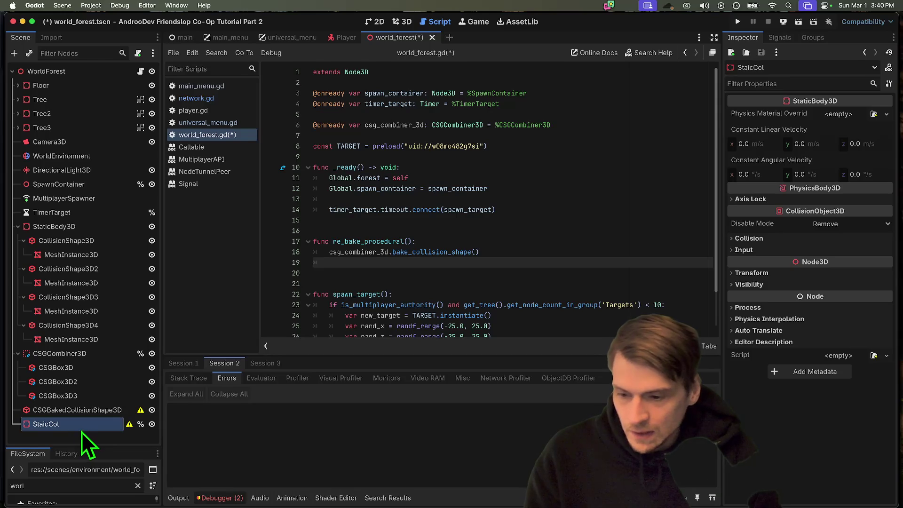
mouse_move(44, 425)
left_mouse_down()
mouse_move(494, 65)
mouse_move(535, 137)
left_mouse_up()
right_click(67, 428)
left_click(67, 428)
double_click(46, 425)
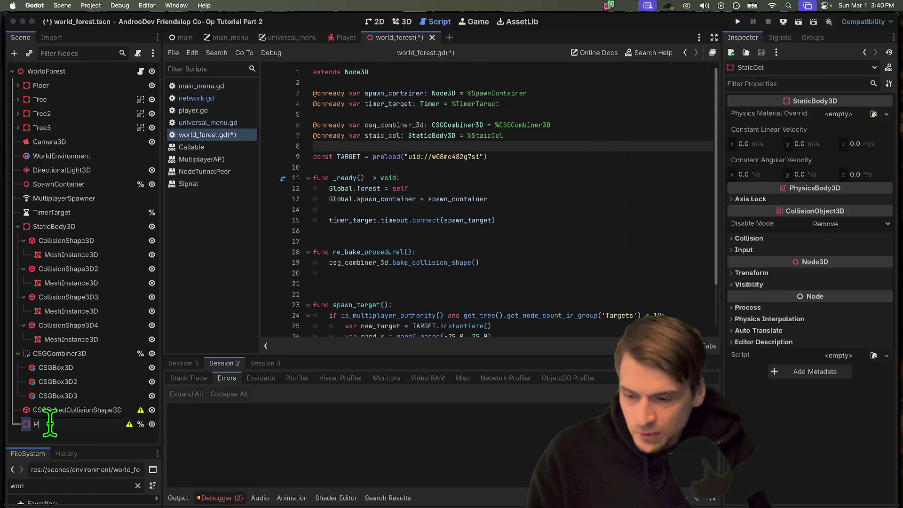
type("roc")
key("Return")
Step: Rework the variable name on line 7, then cut away the unfinished reference line
double_click(378, 136)
type("Proc")
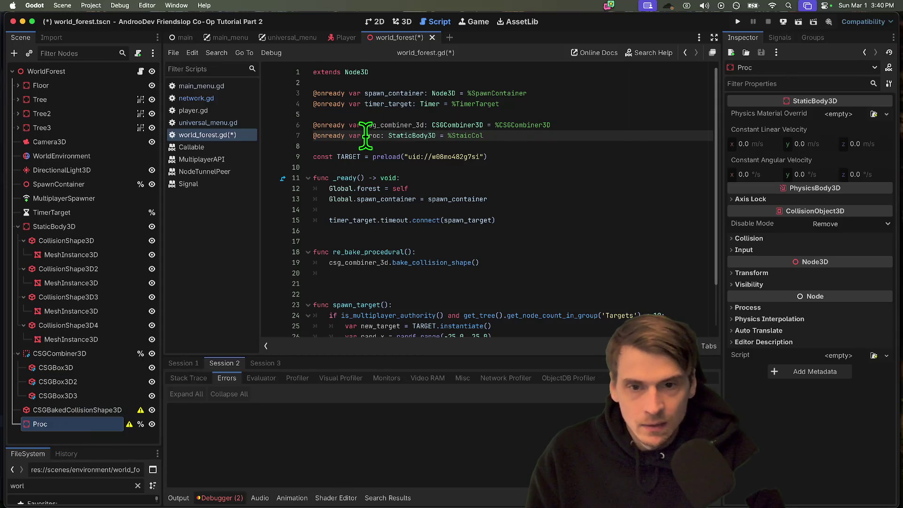
type("proc")
key("End")
key("alt+BackSpace")
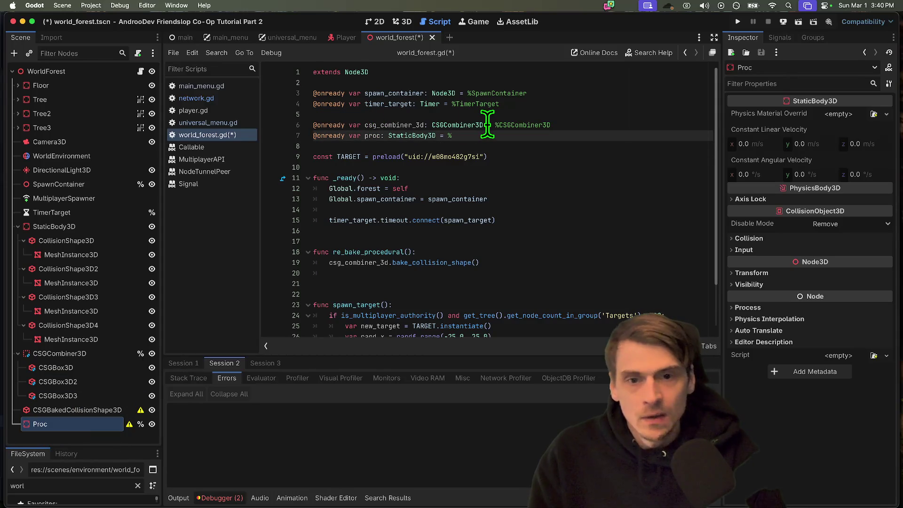
key("ctrl+x")
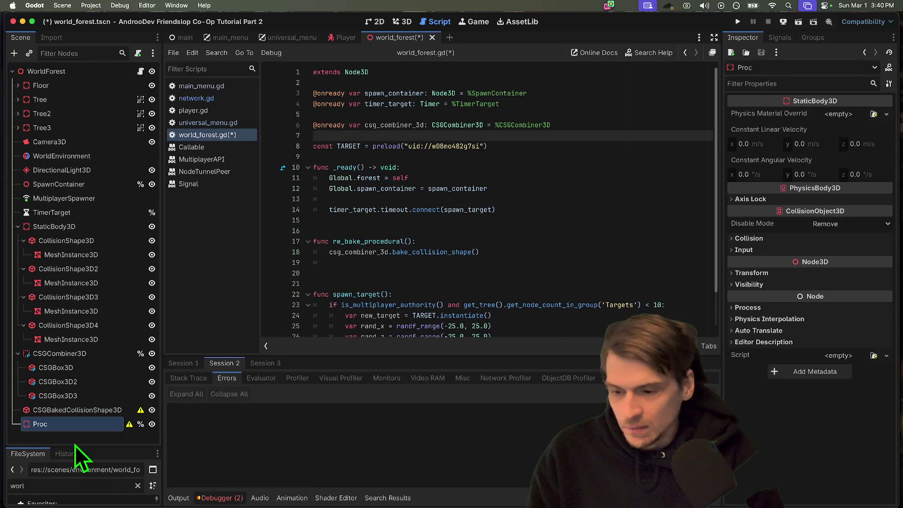
double_click(73, 429)
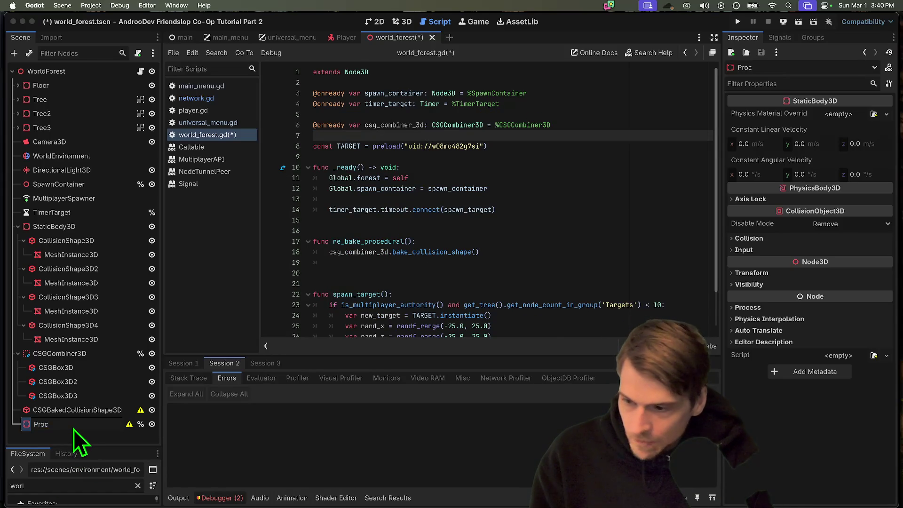
type("StaticBodyPR")
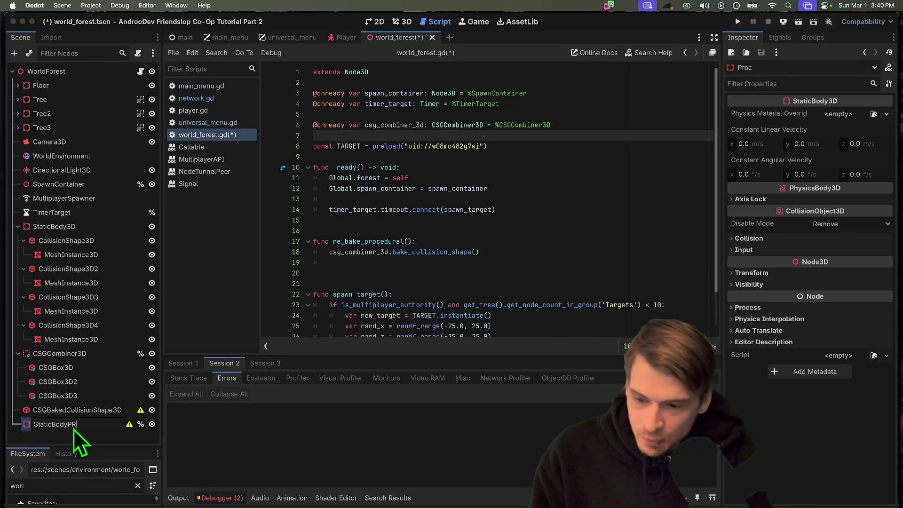
type("oc")
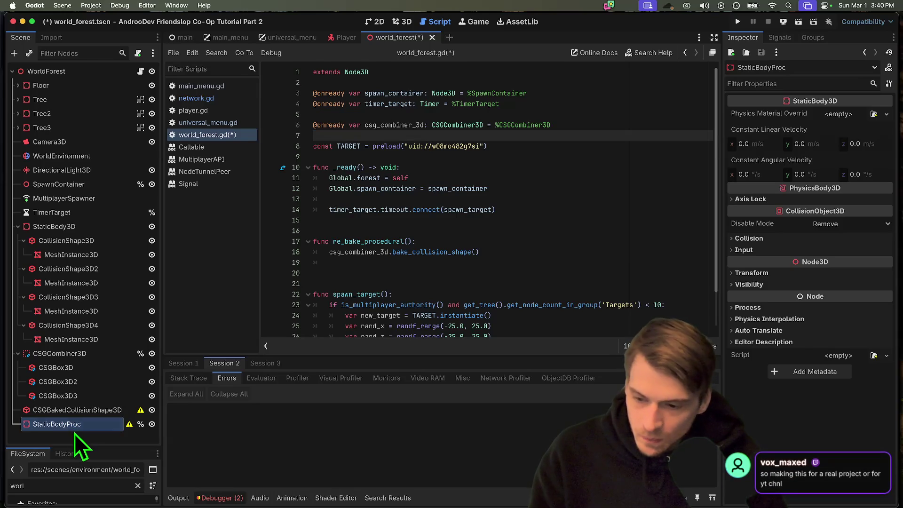
key("Return")
mouse_move(41, 427)
left_mouse_down()
mouse_move(499, 188)
mouse_move(546, 122)
left_mouse_up()
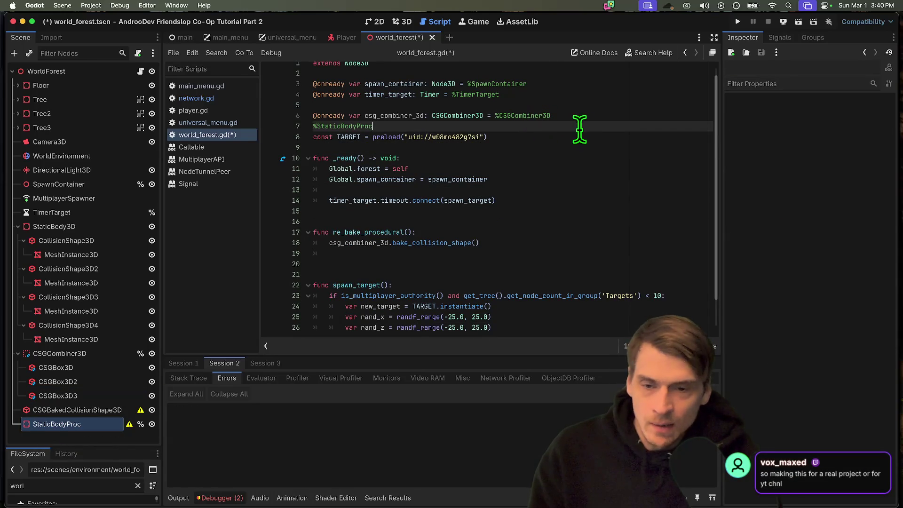
left_click(87, 430)
left_click(87, 429)
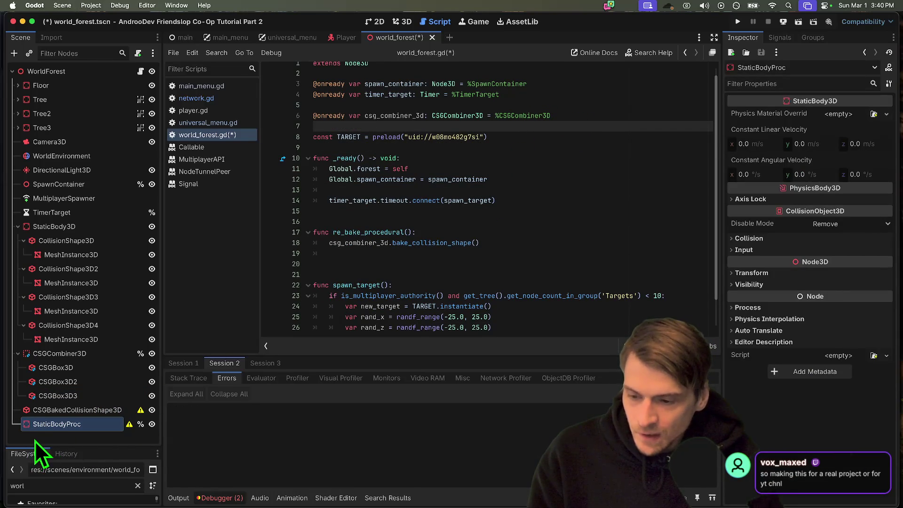
mouse_move(42, 426)
left_mouse_down()
mouse_move(292, 373)
mouse_move(583, 123)
left_mouse_up()
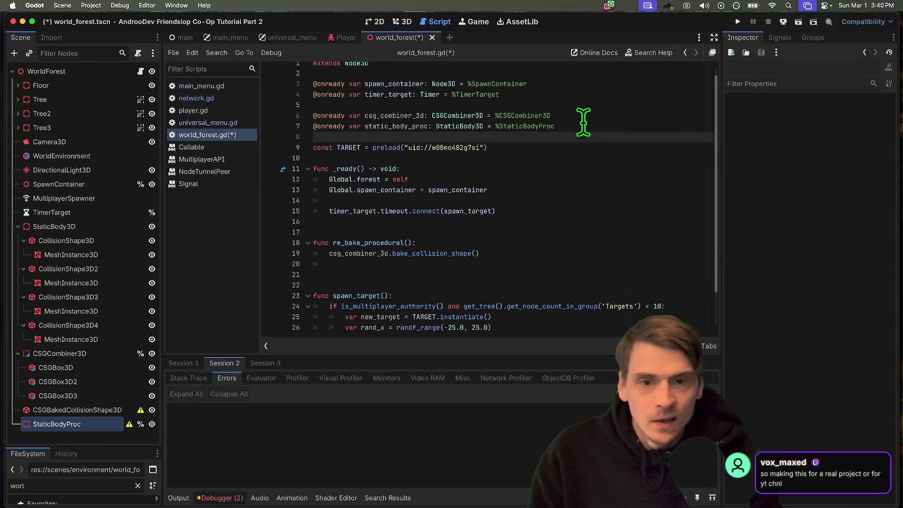
left_click(518, 230)
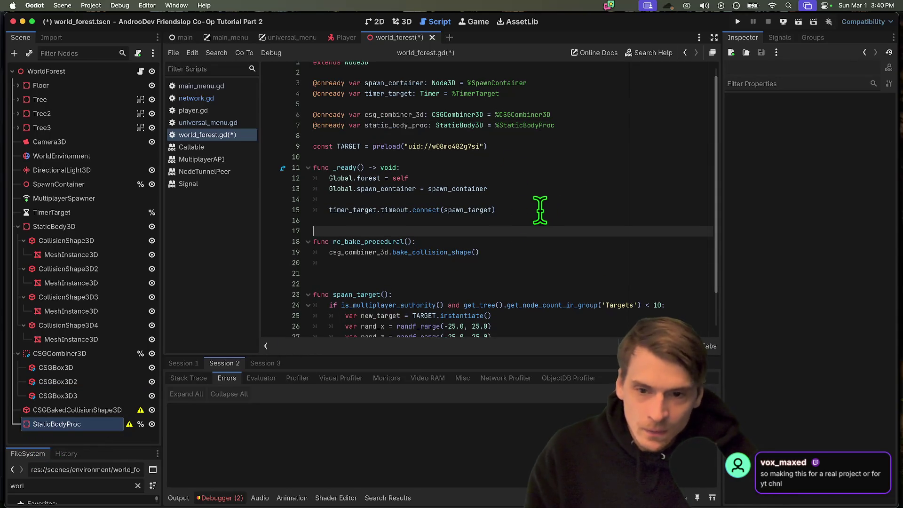
Step: Begin a static_body_proc.add_child call inside re_bake_procedural
scroll(526, 215, "down", 1)
left_click(527, 242)
key("Down")
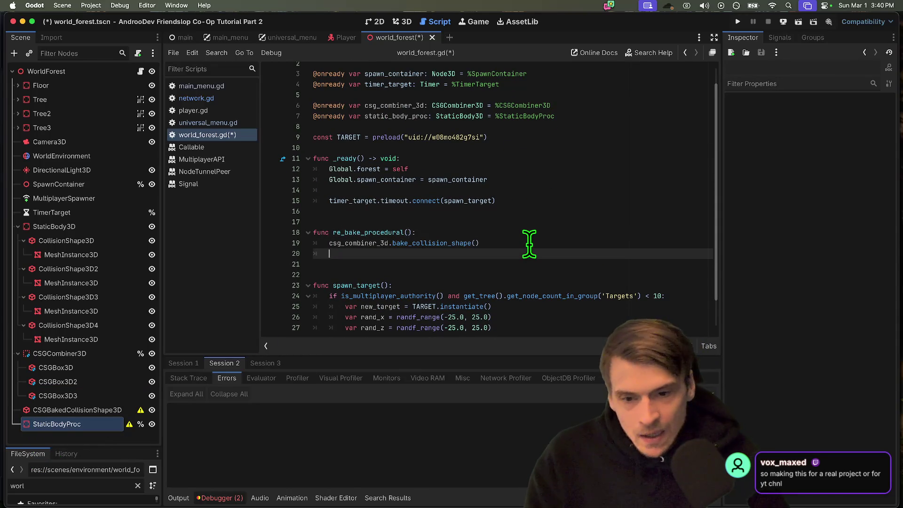
type("static_body_proc.coll")
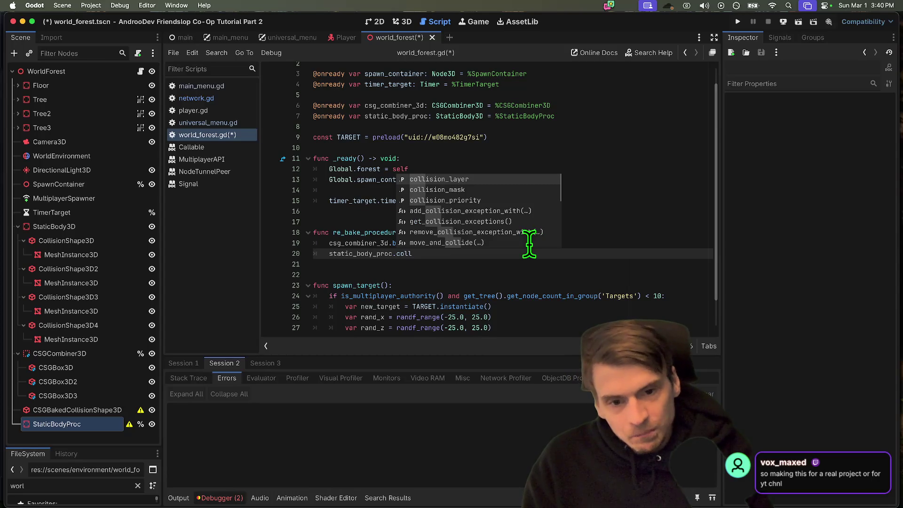
type("l")
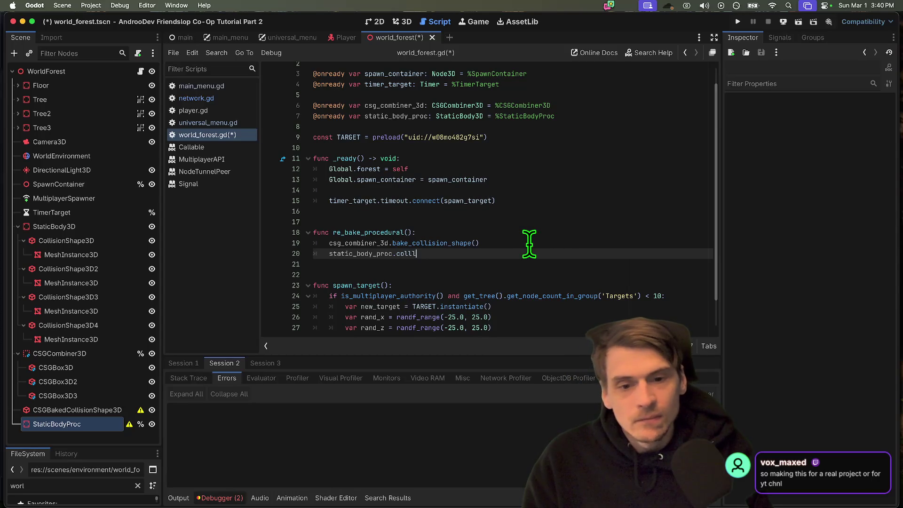
type("d_co")
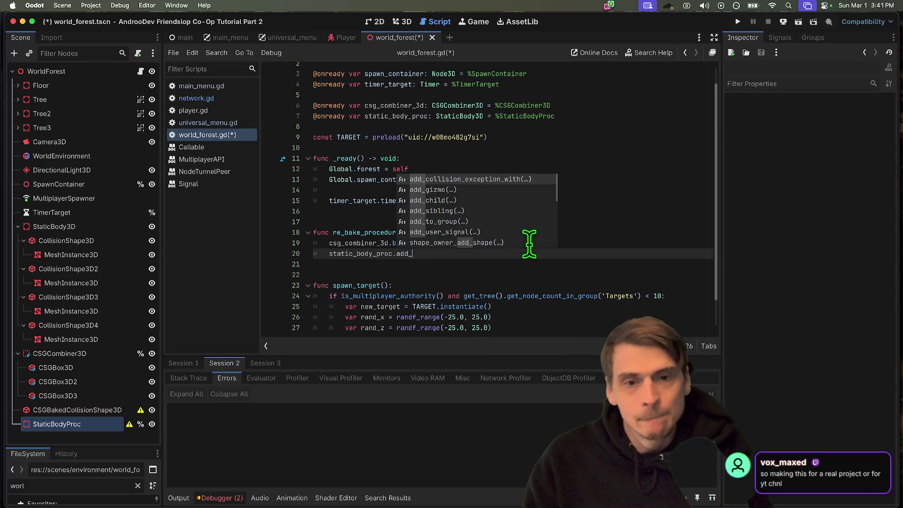
key("BackSpace")
type("hil")
key("Return")
type("_co")
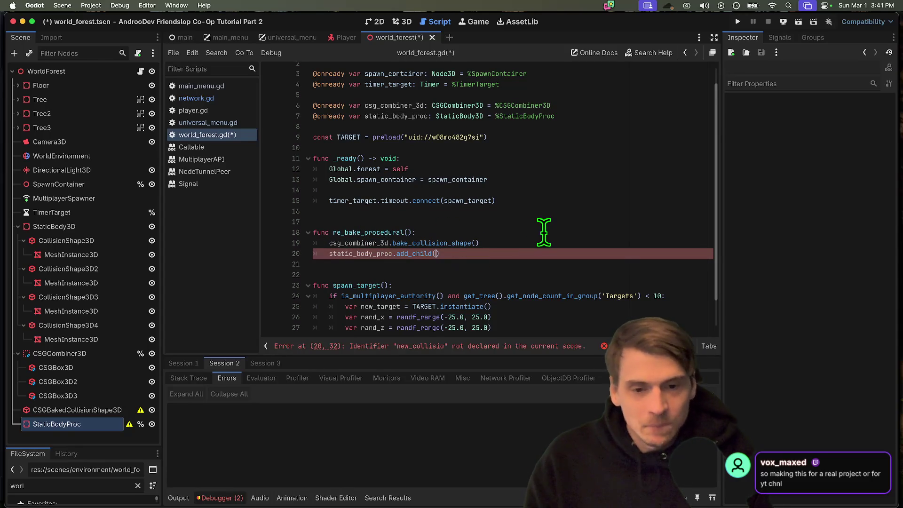
type("_col")
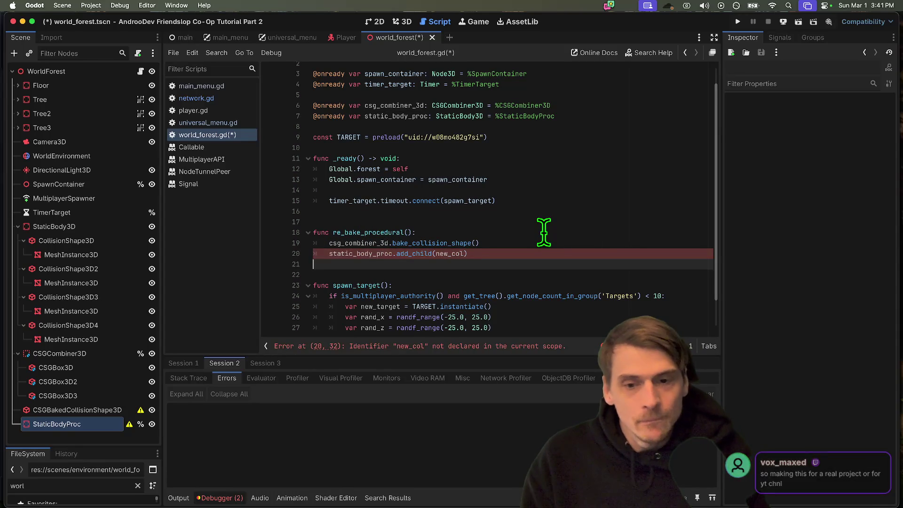
Step: Above the add_child call, declare a variable holding a new CollisionPolygon3D
key("super+shift+Return")
type("var")
type("_col = n")
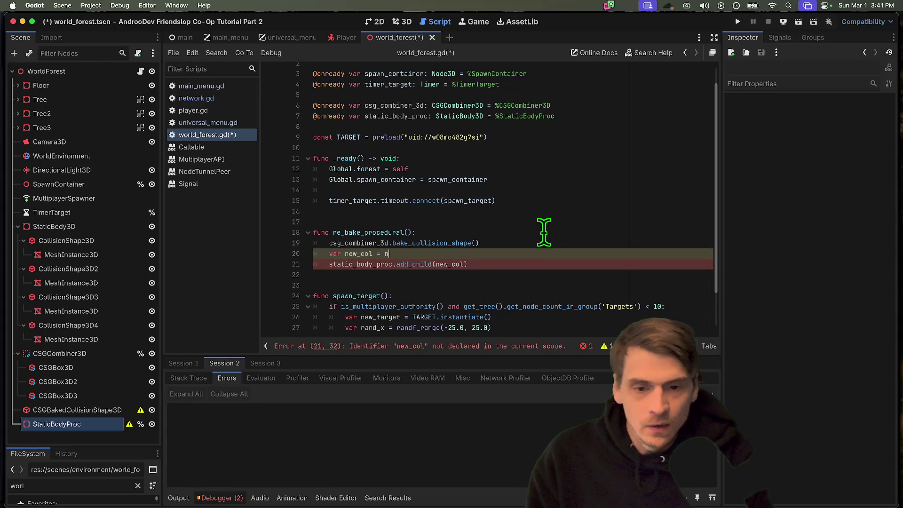
type("ewC")
key("BackSpace")
key("BackSpace")
key("BackSpace")
type("Collsha")
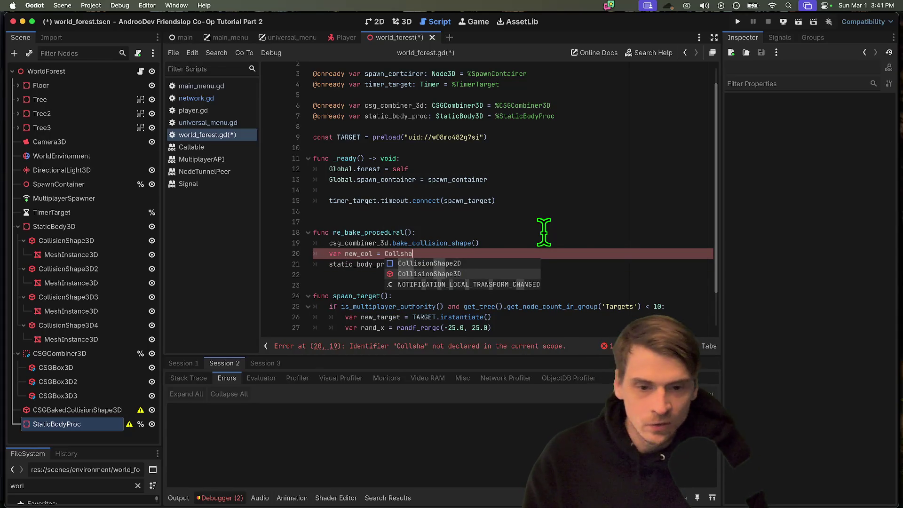
key("BackSpace")
key("BackSpace")
key("BackSpace")
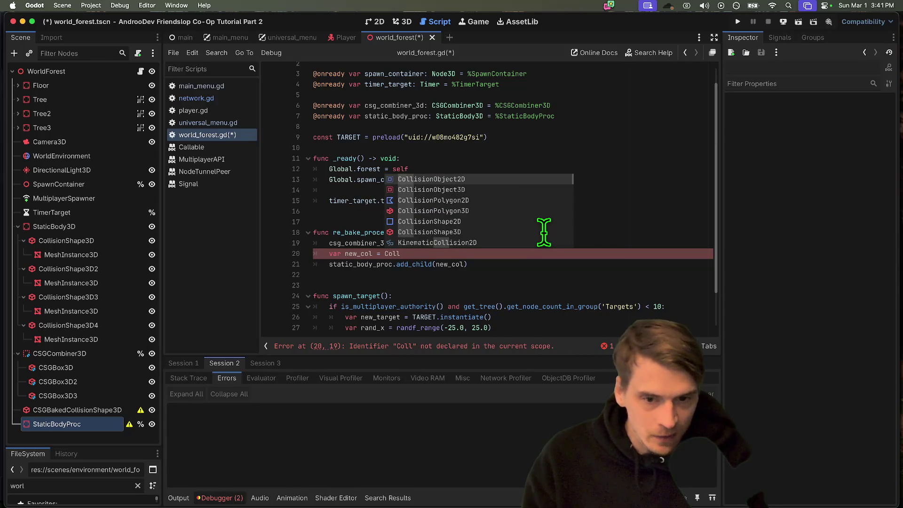
key("Down")
key("Down")
key("Down")
key("Return")
type(".")
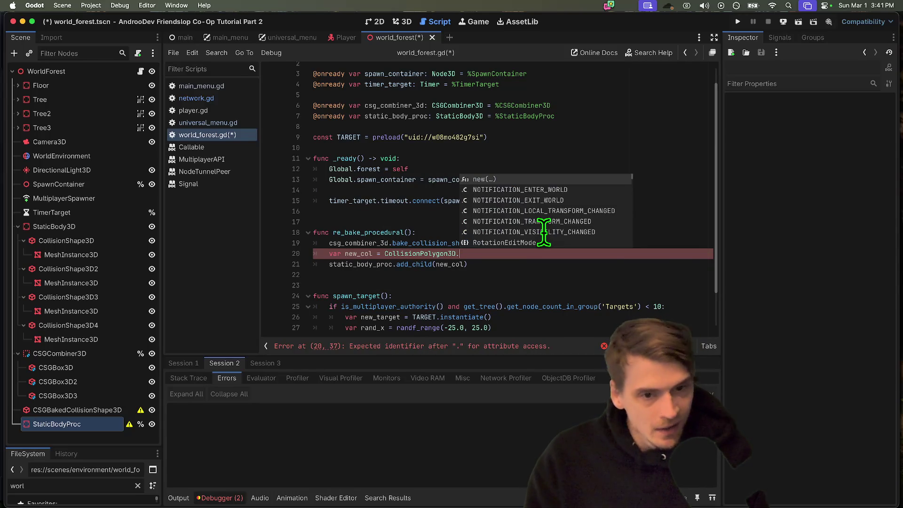
key("Return")
key("Return")
type("new_co")
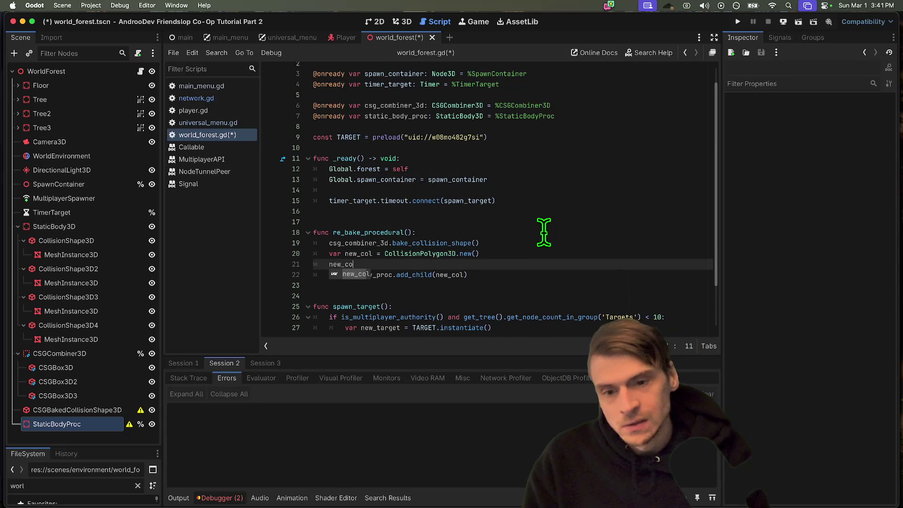
type("l")
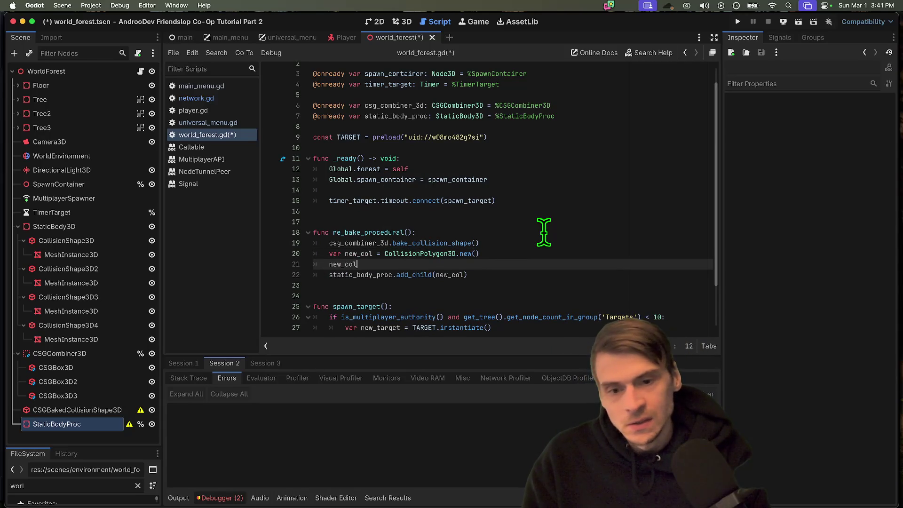
type("l =")
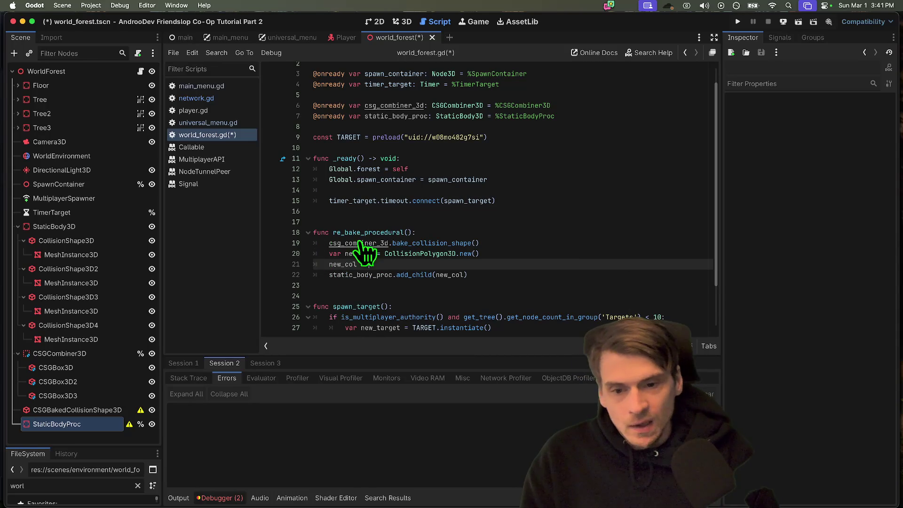
Step: Store the bake_collision_shape() result in baked, assign it to the new polygon, and save
double_click(356, 242)
key("Left")
type("var baked =")
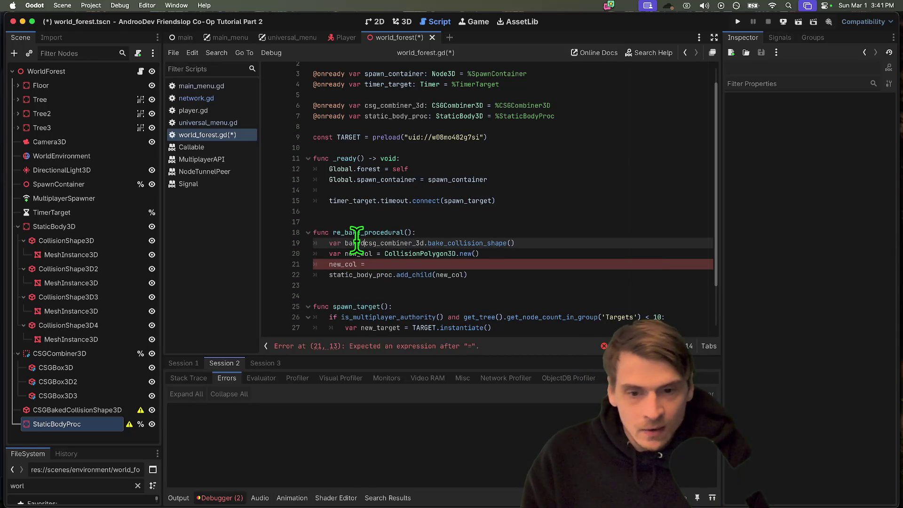
double_click(356, 242)
key("super+c")
left_click(414, 264)
key("super+v")
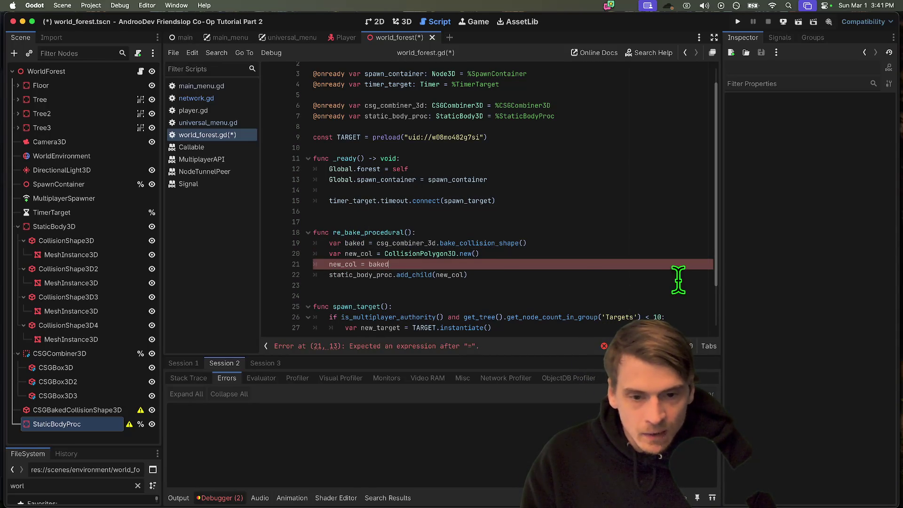
left_click(588, 285)
key("super+s")
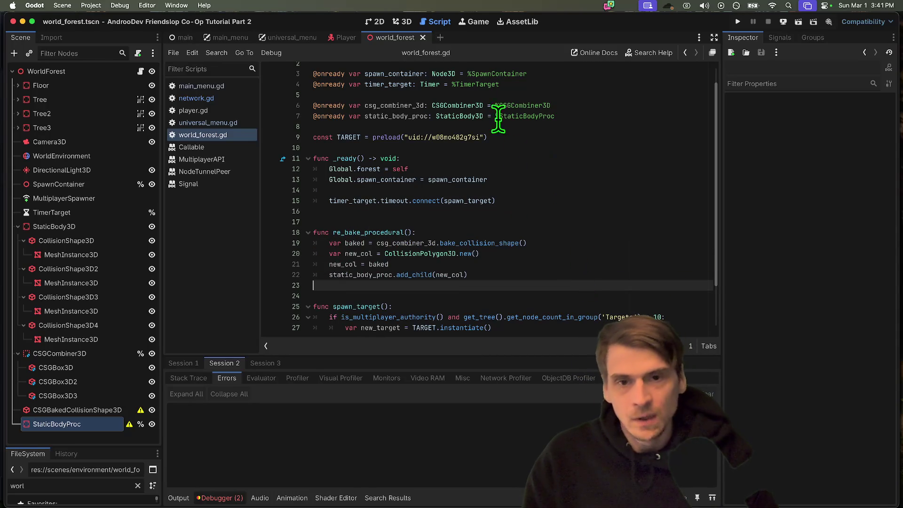
left_click(406, 22)
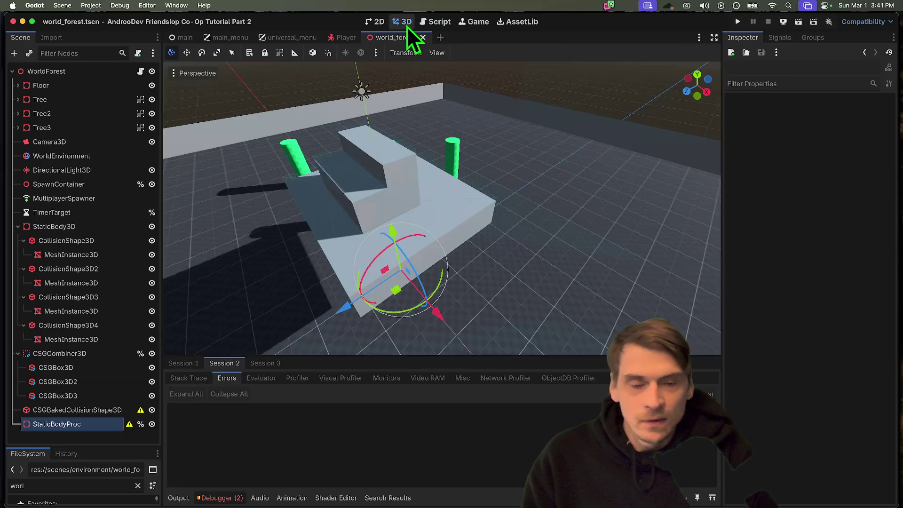